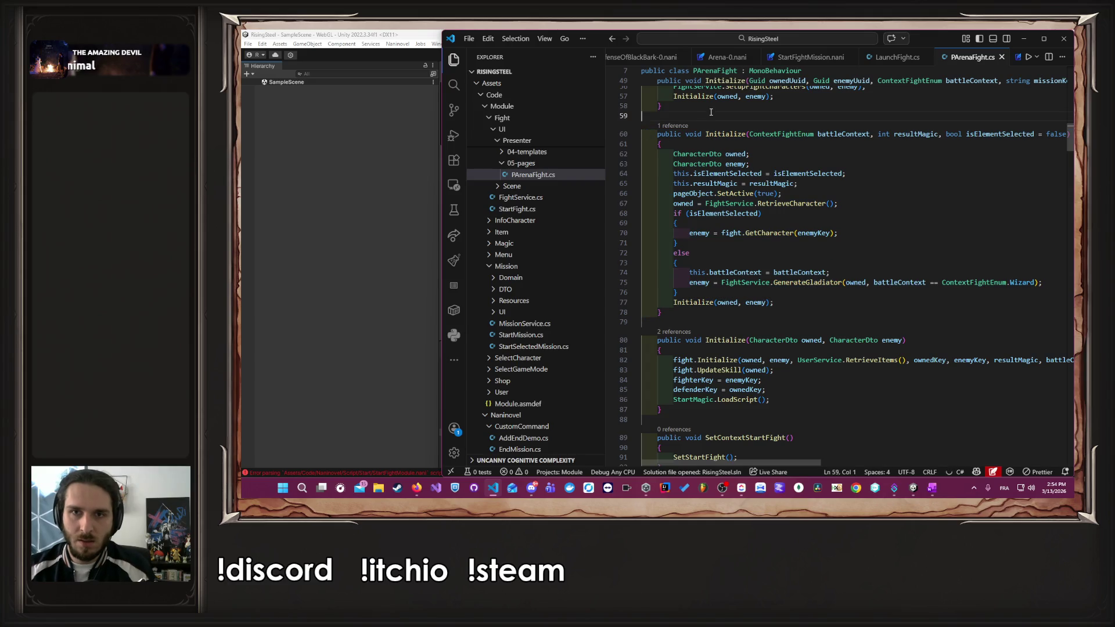
- Paste a duplicate Initialize method and delete its resultMagic and isElementSelected parameters
type("public void Initialize(ContextFightEnum battleContext, int resultMagic, bool isElementSelected = false)     {         CharacterDto owned;         CharacterDto enemy;         this.isElementSelected = isElementSelected;         this.resultMagic = resultMagic;         pageObject.SetActive(true);         owned = FightService.RetrieveCharacter();         if (isElementSelected)         {             enemy = fight.GetCharacter(enemyKey);         }         else         {             this.battleContext = battleContext;             enemy = FightService.GenerateGladiator(owned, battleContext == ContextFightEnum.Wizard);         }         Initialize(owned, enemy);     }")
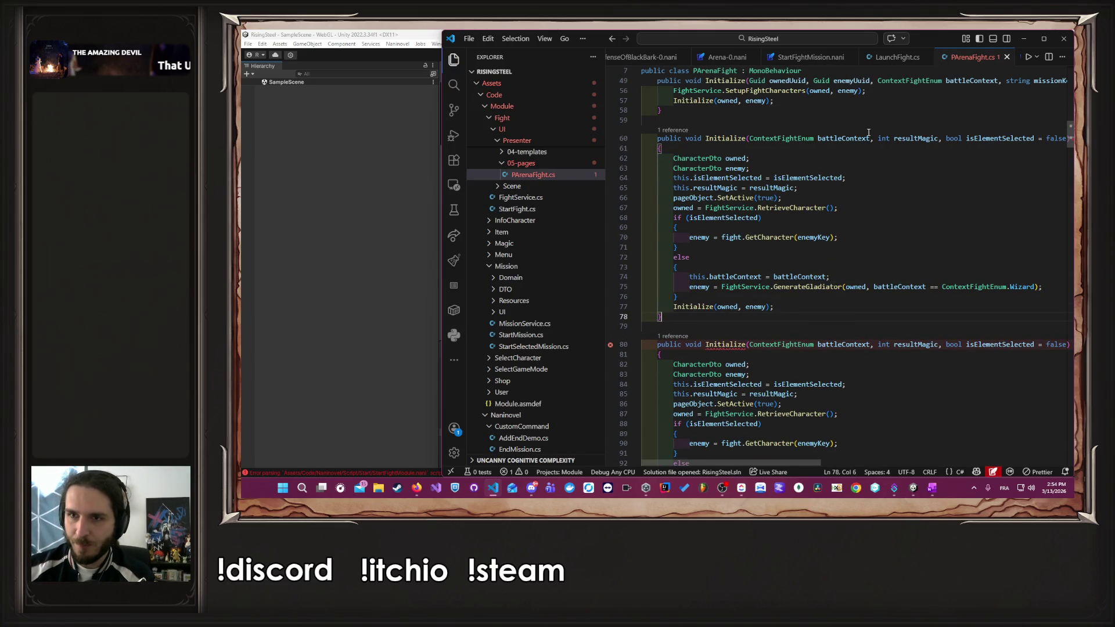
mouse_move(871, 138)
left_mouse_down()
mouse_move(1057, 139)
mouse_move(1028, 142)
left_mouse_up()
key("Delete")
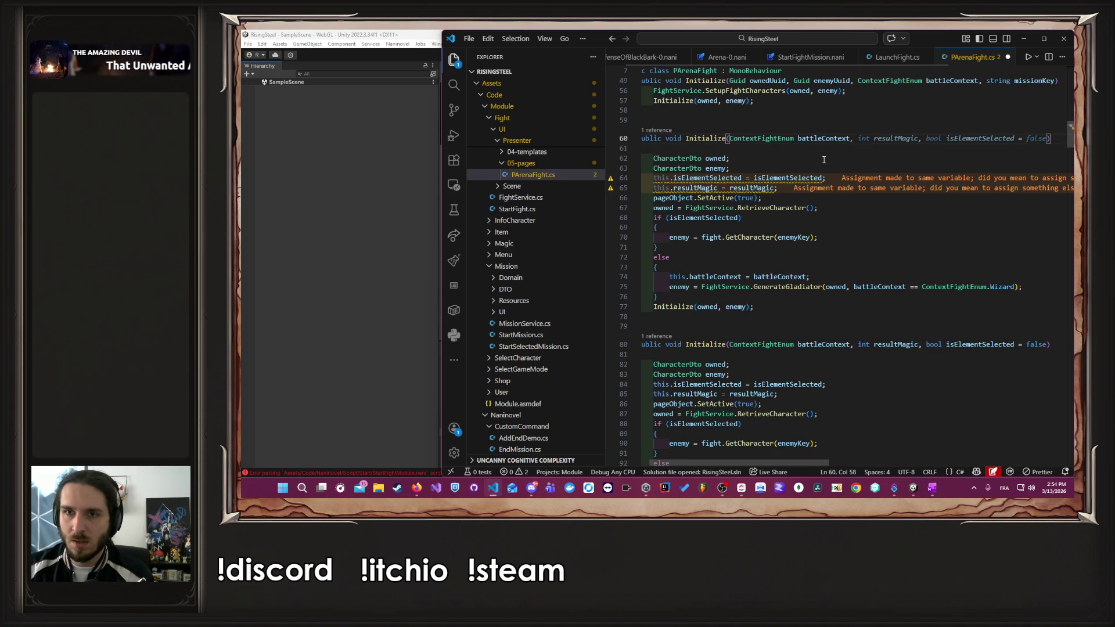
left_click(827, 152)
key("Escape")
- Insert 'Guid ownedUuid,' as the copy's first parameter and save PArenaFight.cs
scroll(794, 61, "up", 1)
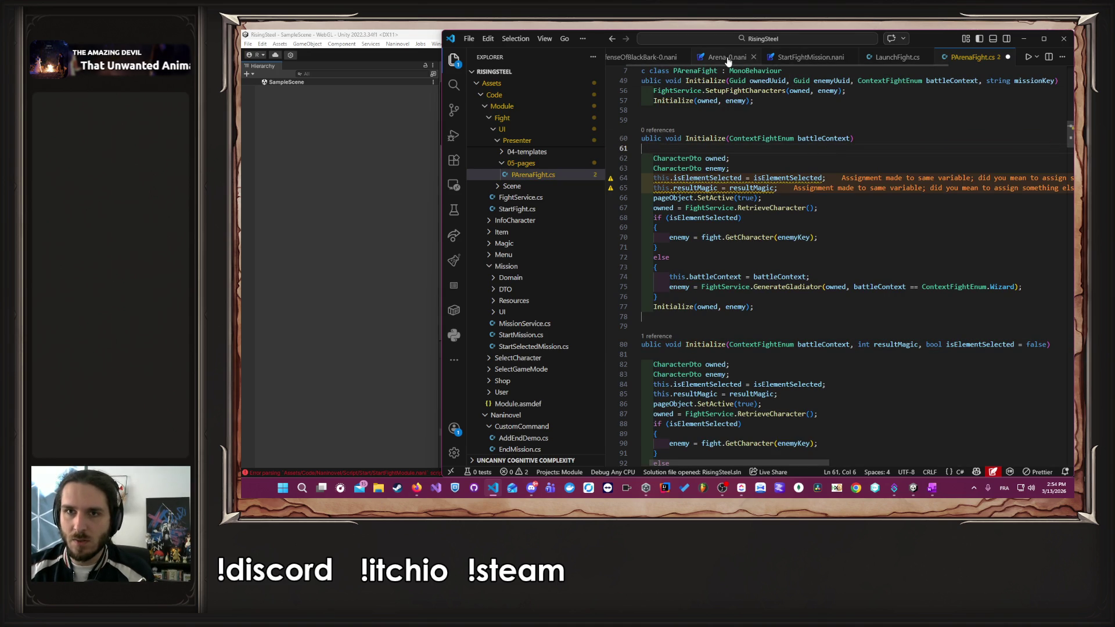
scroll(731, 108, "up", 3)
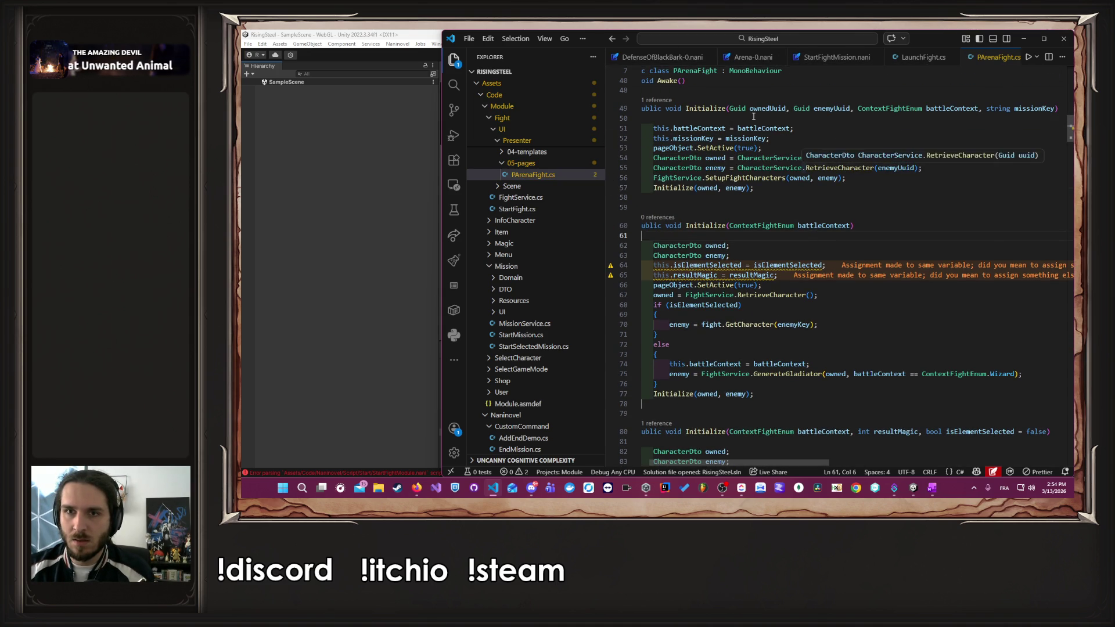
left_click_drag(730, 108, 787, 109)
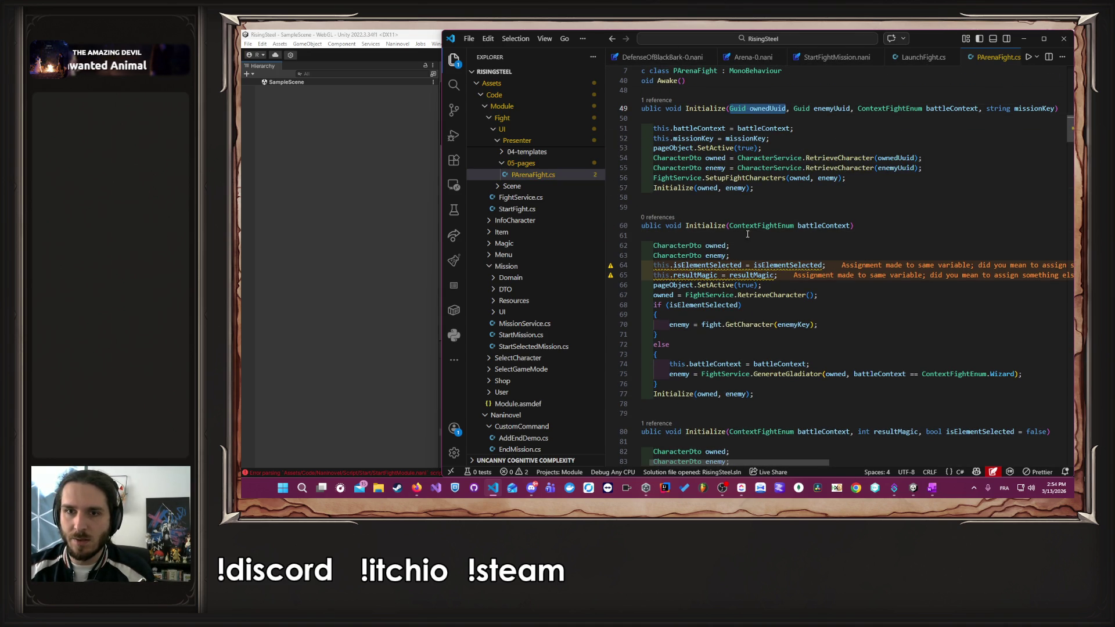
key("ctrl+c")
left_click(730, 225)
key("ctrl+v")
type(",")
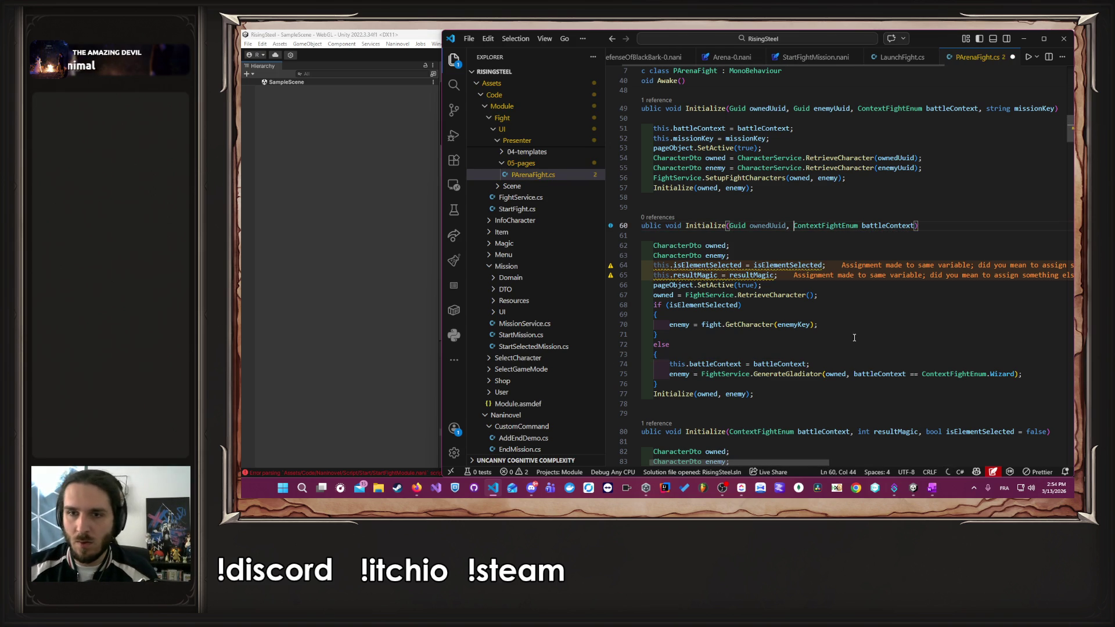
key("ctrl+s")
scroll(801, 250, "down", 1)
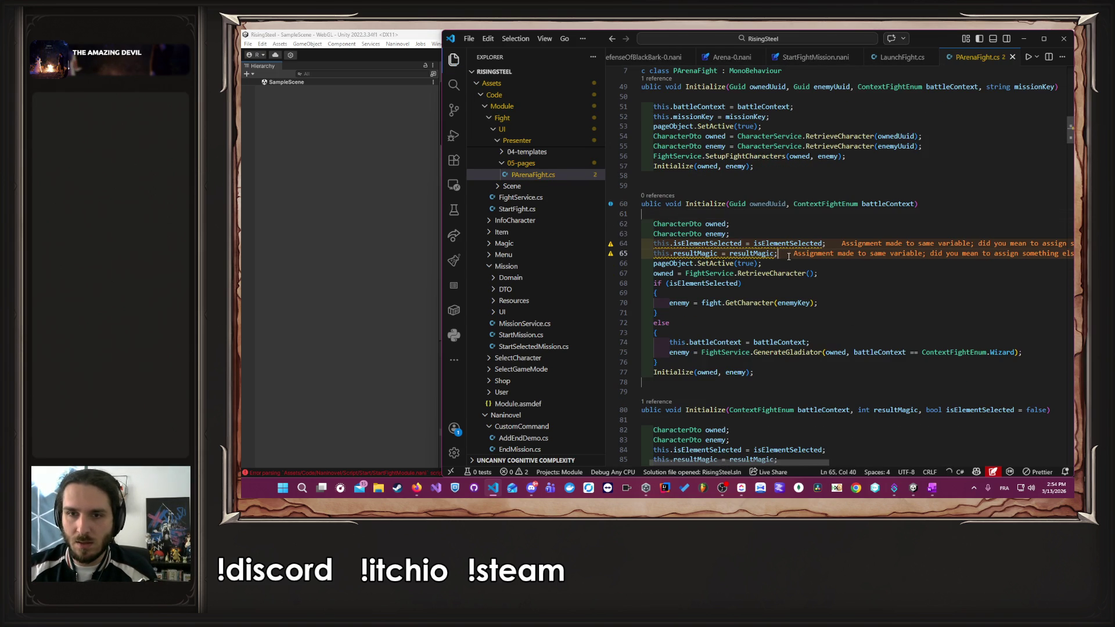
left_click_drag(788, 256, 783, 235)
- Remove the self-assignments and initialize owned with RetrieveCharacter(ownedUuid), deleting the old FightService line
key("BackSpace")
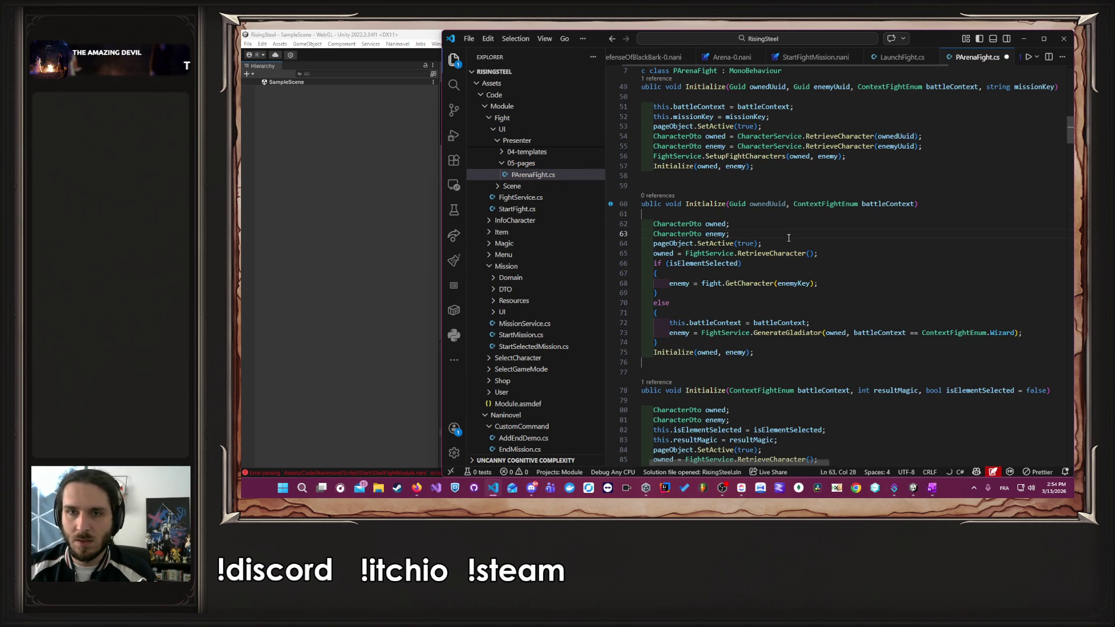
scroll(730, 159, "up", 1)
left_click_drag(731, 159, 921, 157)
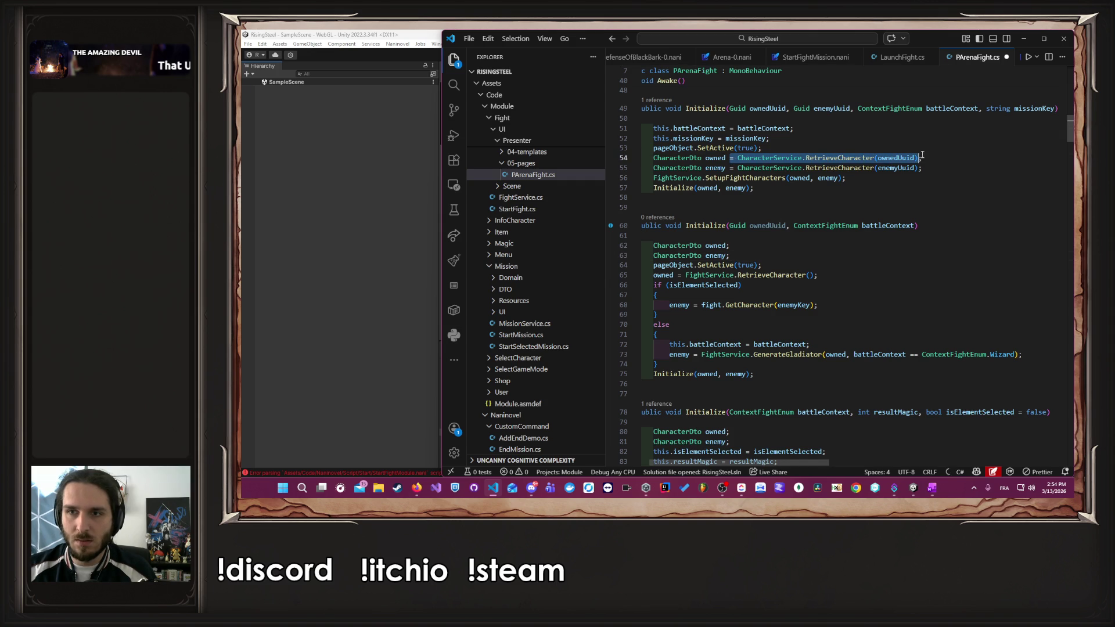
left_click(726, 245)
key("ctrl+v")
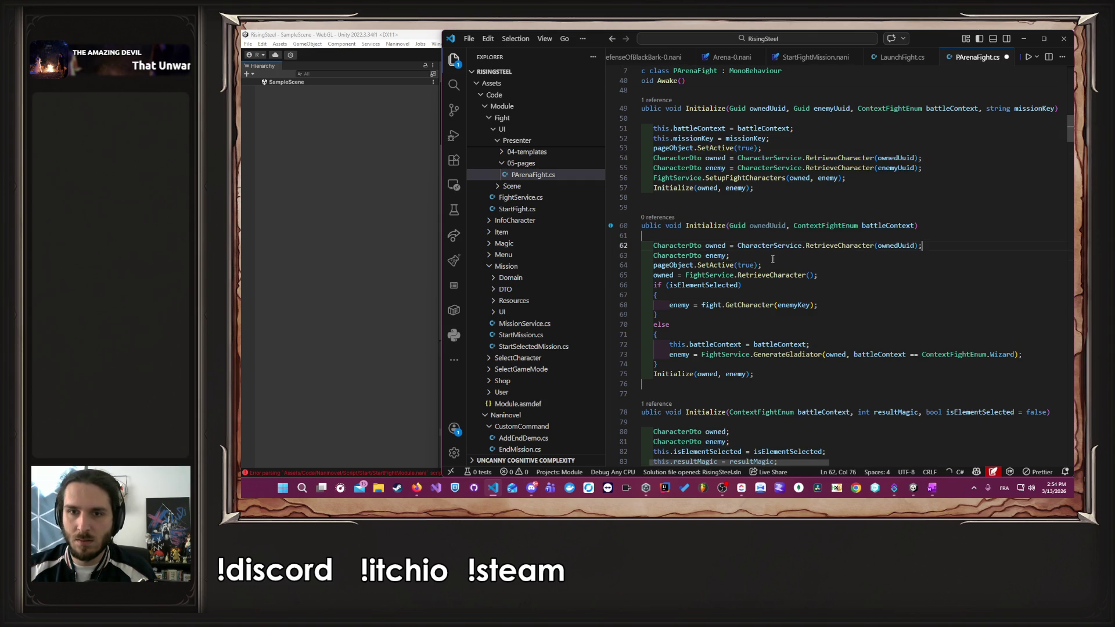
left_click(727, 246)
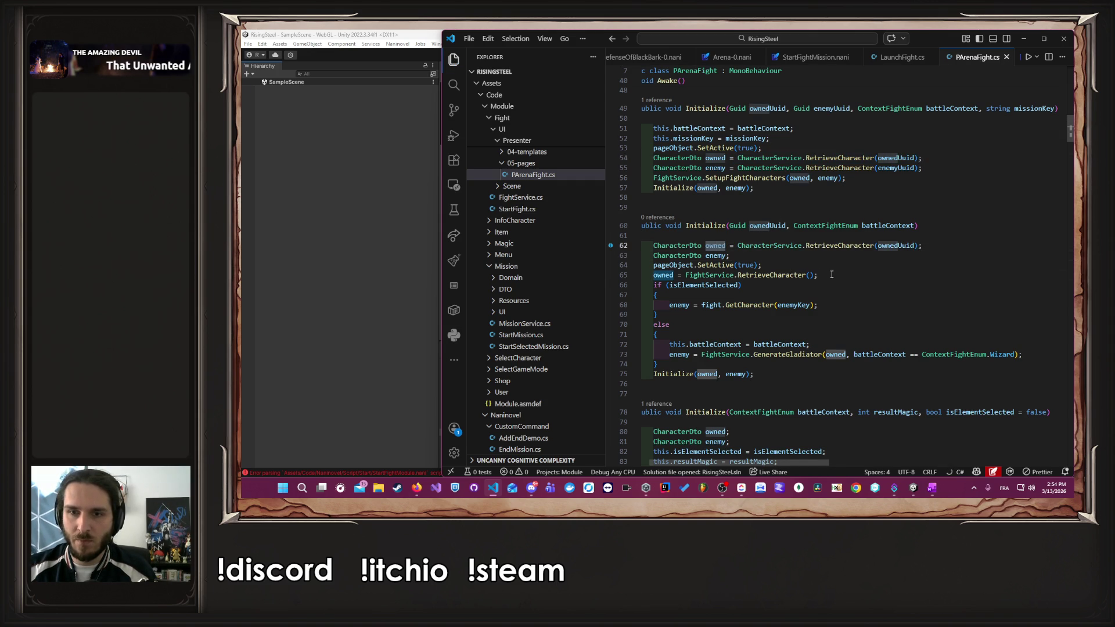
left_click_drag(831, 274, 826, 268)
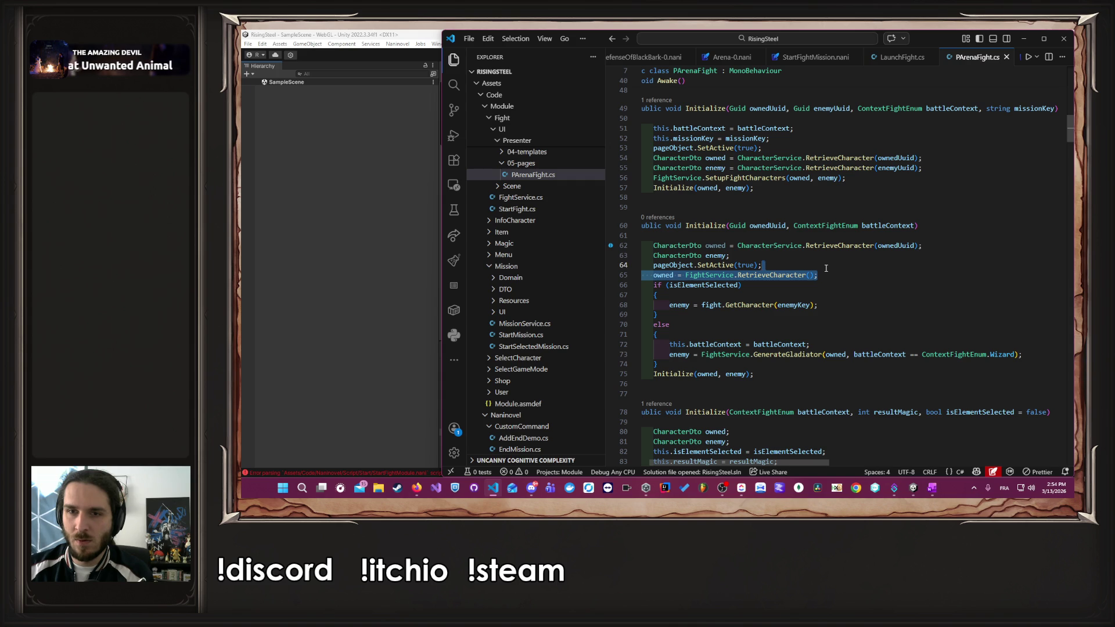
key("BackSpace")
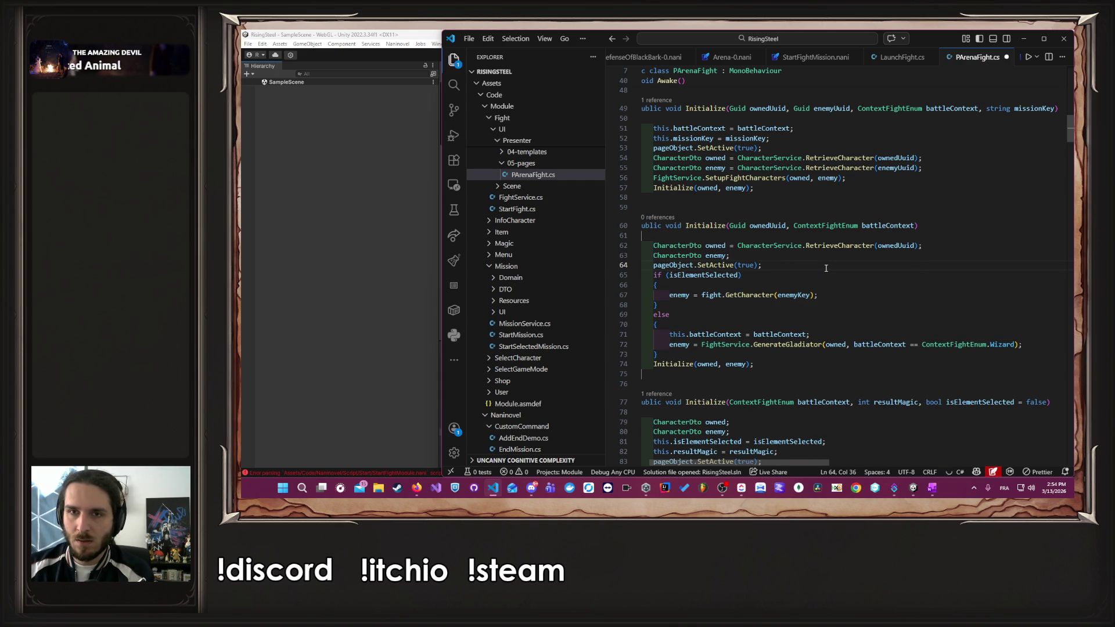
- Strip the isElementSelected if/else, keeping only the GenerateGladiator enemy line
left_click(728, 256)
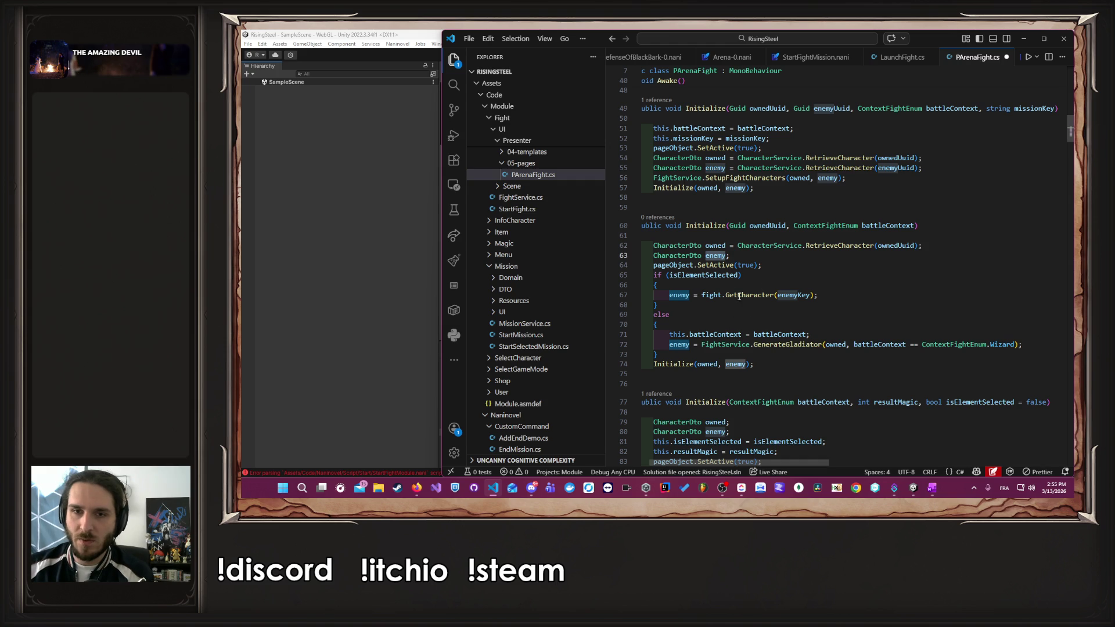
mouse_move(725, 308)
left_mouse_down()
mouse_move(653, 290)
mouse_move(641, 275)
left_mouse_up()
key("BackSpace")
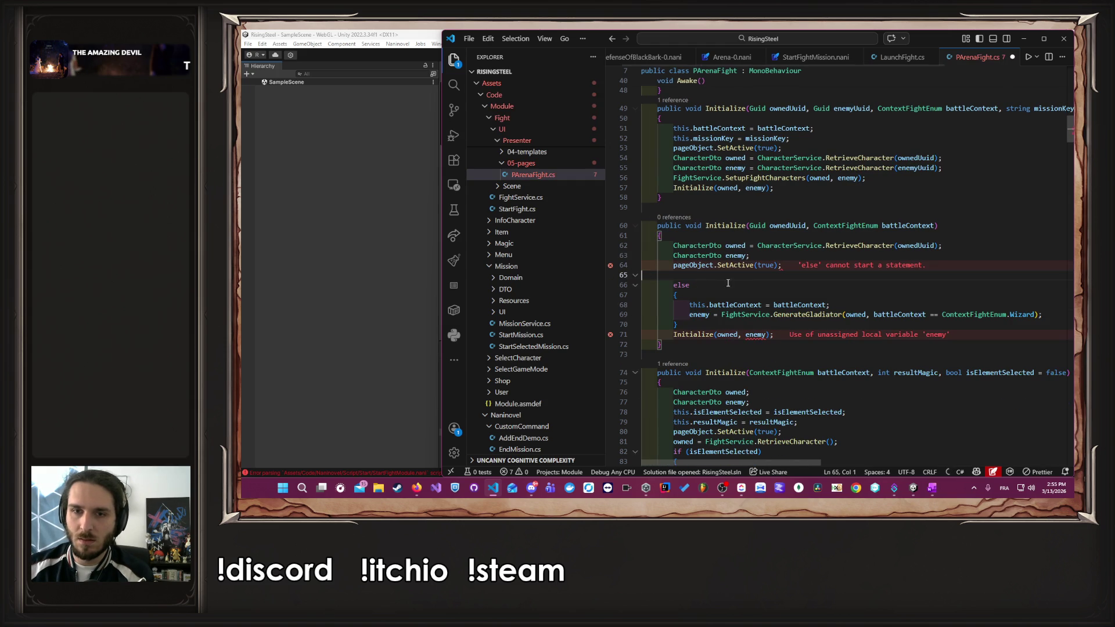
key("BackSpace")
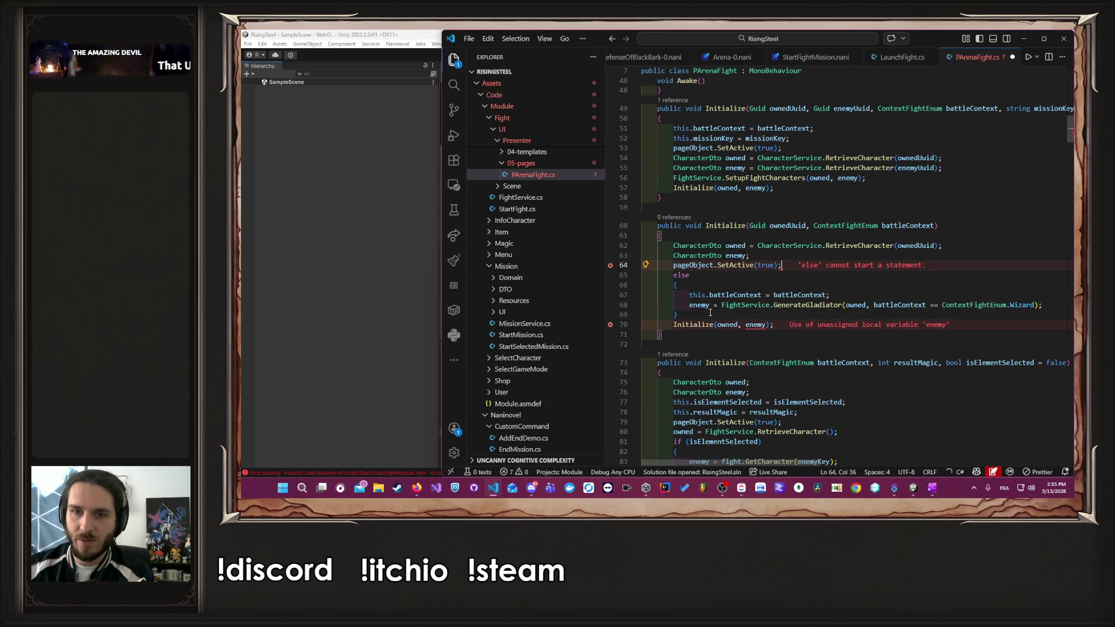
left_click_drag(709, 312, 697, 304)
left_click(693, 305)
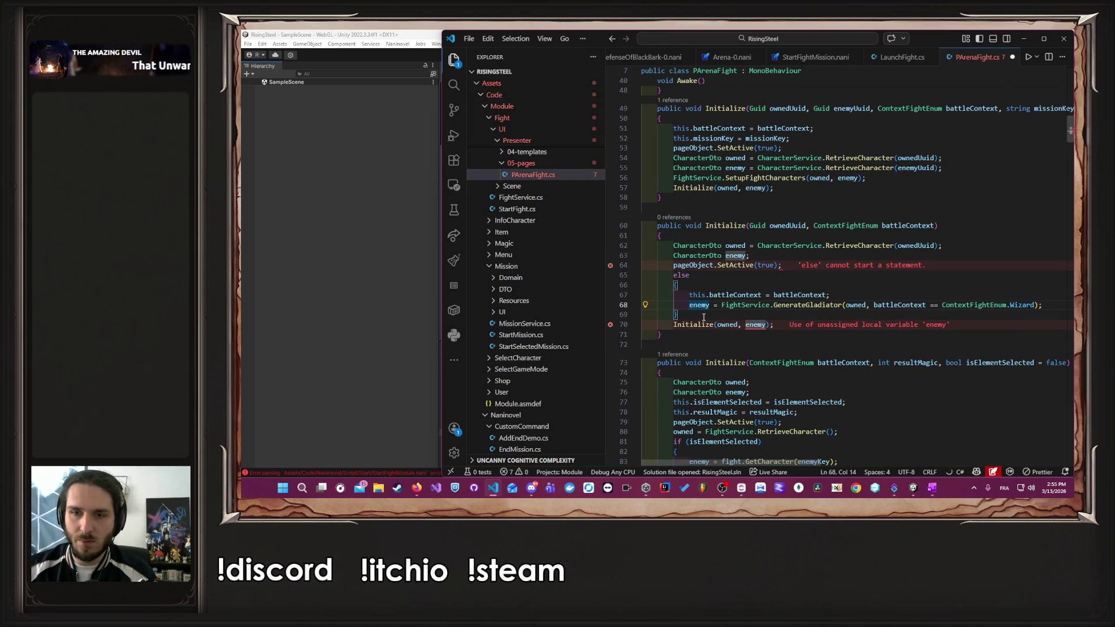
key("alt+Down")
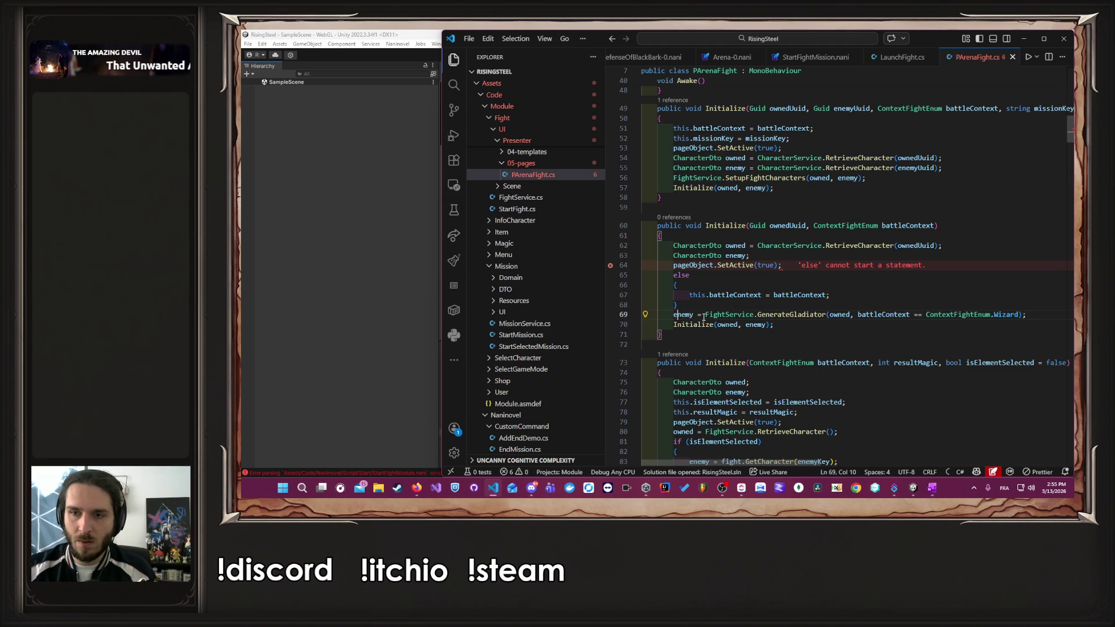
left_click(856, 314)
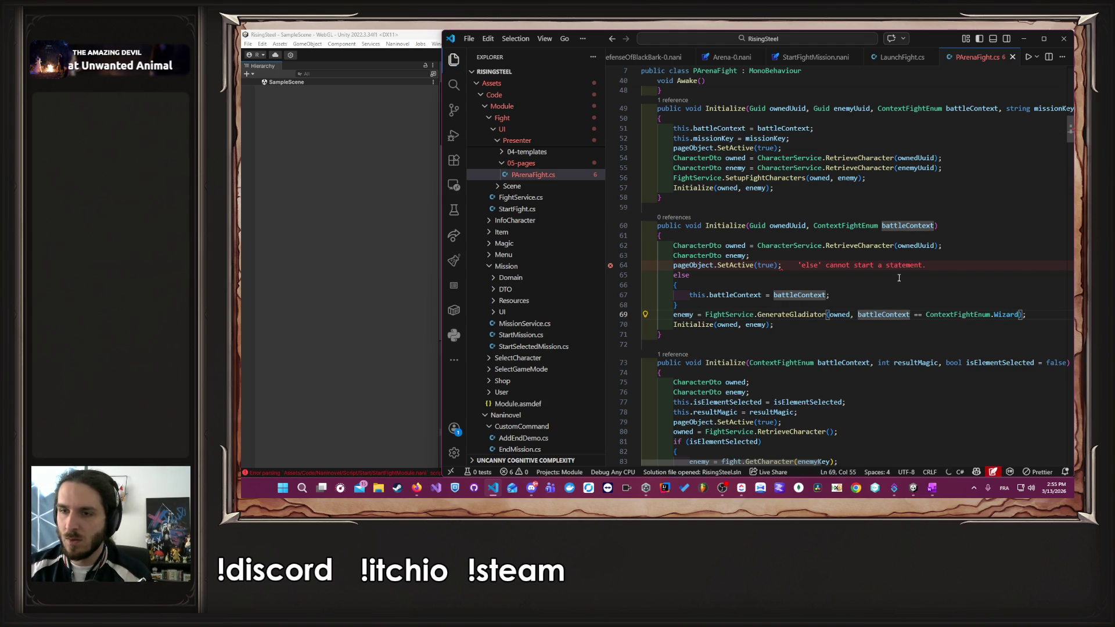
left_click_drag(686, 304, 801, 266)
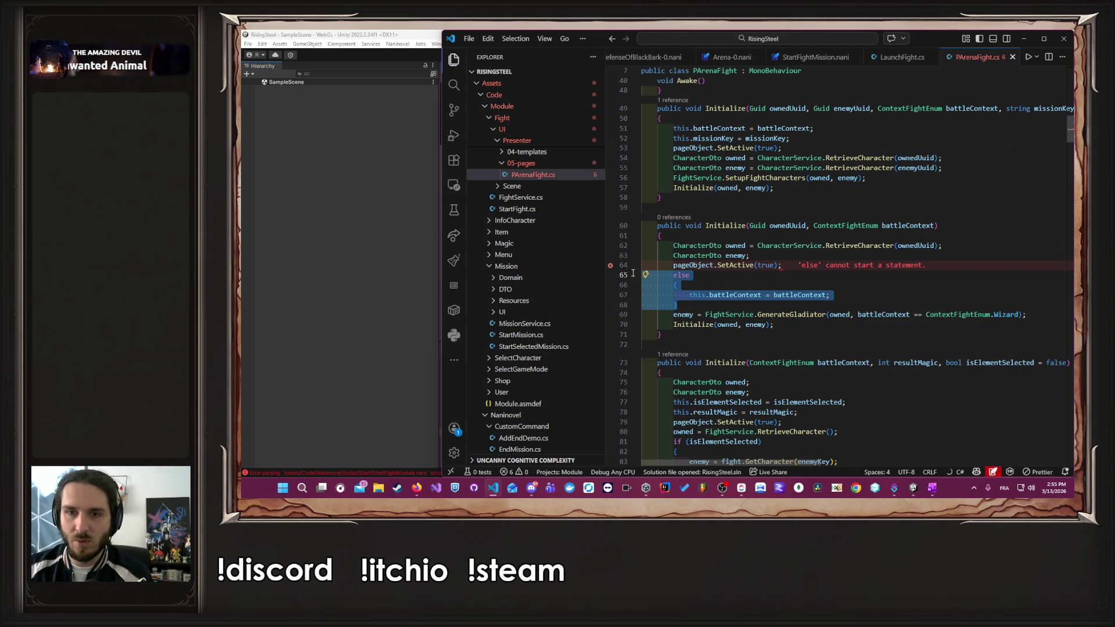
key("BackSpace")
left_click(815, 282)
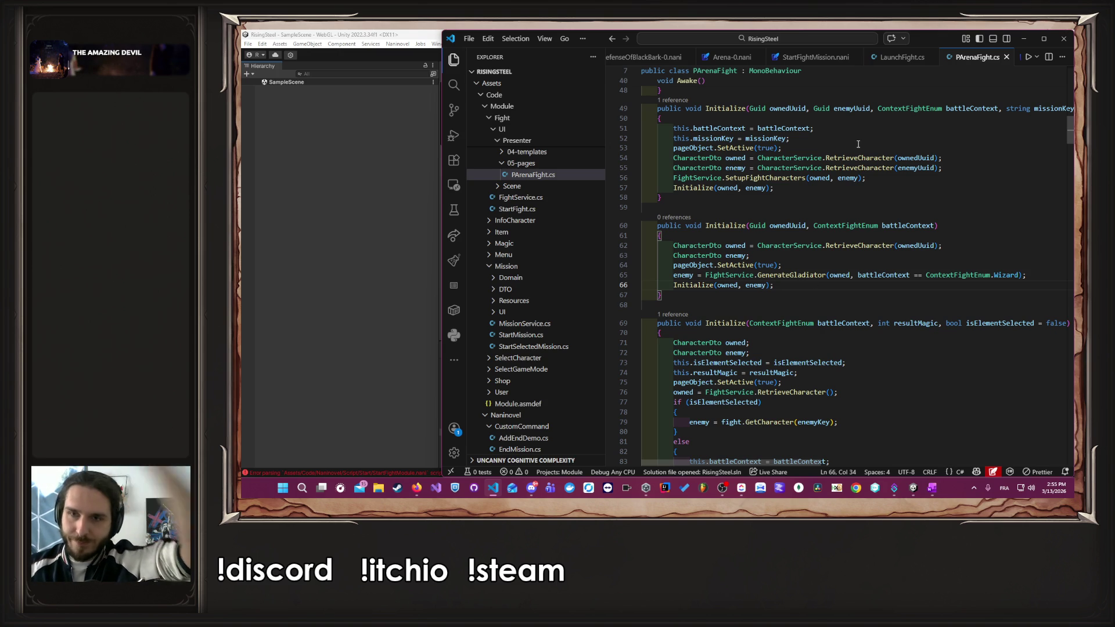
scroll(862, 55, "down", 2)
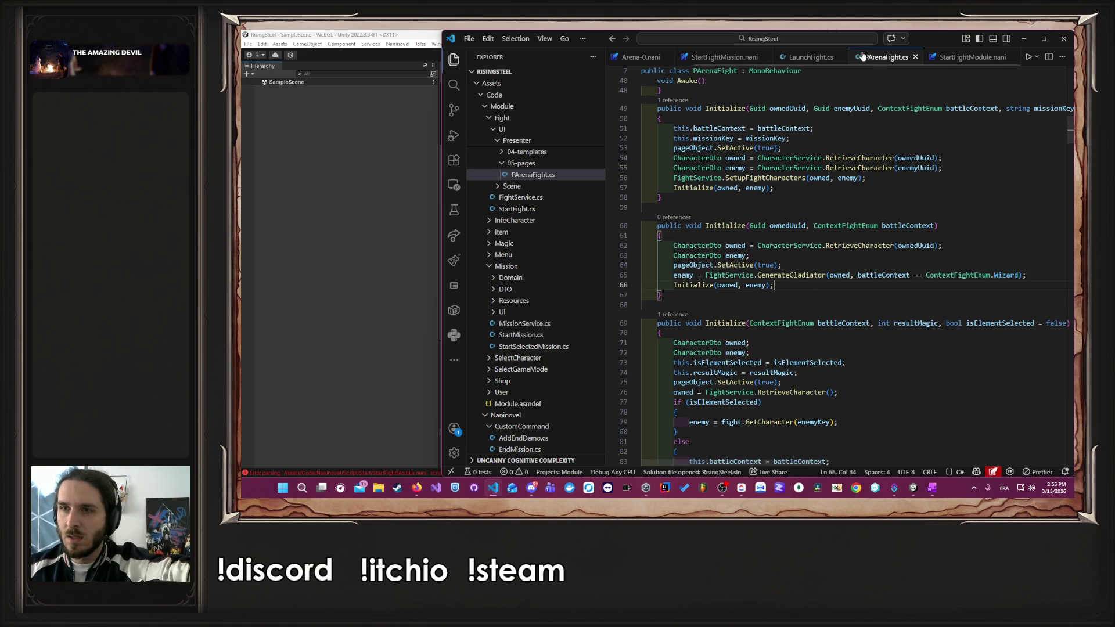
- Look over StartFightModule.nani, then bring up LaunchFight.cs
left_click(944, 58)
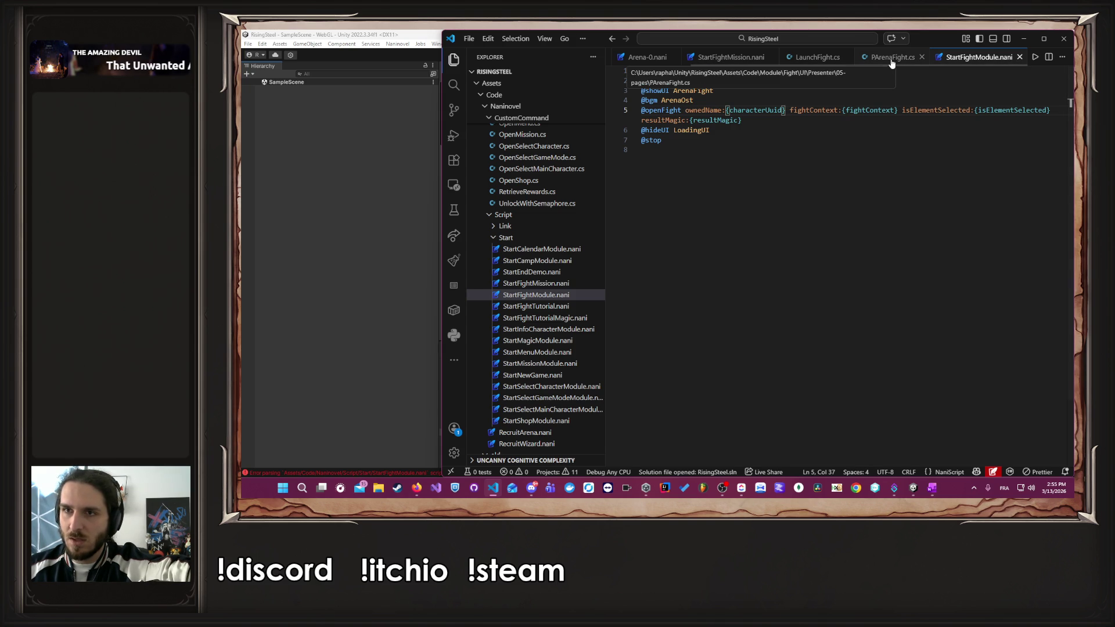
scroll(799, 56, "up", 3)
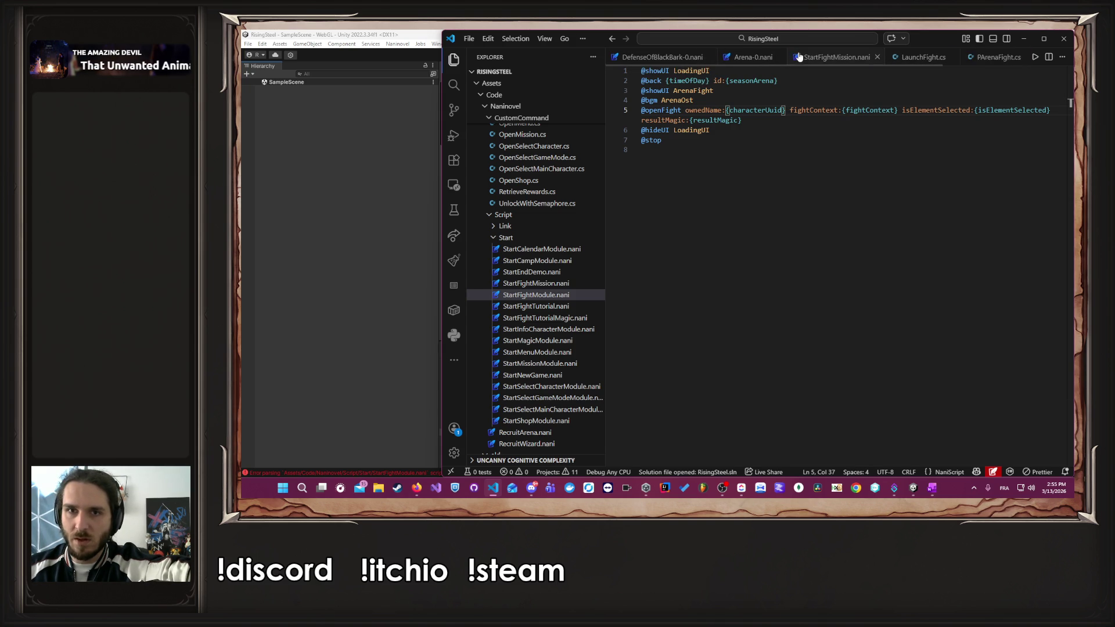
scroll(799, 56, "down", 3)
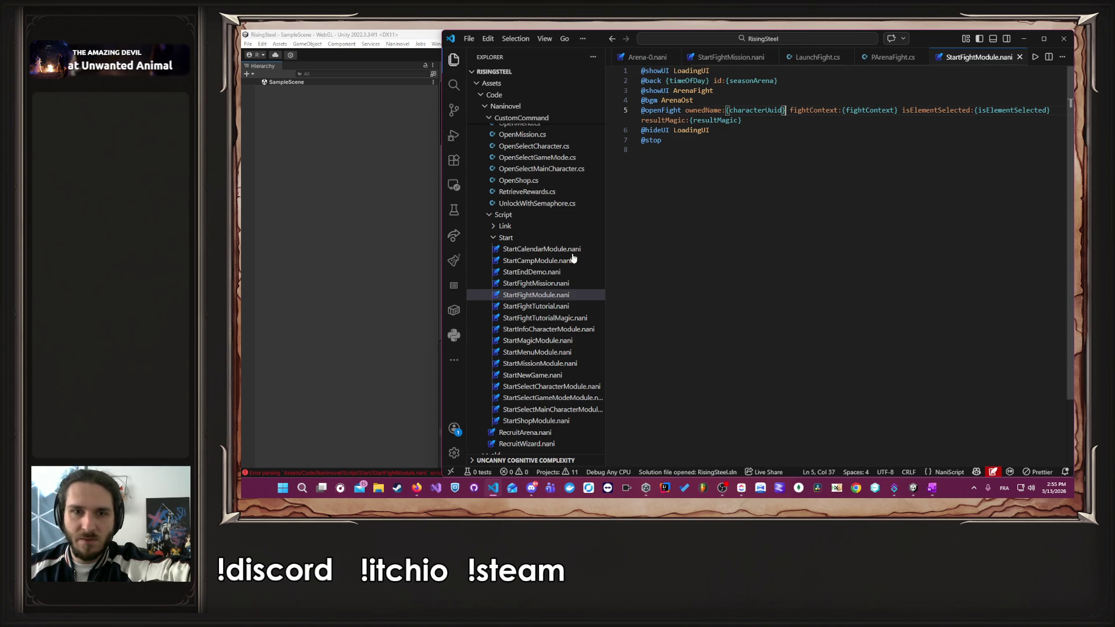
left_click(799, 57)
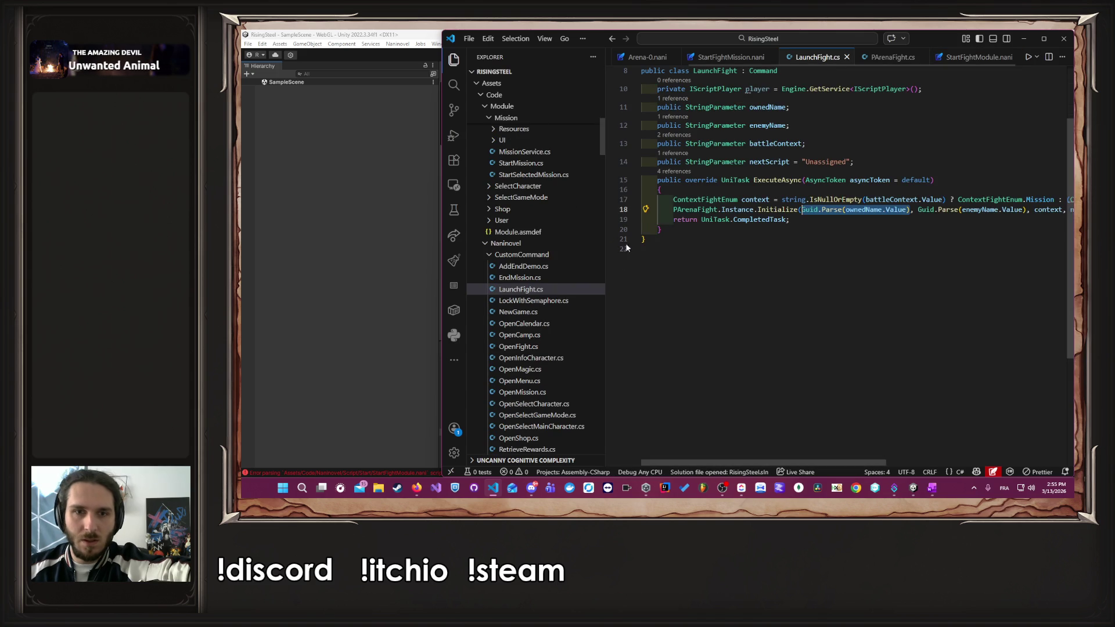
- In OpenFight.cs, delete the resultMagic and isElementSelected arguments from the line 15 Initialize call
left_click(561, 348)
double_click(767, 167)
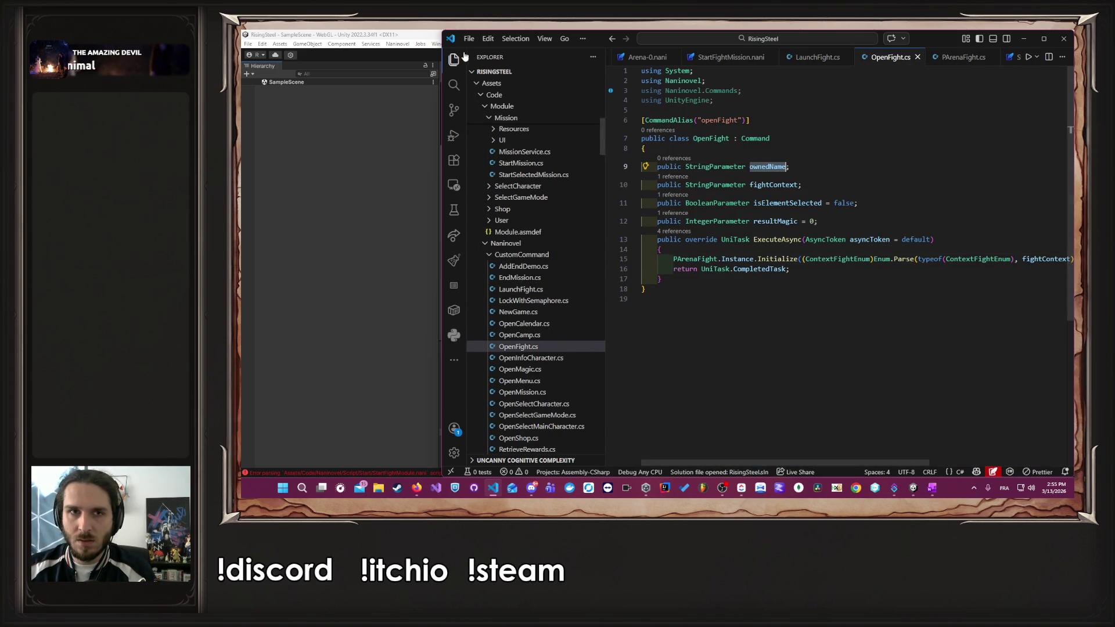
key("ctrl+b")
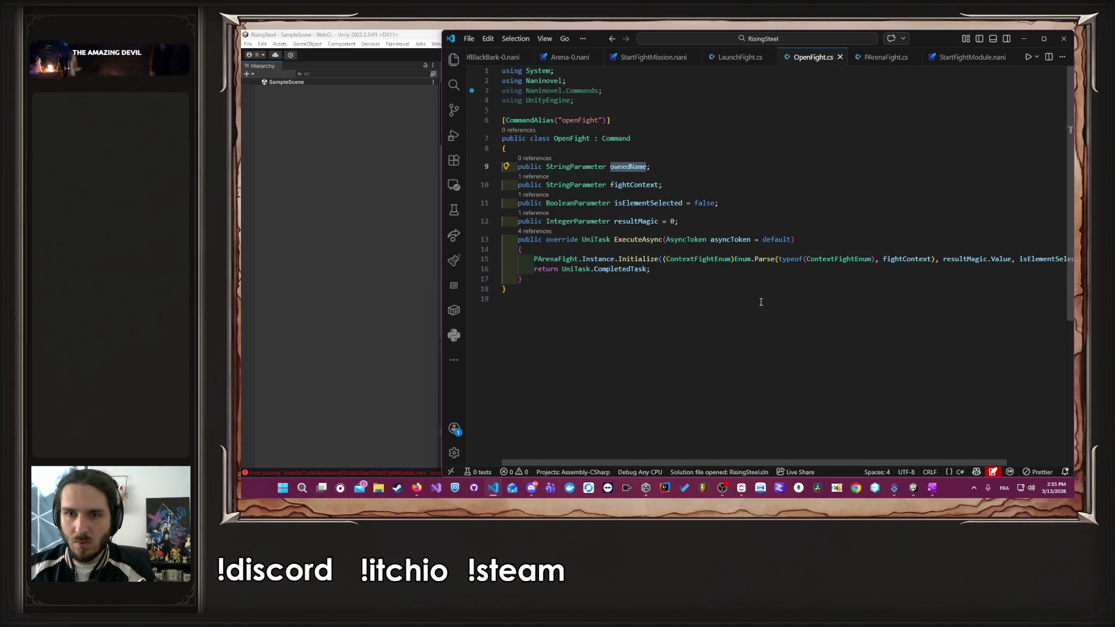
double_click(844, 259)
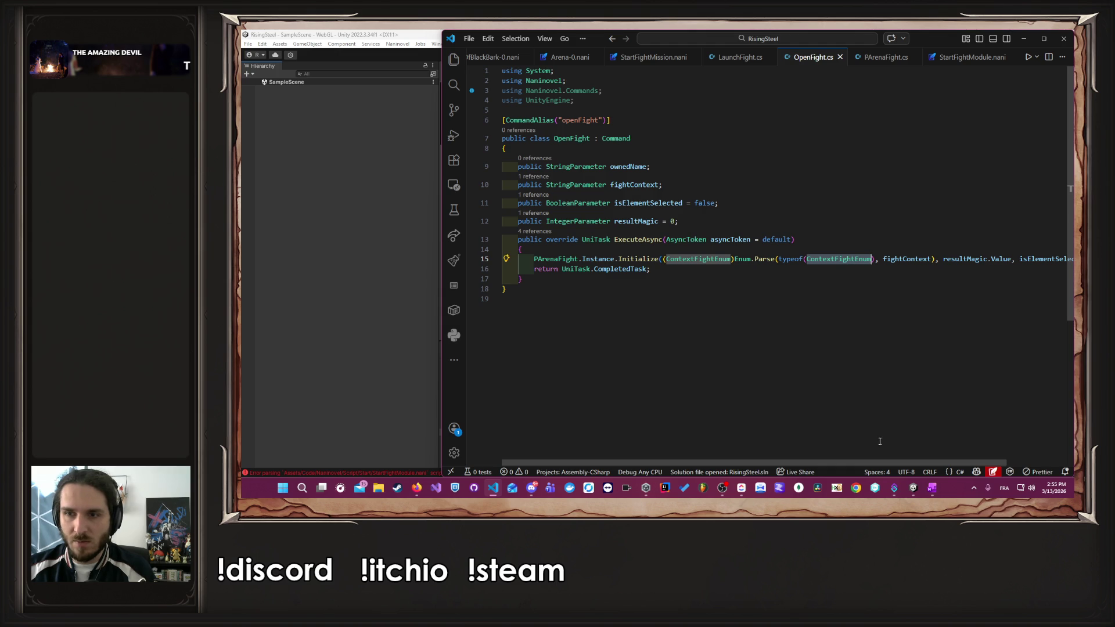
scroll(880, 442, "right", 2)
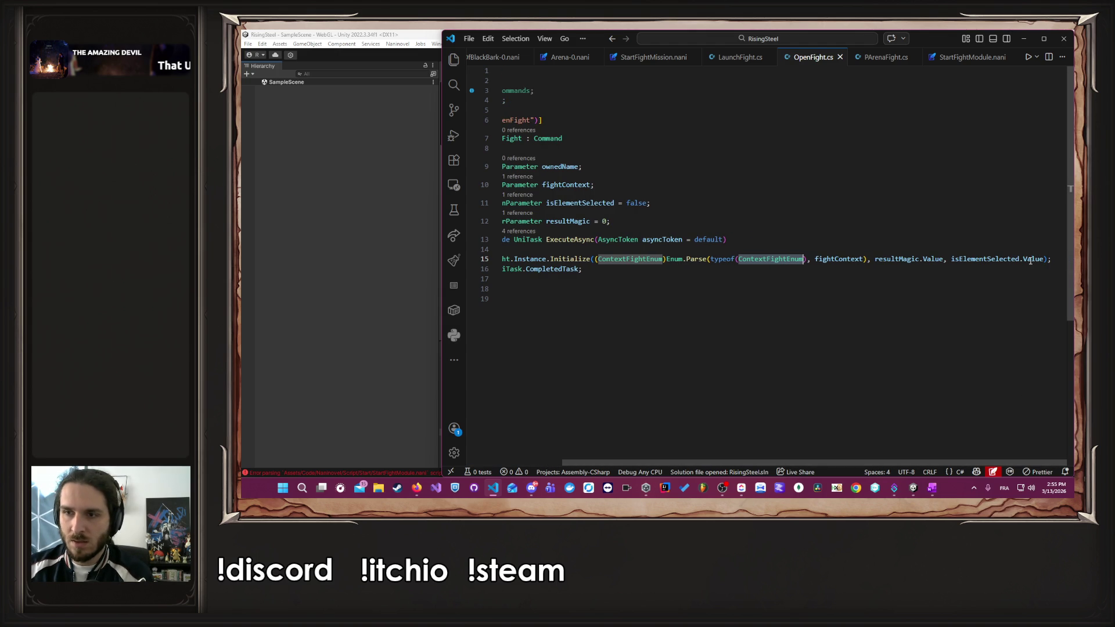
left_click_drag(1043, 258, 867, 259)
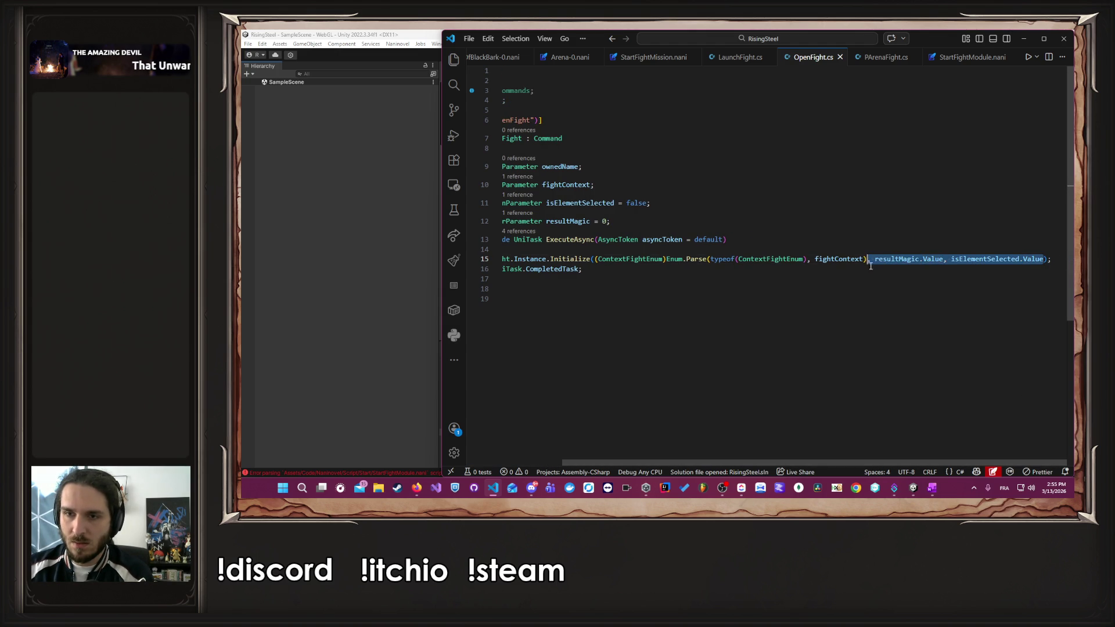
key("BackSpace")
scroll(846, 463, "left", 2)
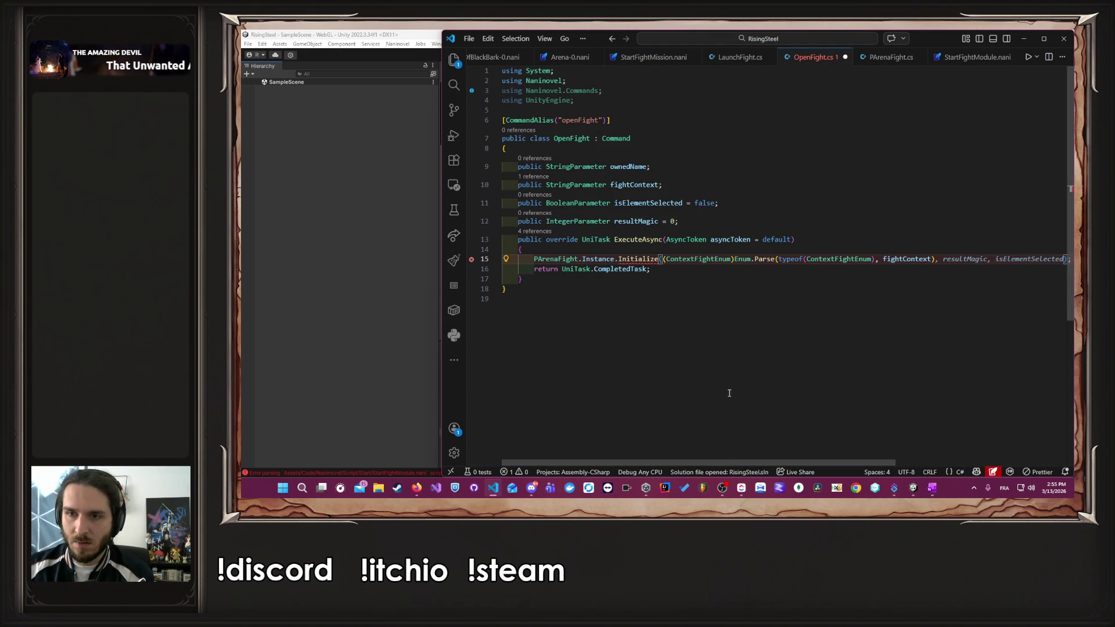
- Insert ownedName as the first Initialize argument, followed by a comma
double_click(627, 167)
key("ctrl+c")
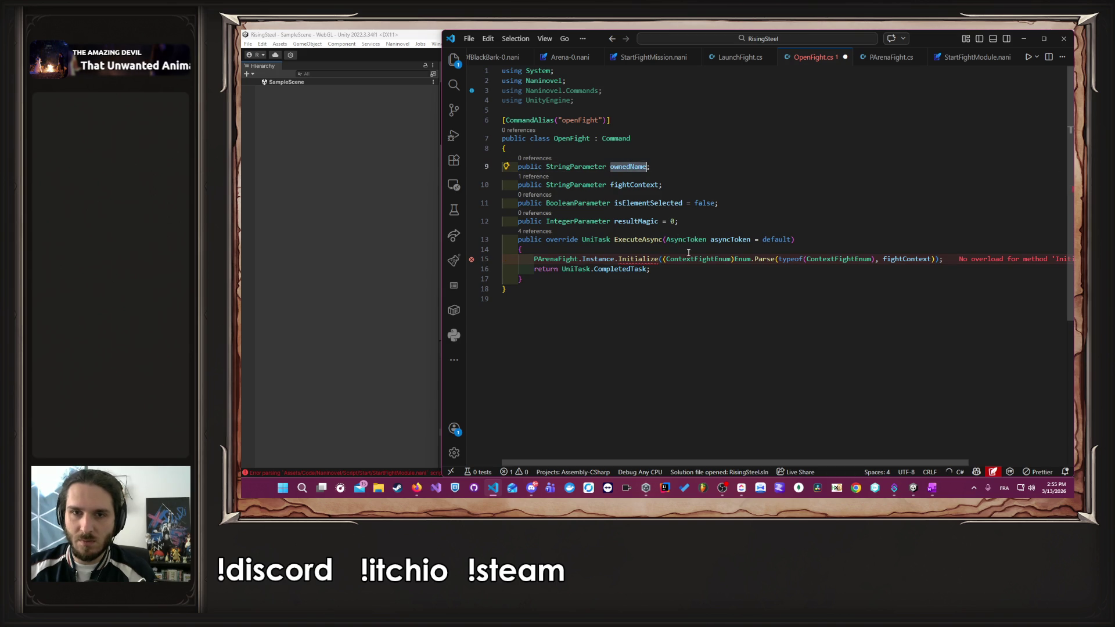
left_click(662, 259)
key("ctrl+v")
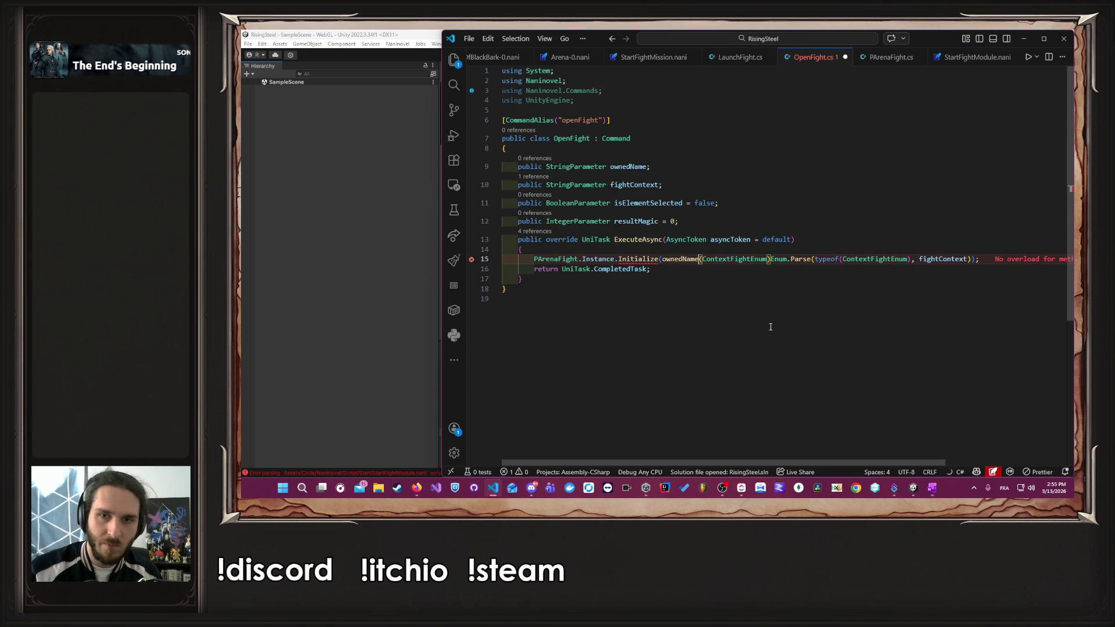
type(",")
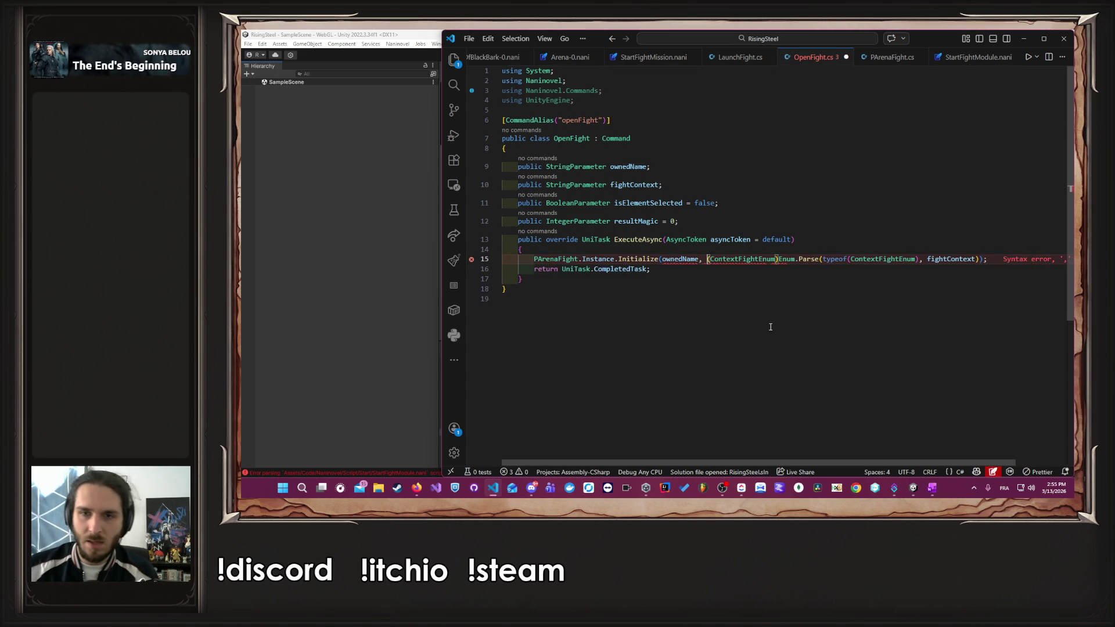
key("Escape")
key("Up")
key("Up")
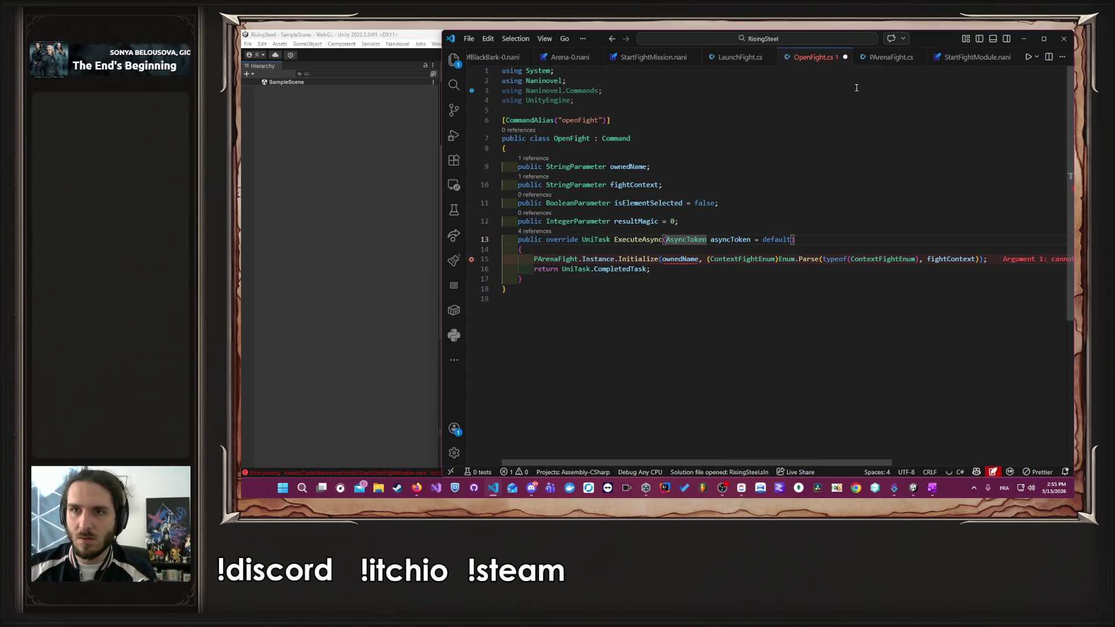
- Copy Guid.Parse(ownedName.Value) from line 18 of LaunchFight.cs
left_click(740, 56)
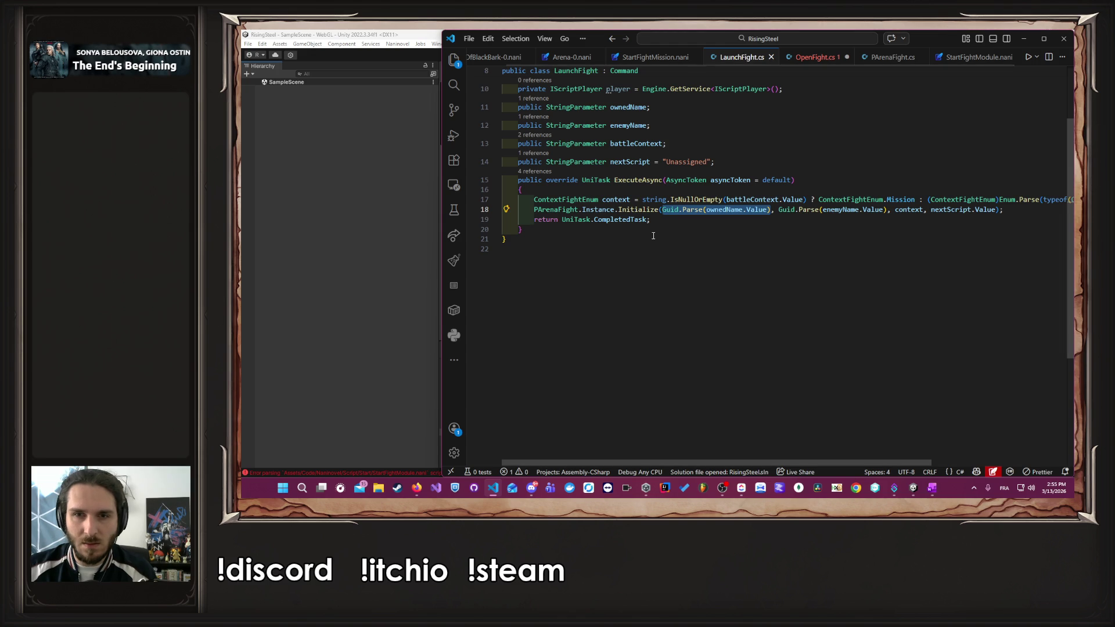
left_click(662, 209)
left_click_drag(662, 209, 772, 212)
key("ctrl+c")
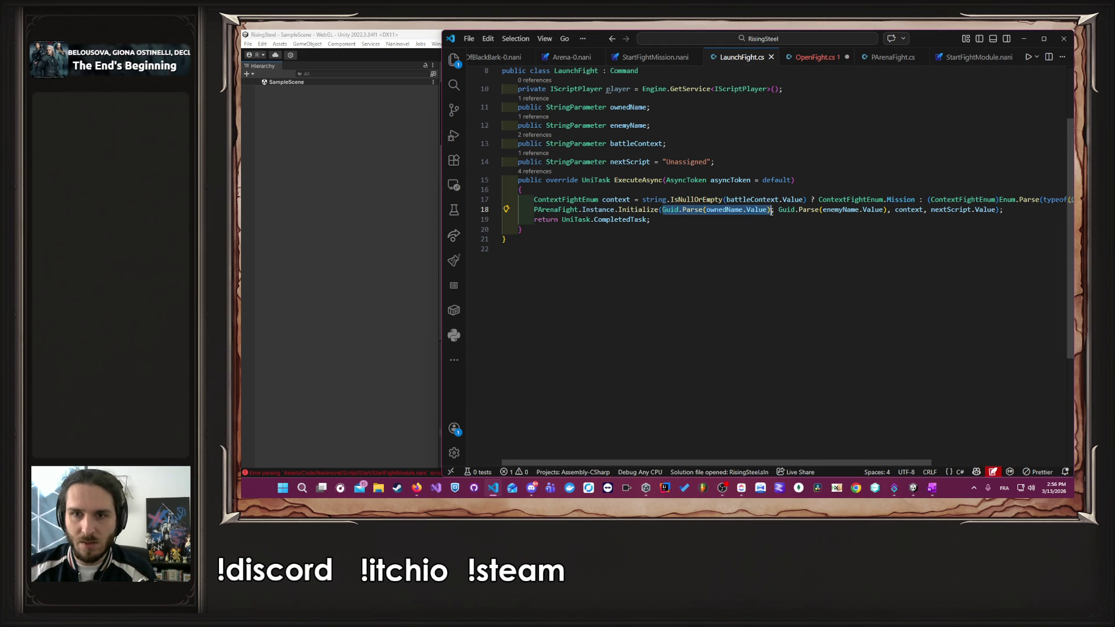
left_click(812, 57)
- Replace ownedName with Guid.Parse(ownedName.Value), save OpenFight.cs, and let Unity recompile
double_click(680, 259)
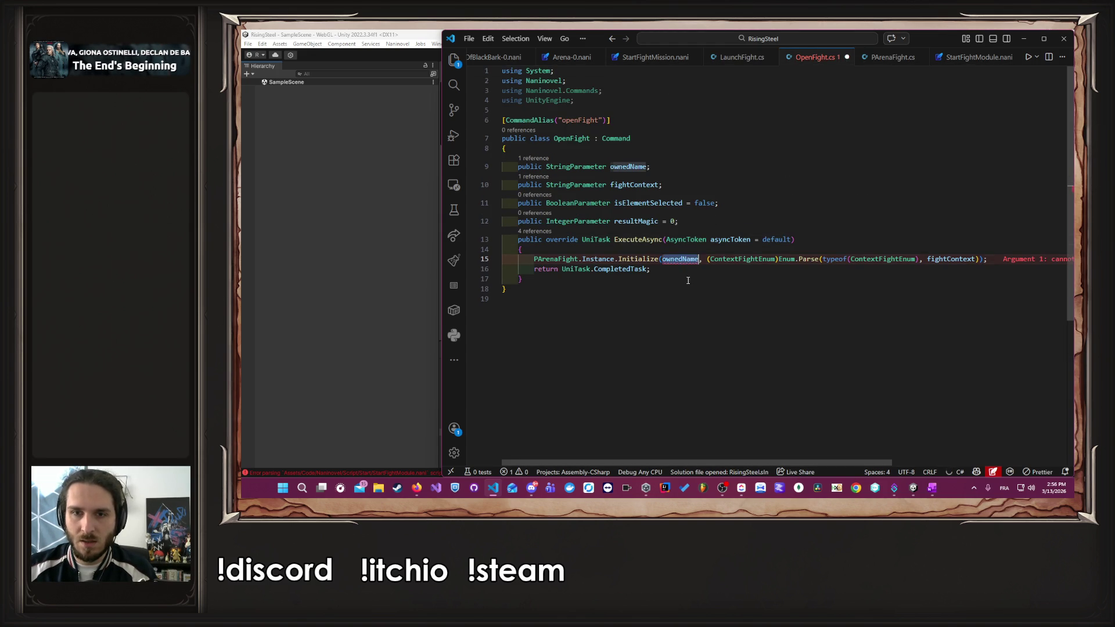
key("ctrl+v")
key("ctrl+s")
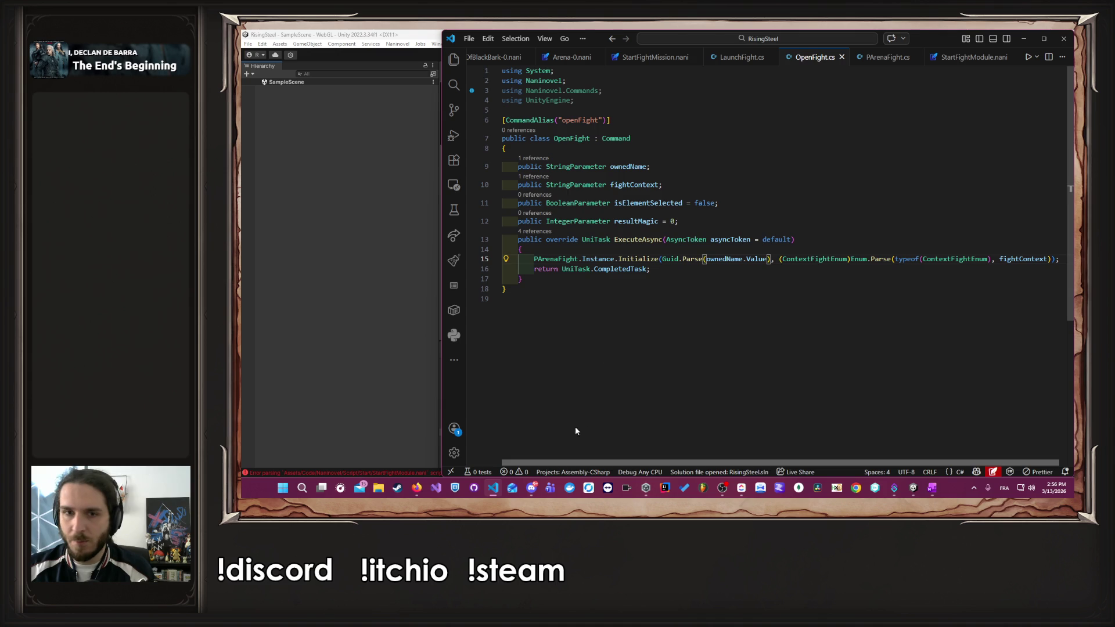
left_click(759, 216)
left_click(288, 337)
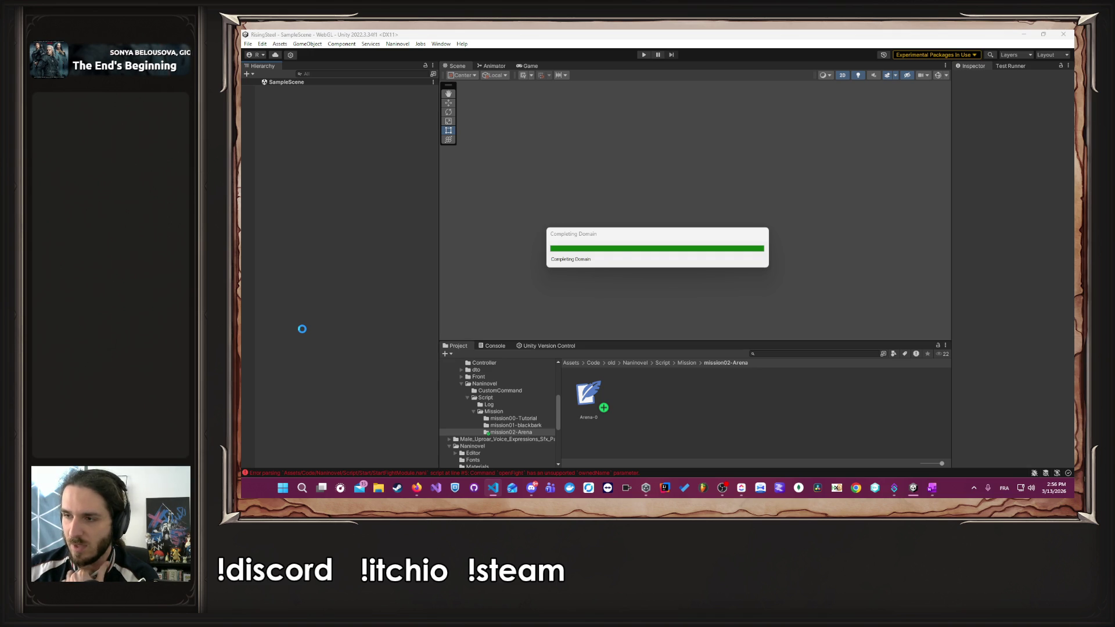
- Follow the openFight console error and delete isElementSelected and resultMagic from line 5
left_click(503, 472)
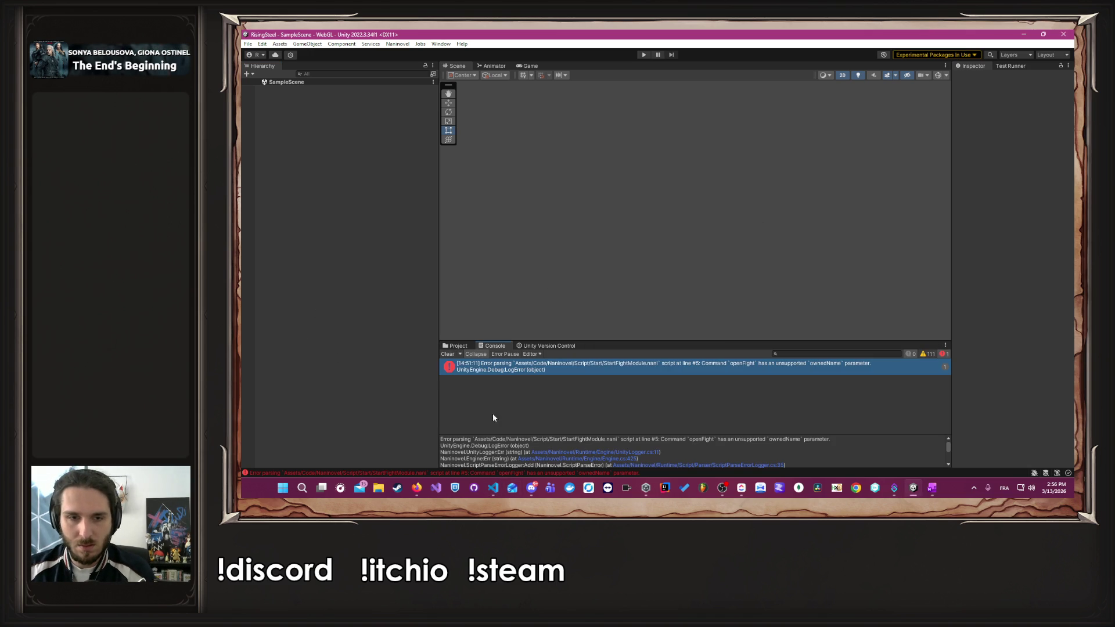
double_click(481, 365)
key("alt+Tab")
key("alt+Tab")
key("alt+Tab")
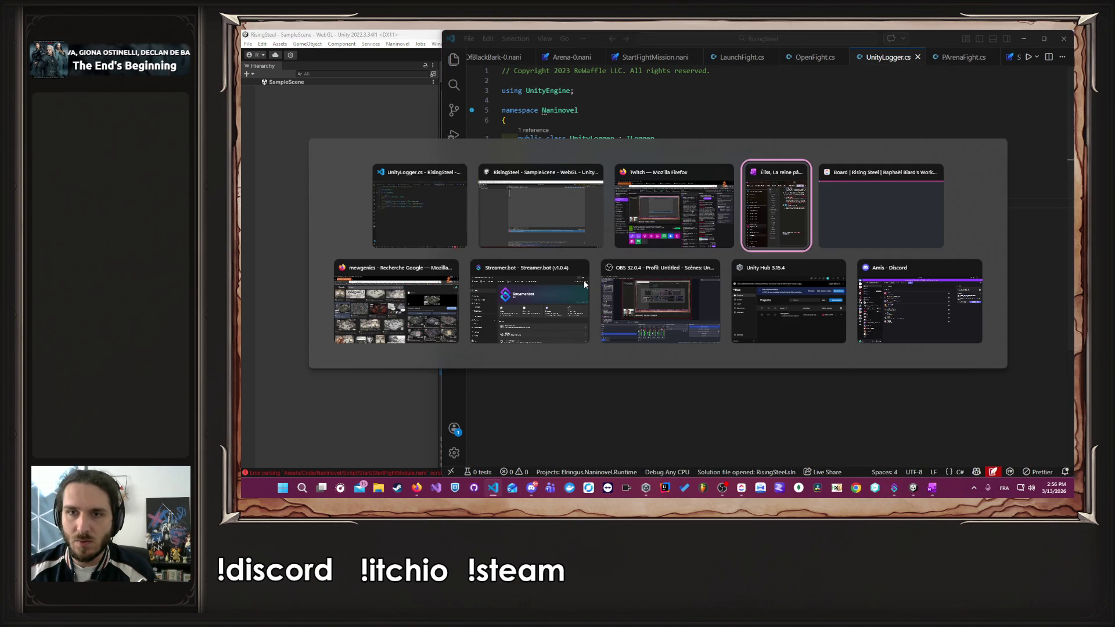
key("alt+Tab")
key("alt+Tab")
key("Escape")
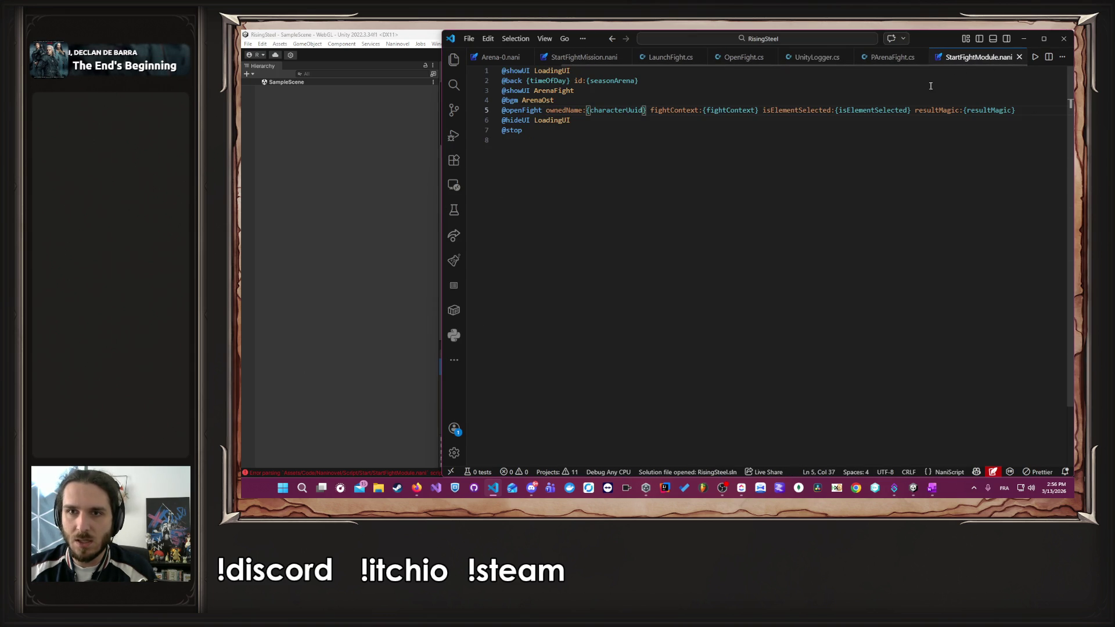
left_click_drag(762, 111, 1013, 112)
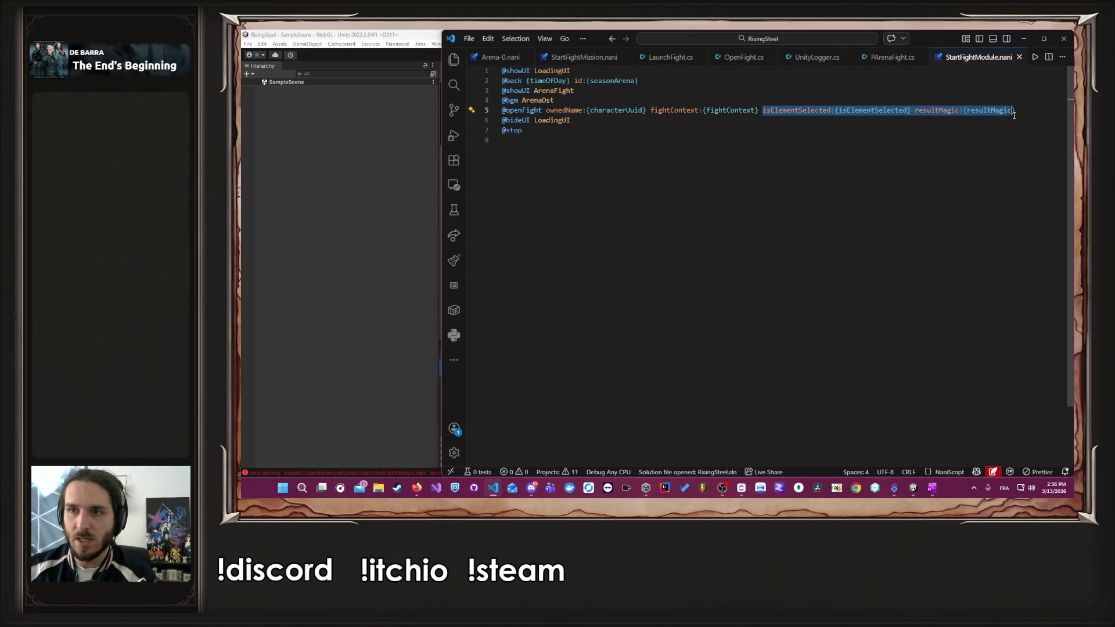
key("BackSpace")
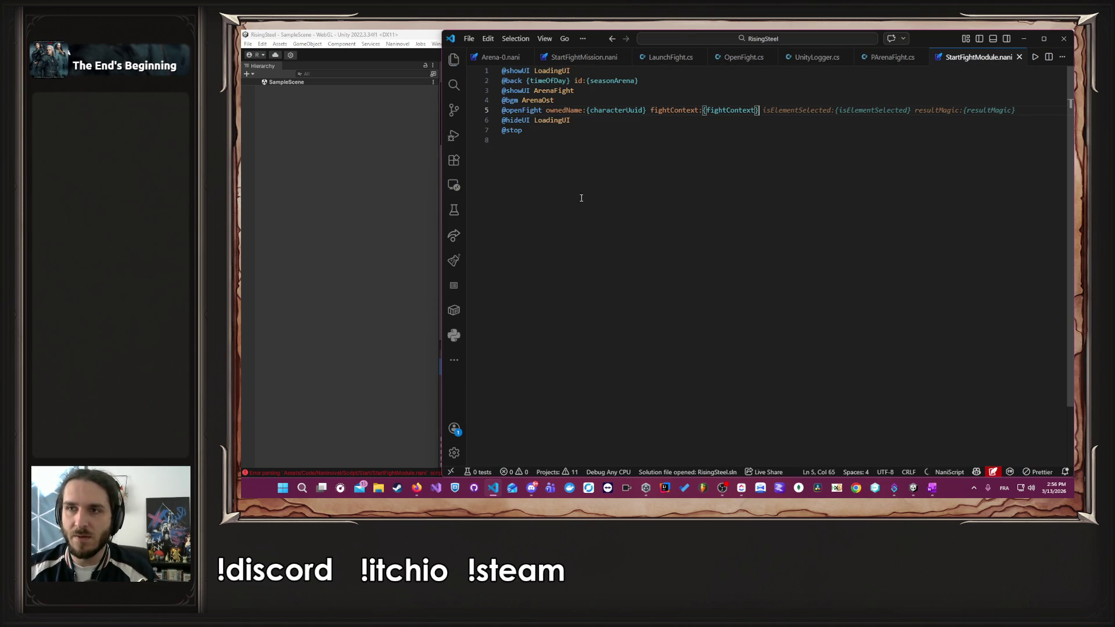
left_click(277, 204)
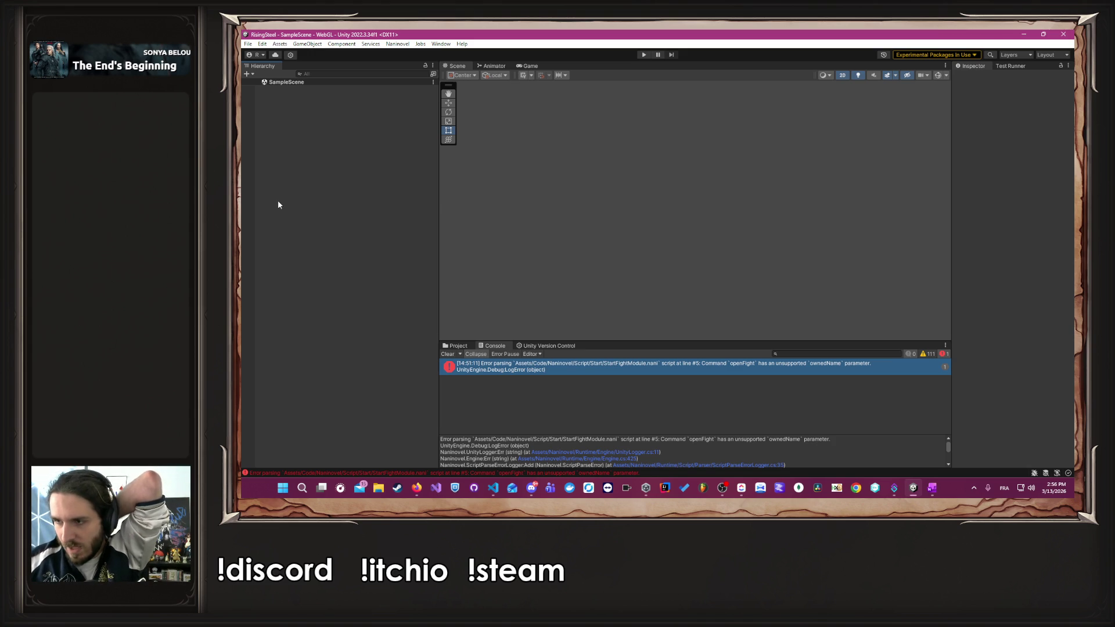
- Clear the Console, enter Play mode, and start a new game with a player name and the red-haired character
left_click(444, 355)
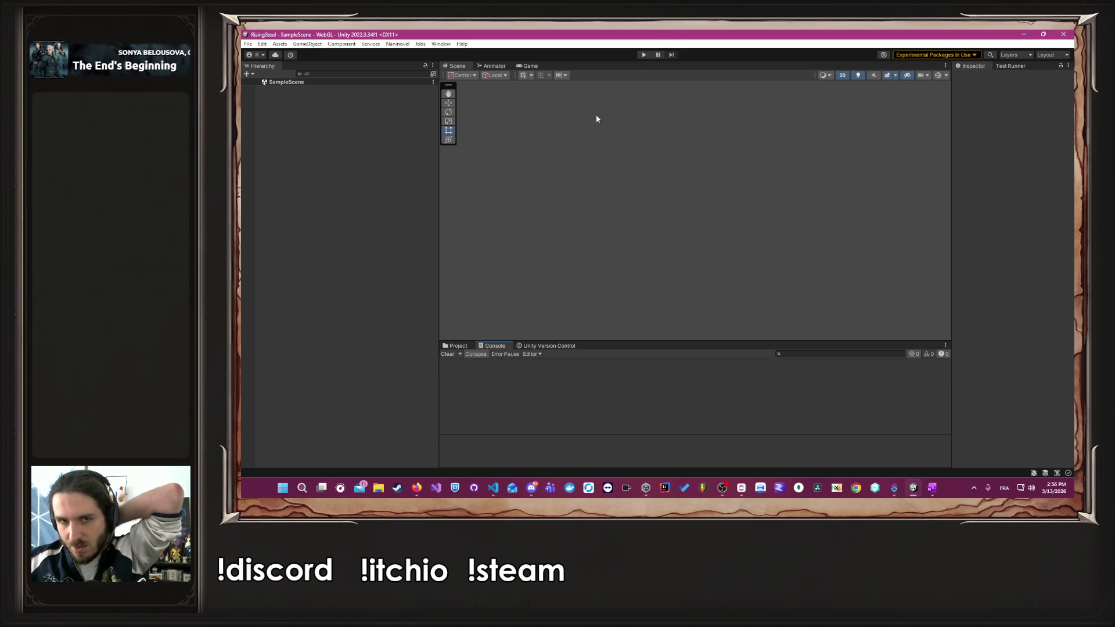
left_click(643, 54)
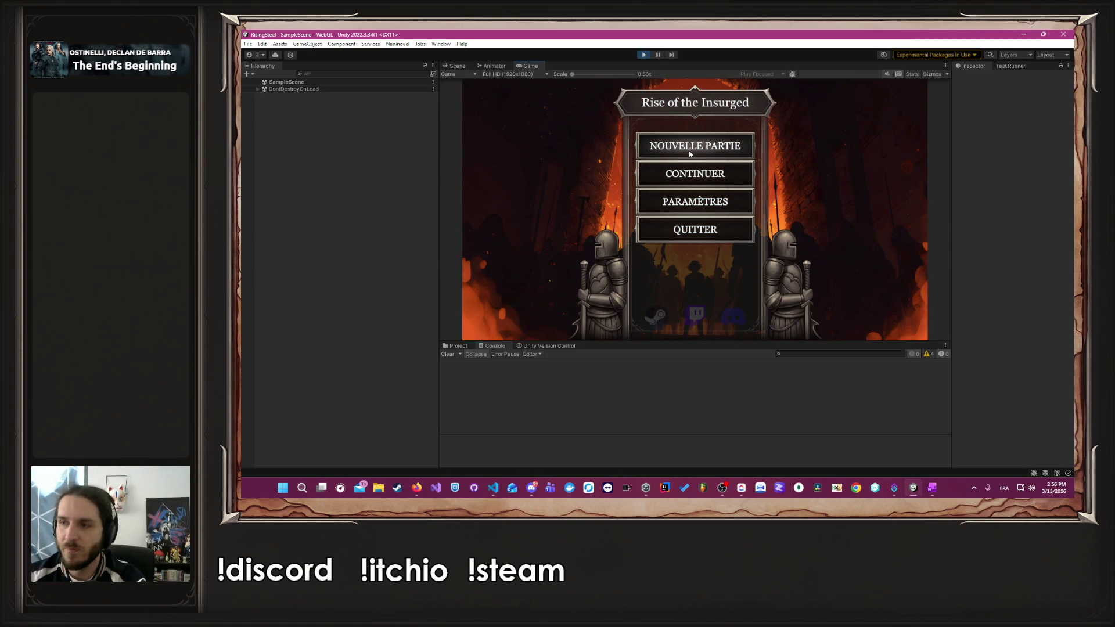
left_click(689, 153)
type("Alher")
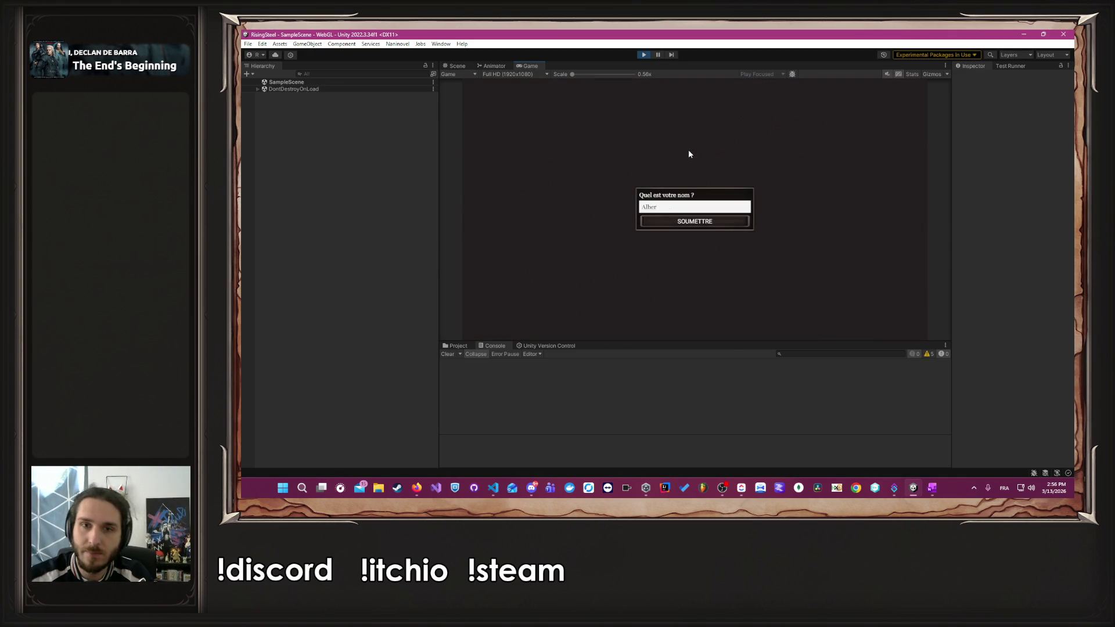
key("Return")
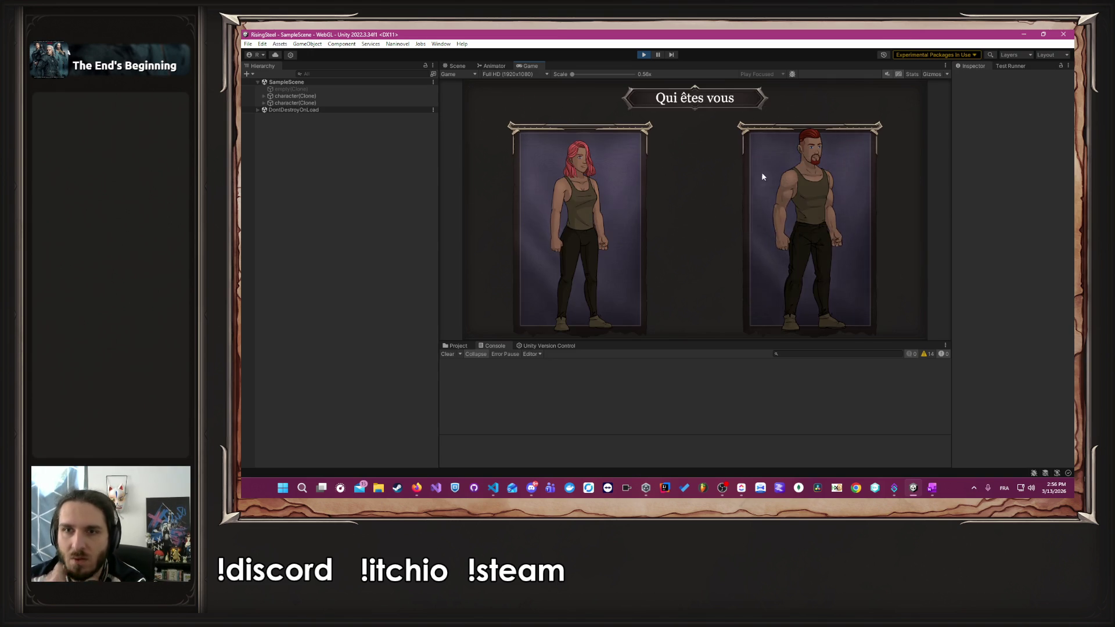
left_click(761, 172)
left_click(716, 208)
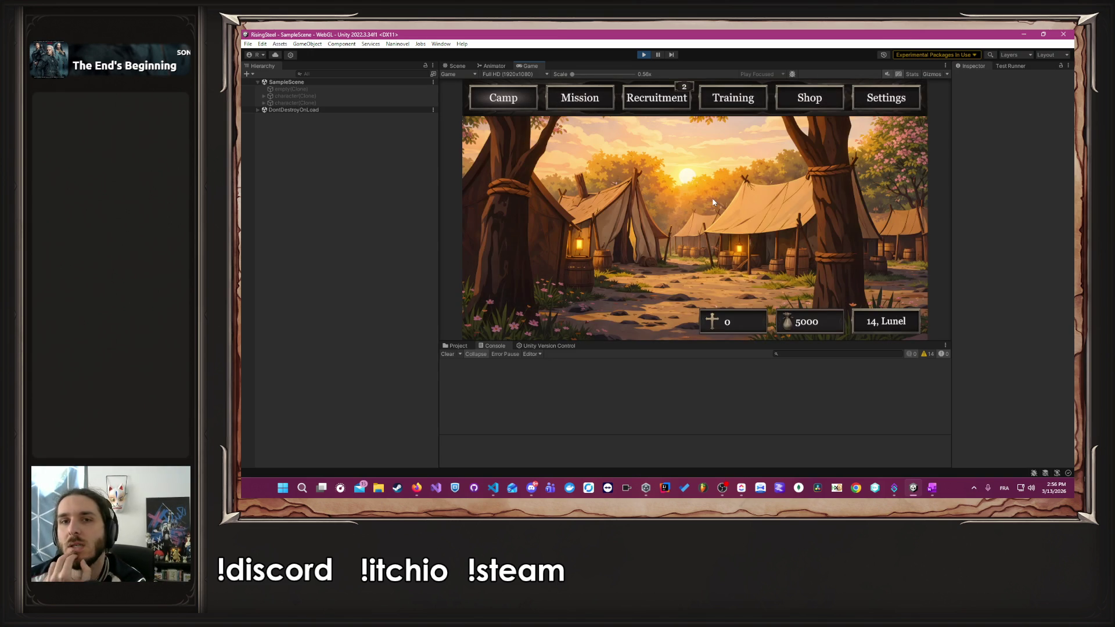
- Send Albert into the L'Arène mission, then stop Play mode
left_click(592, 103)
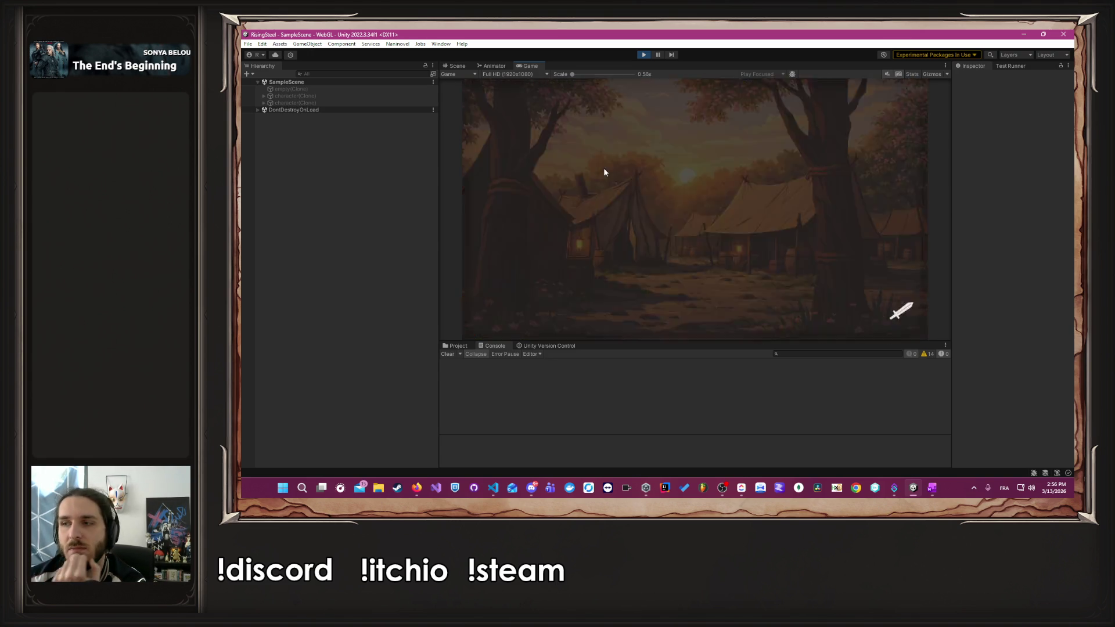
left_click(575, 134)
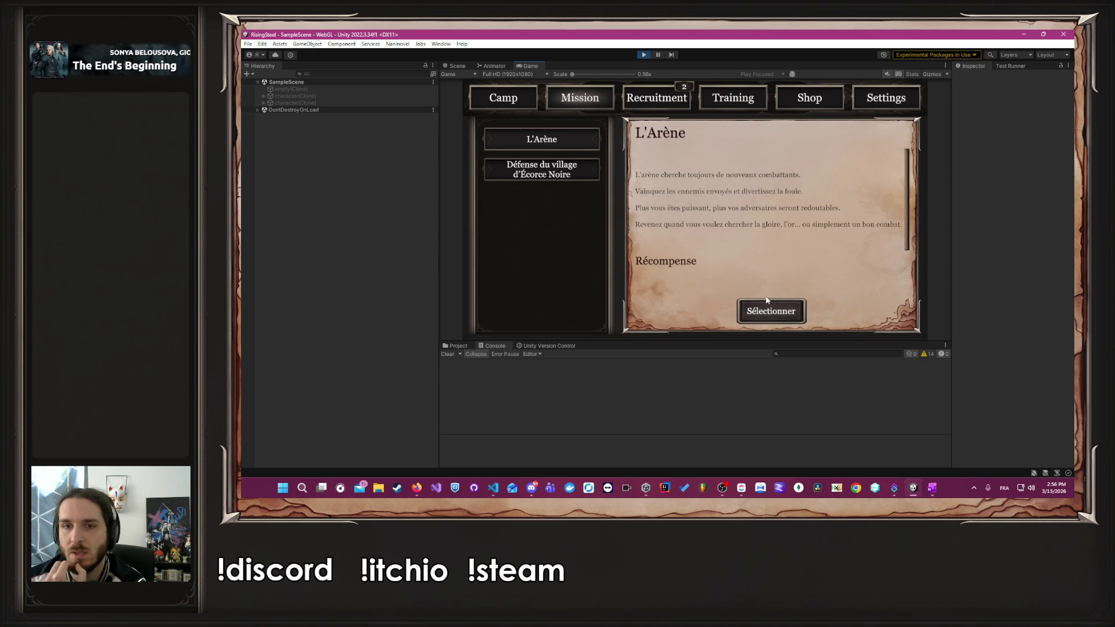
left_click(795, 312)
left_click(516, 230)
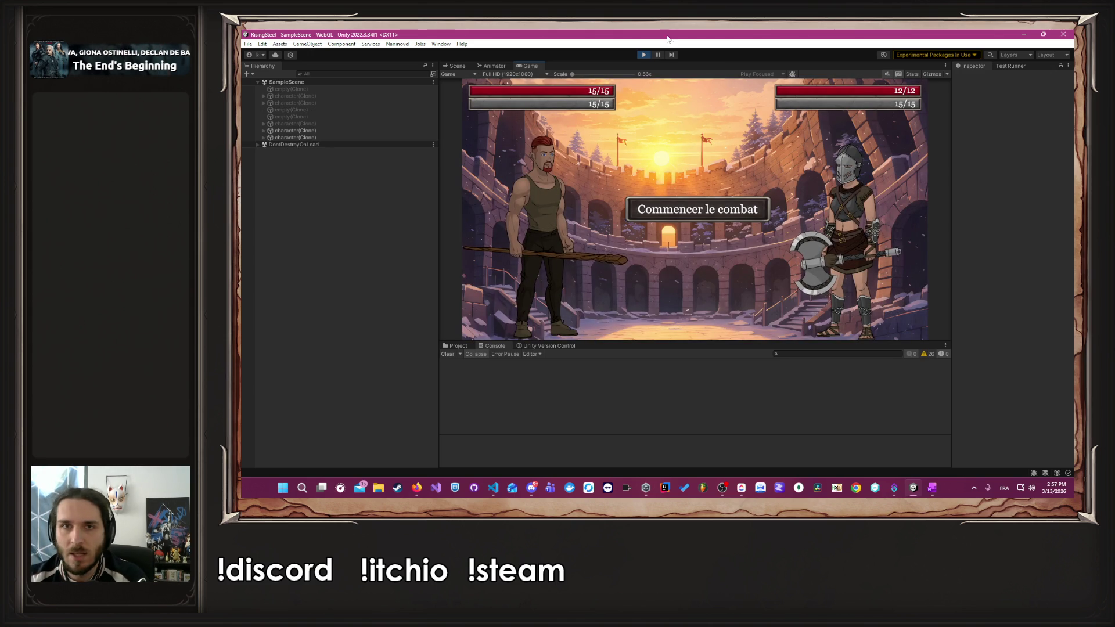
left_click(643, 54)
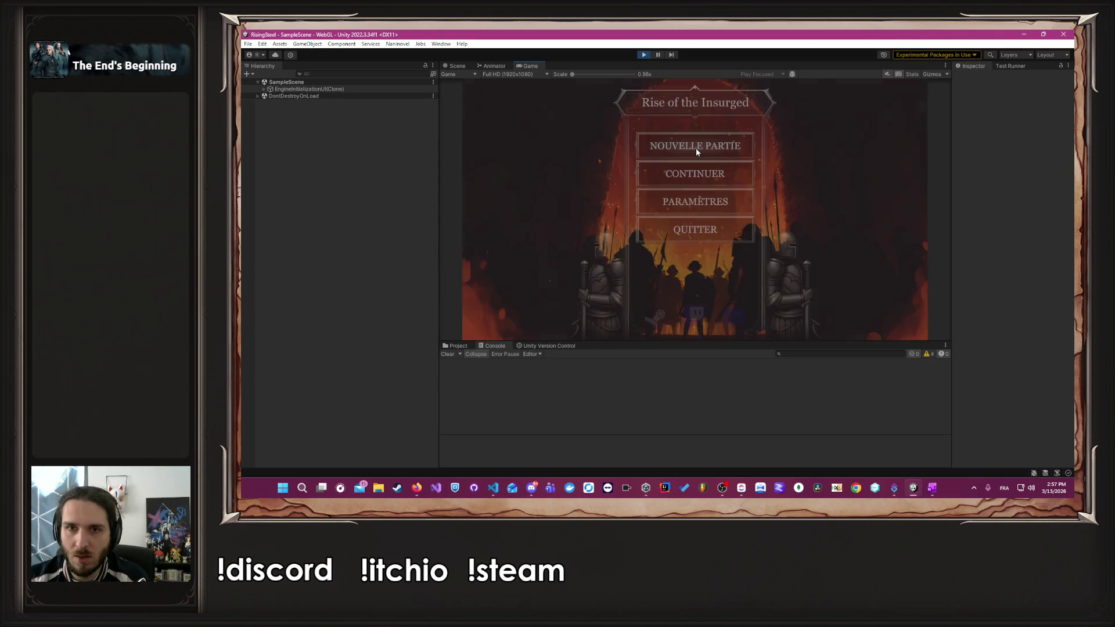
- Start a new game skipping the tutorial and recruit Yselda and Aldrik
left_click(697, 149)
type("Albert")
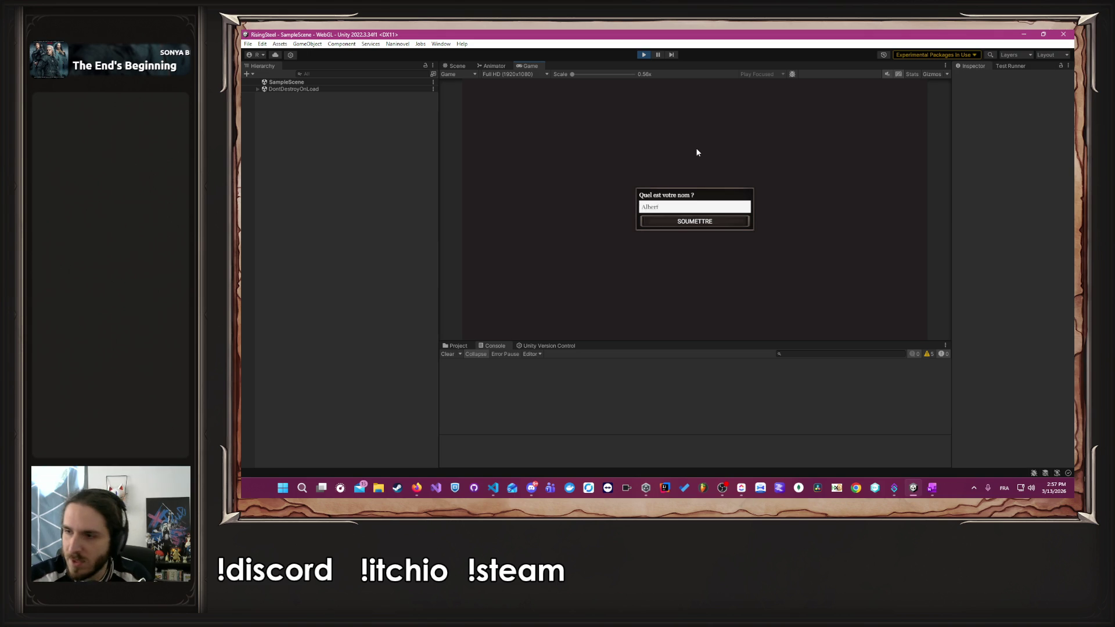
key("Return")
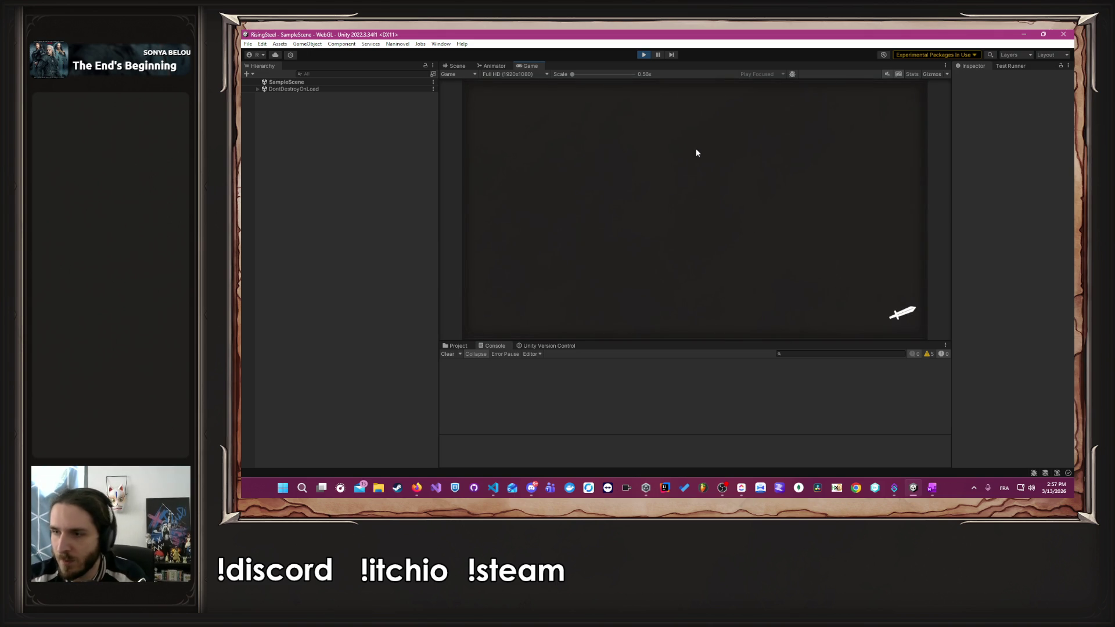
left_click(769, 224)
left_click(721, 209)
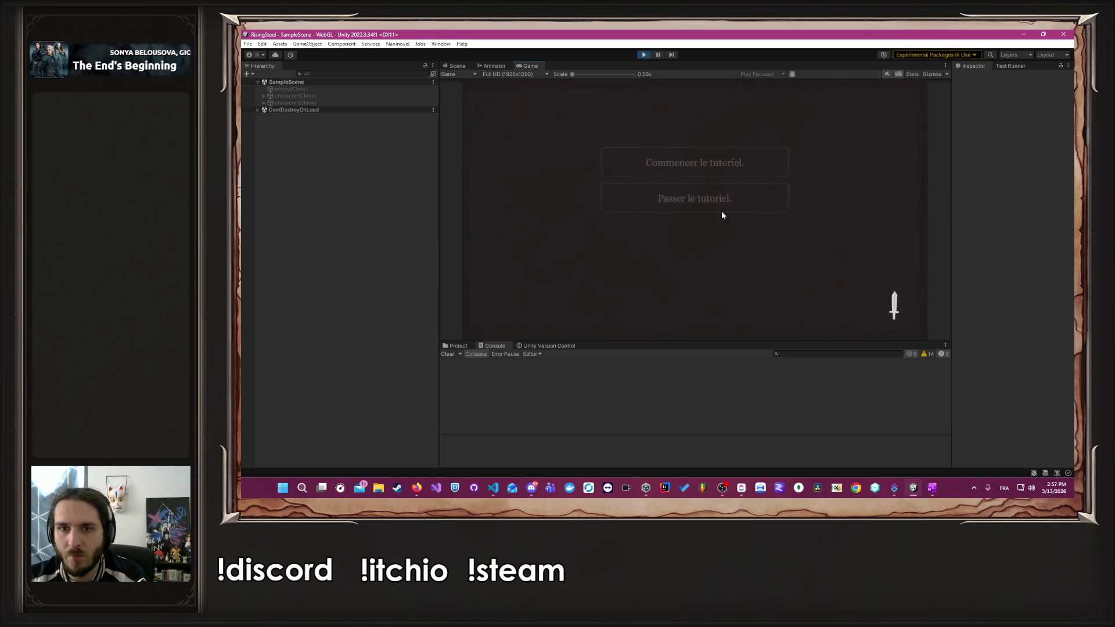
left_click(659, 104)
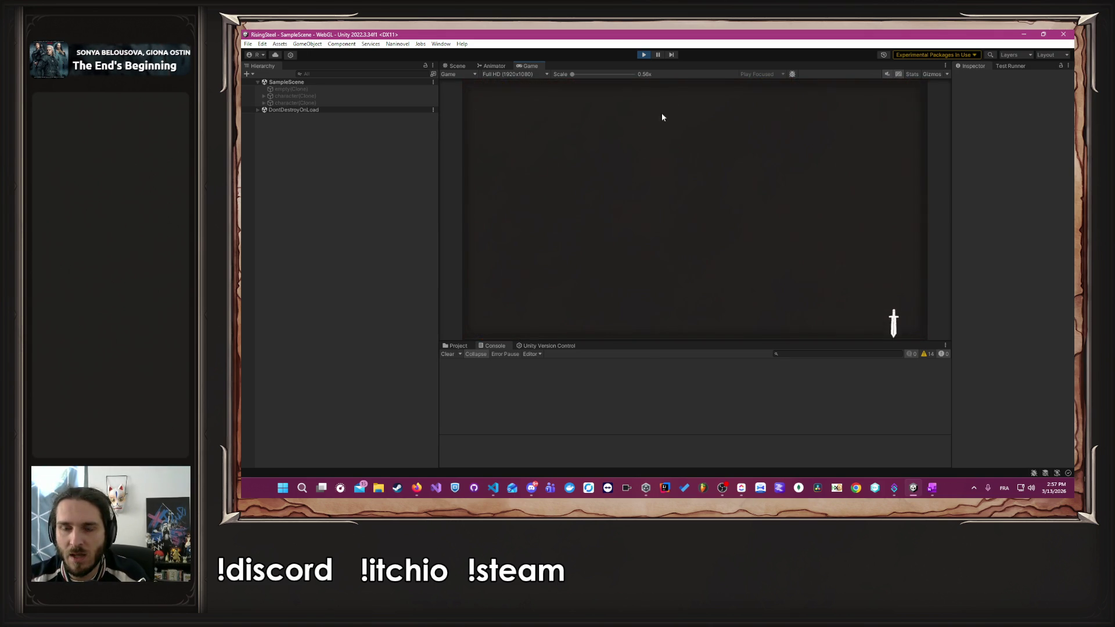
left_click(575, 217)
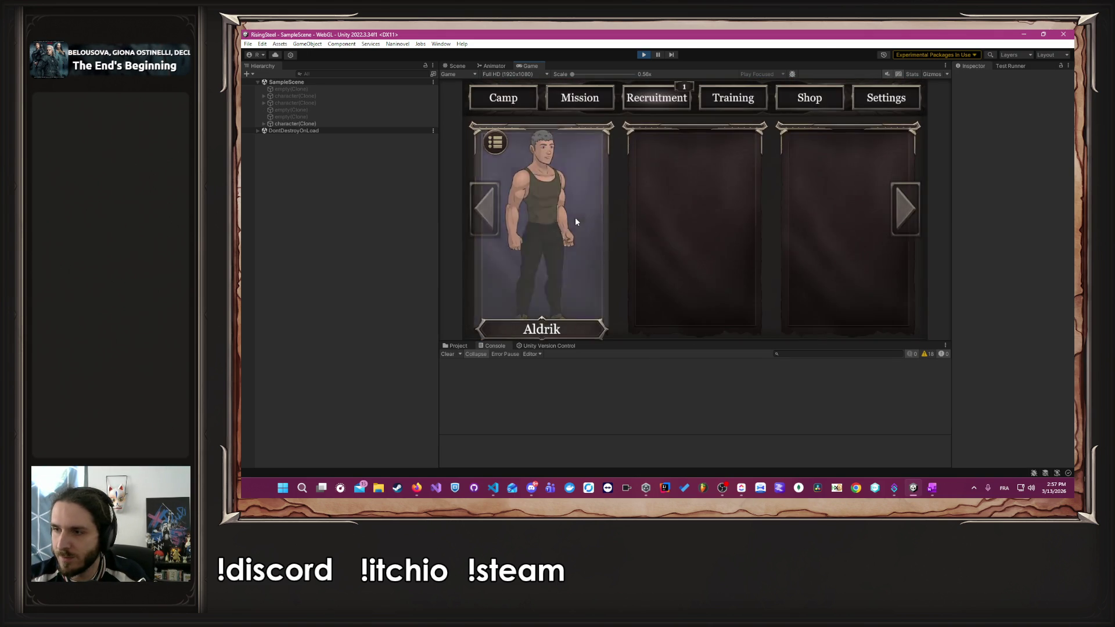
left_click(575, 217)
- Upgrade Albert's Force, Yselda's Sagesse and Aldrik's Dextérité stats
left_click(761, 98)
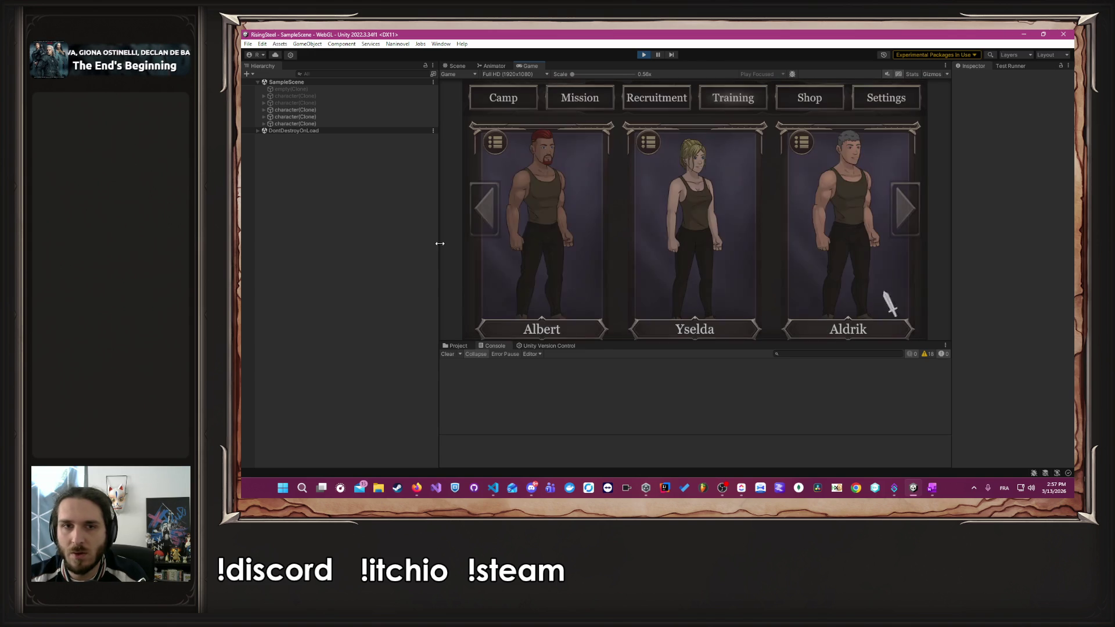
left_click(541, 248)
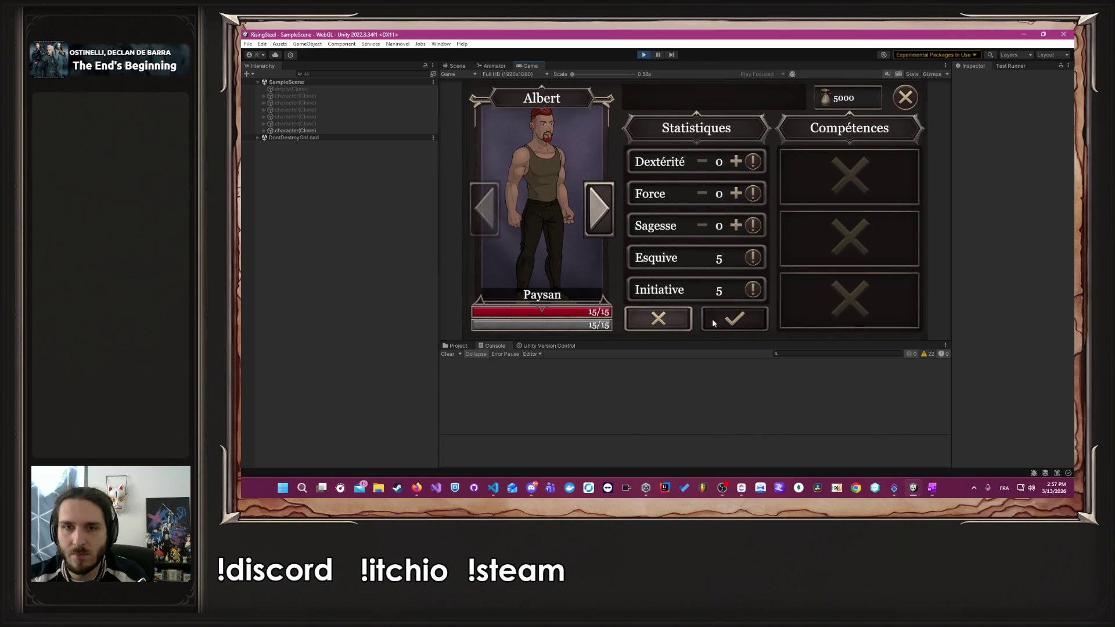
left_click(736, 193)
left_click(736, 193)
left_click(736, 194)
left_click(737, 193)
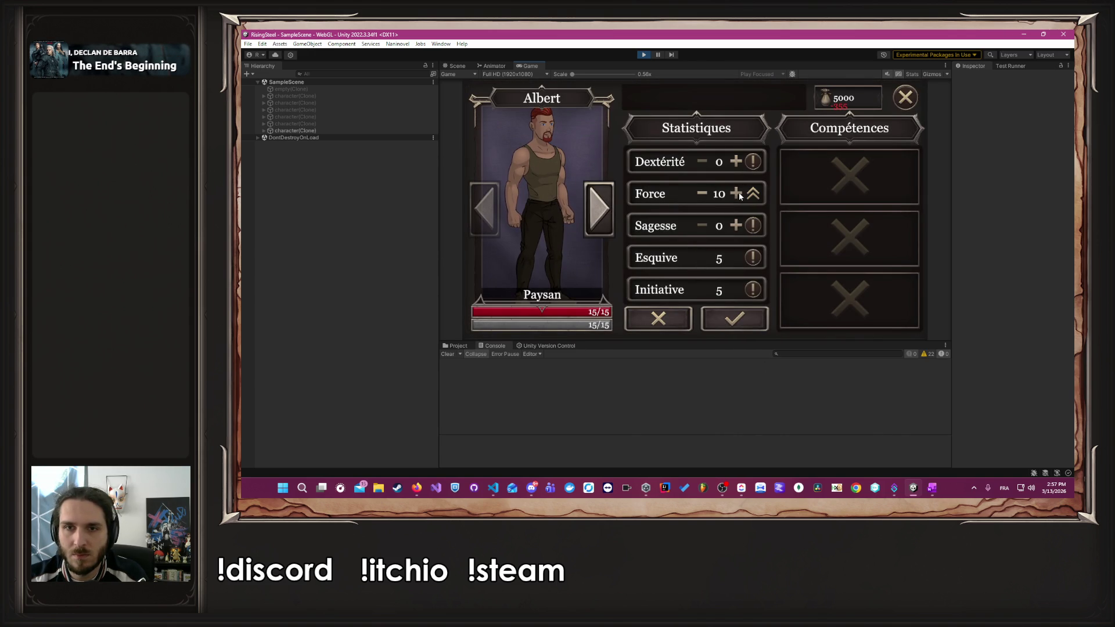
left_click(734, 319)
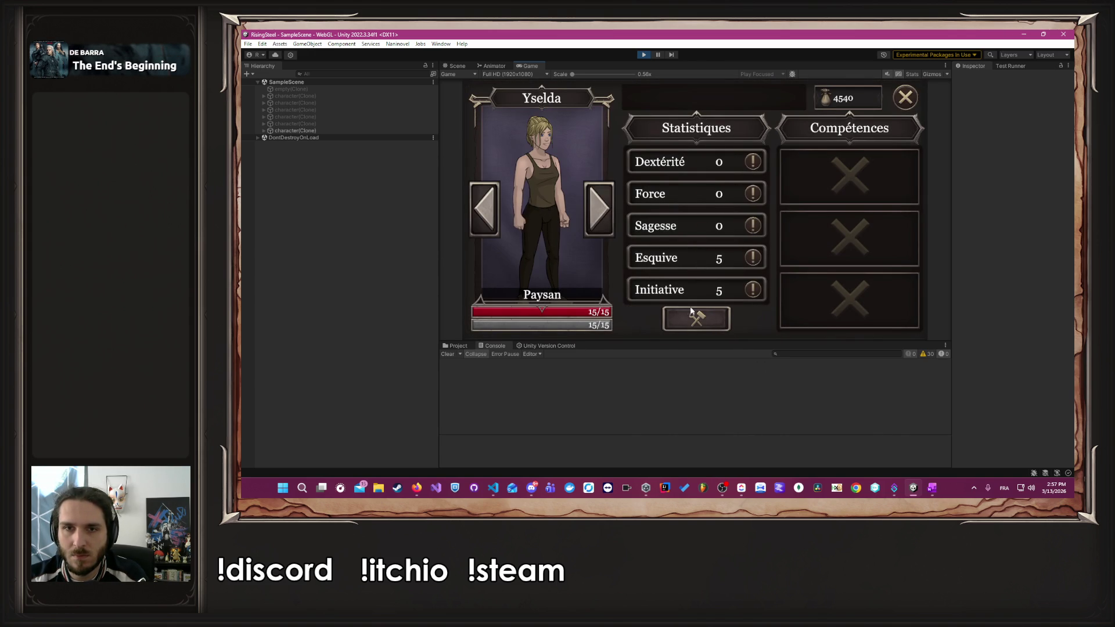
left_click(739, 225)
left_click(738, 226)
left_click(738, 226)
left_click(739, 226)
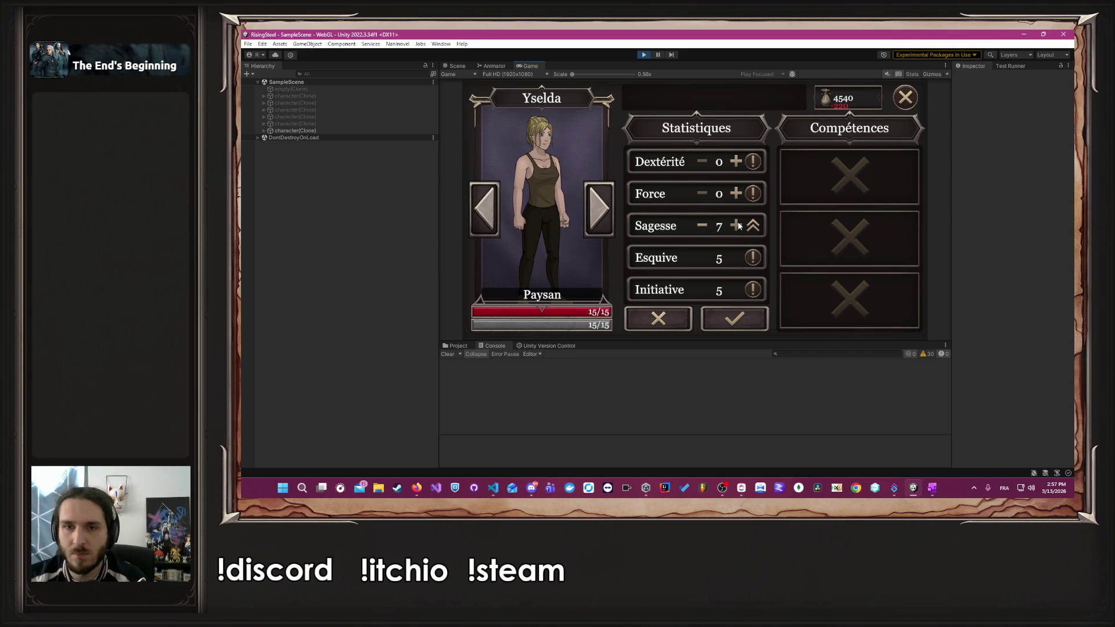
left_click(734, 319)
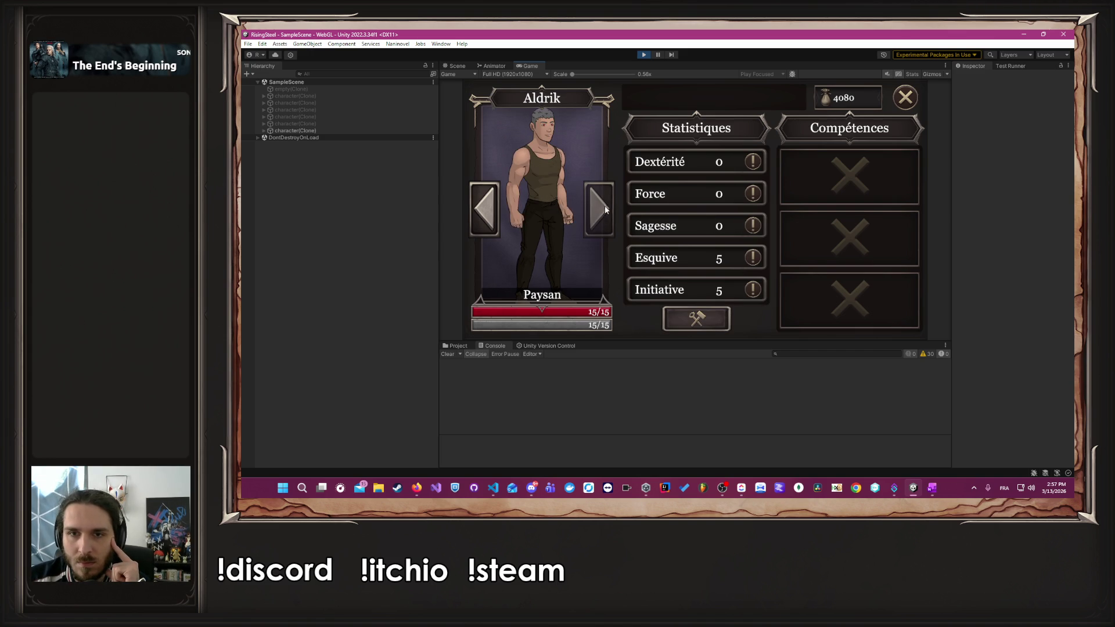
left_click(694, 314)
left_click(736, 162)
left_click(735, 161)
left_click(736, 162)
left_click(736, 162)
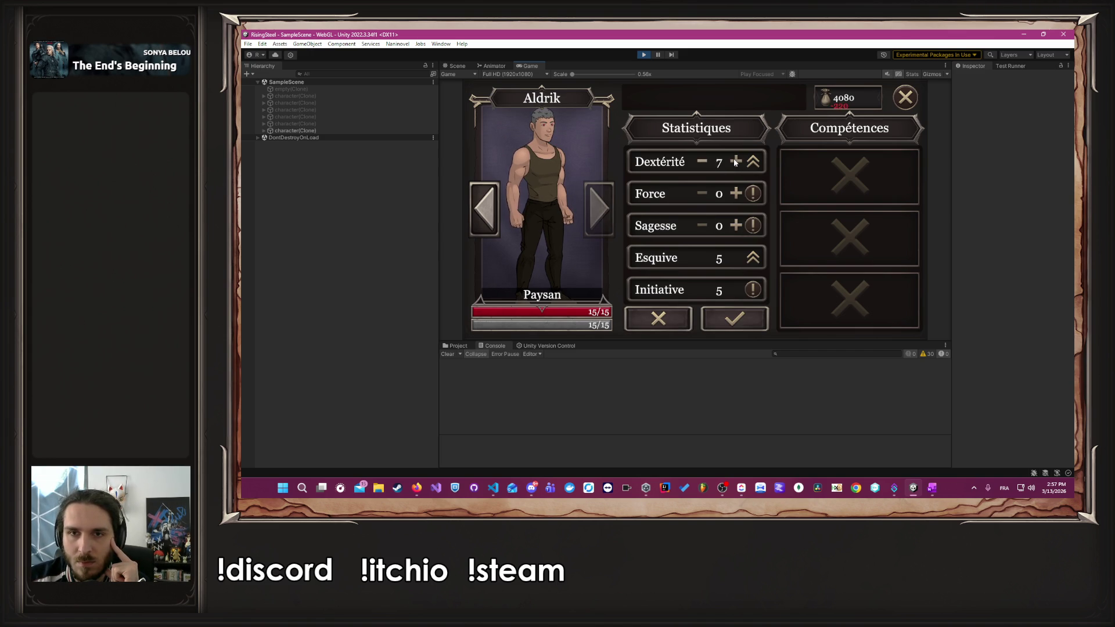
left_click(734, 319)
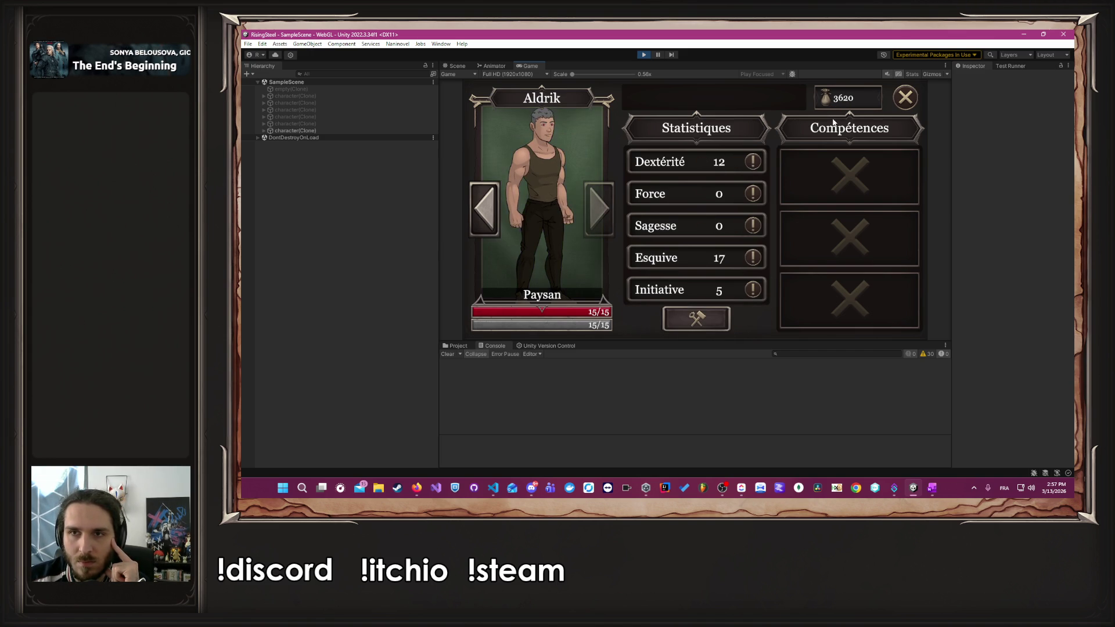
left_click(916, 99)
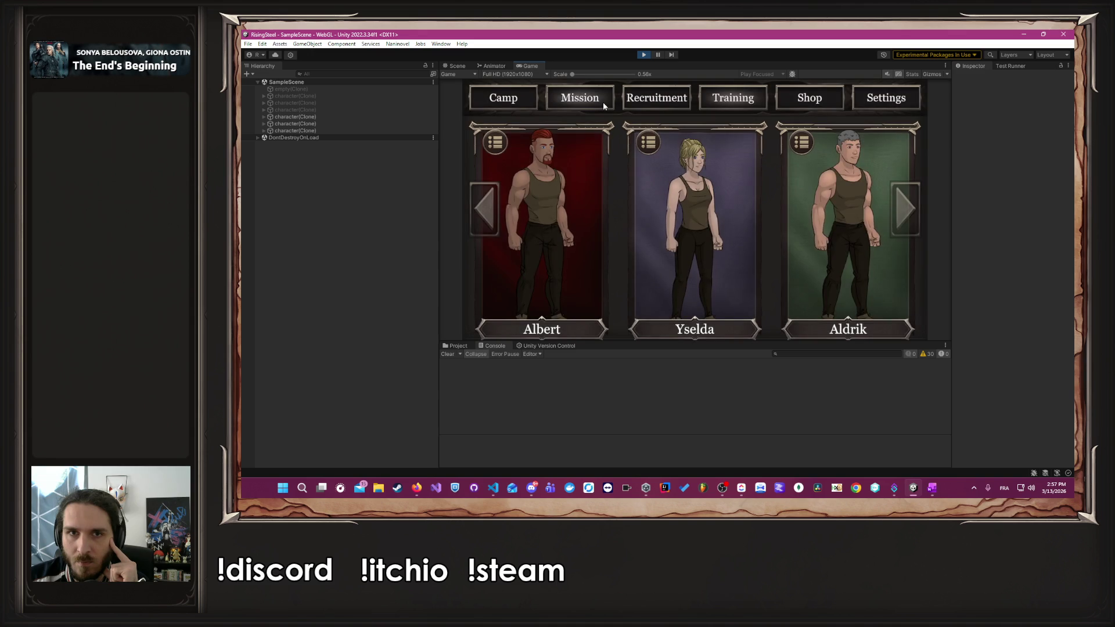
- Choose L'Arène, send Albert, and start the combat against the gladiator
left_click(602, 102)
left_click(569, 152)
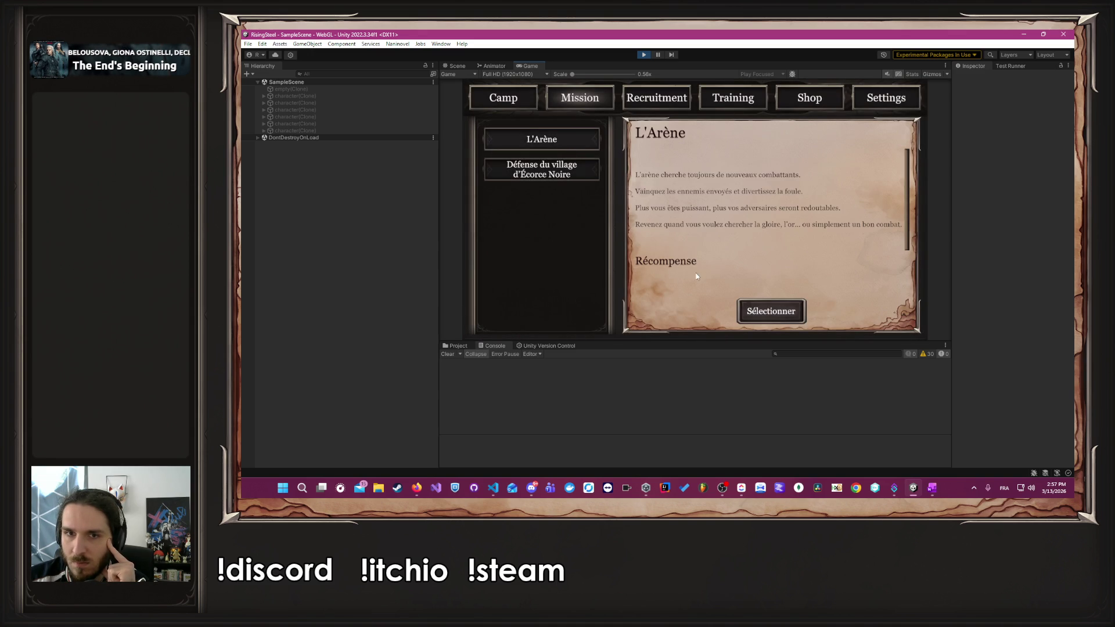
left_click(773, 316)
left_click(573, 249)
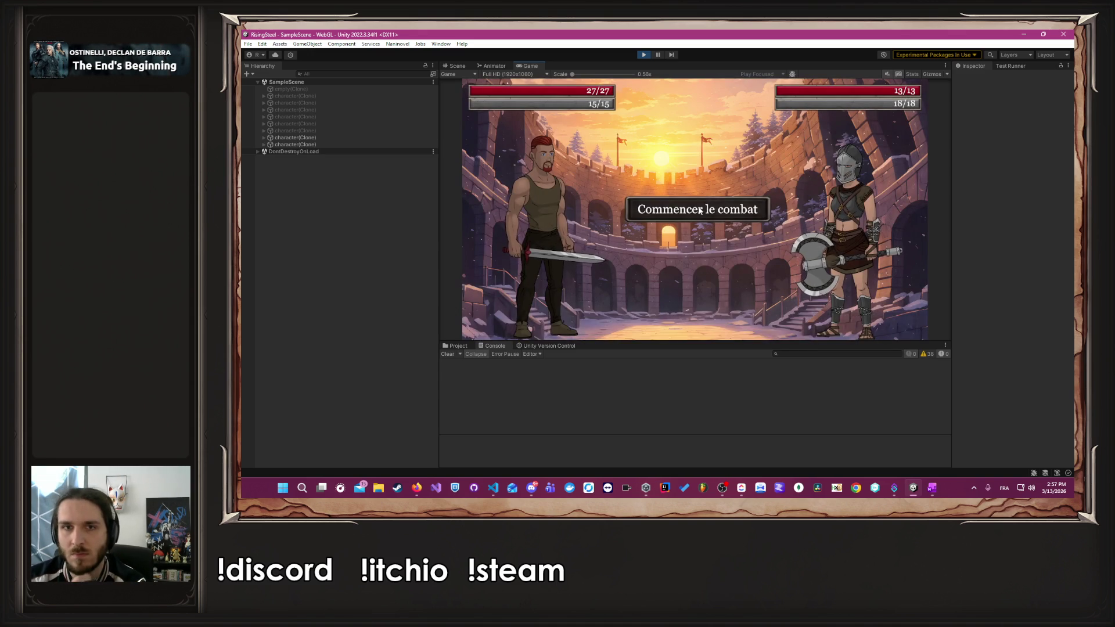
left_click(699, 214)
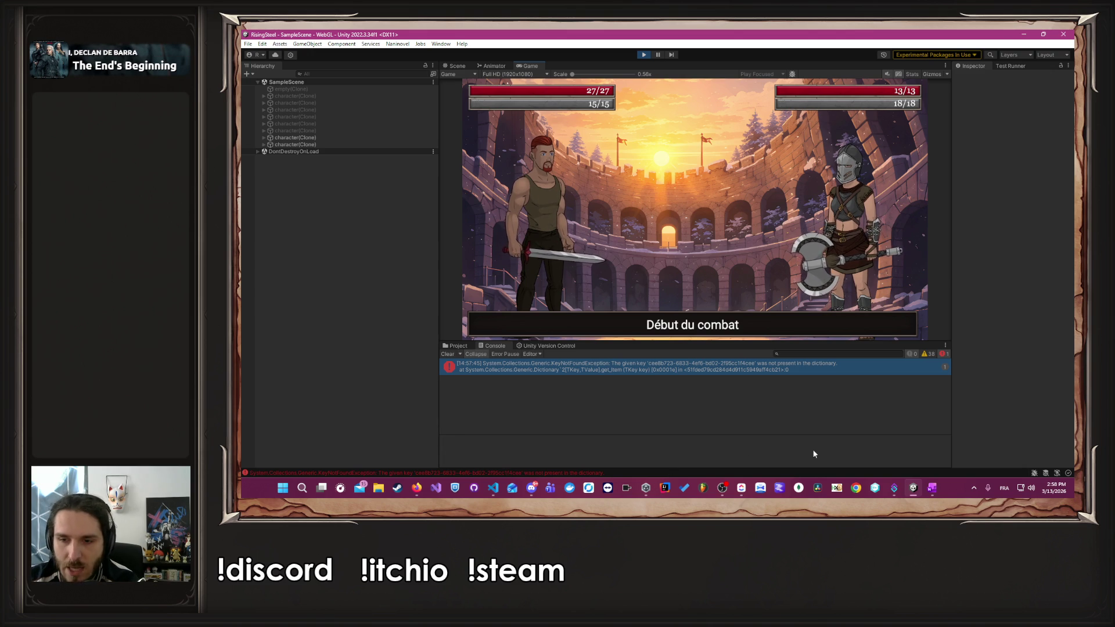
left_click(722, 488)
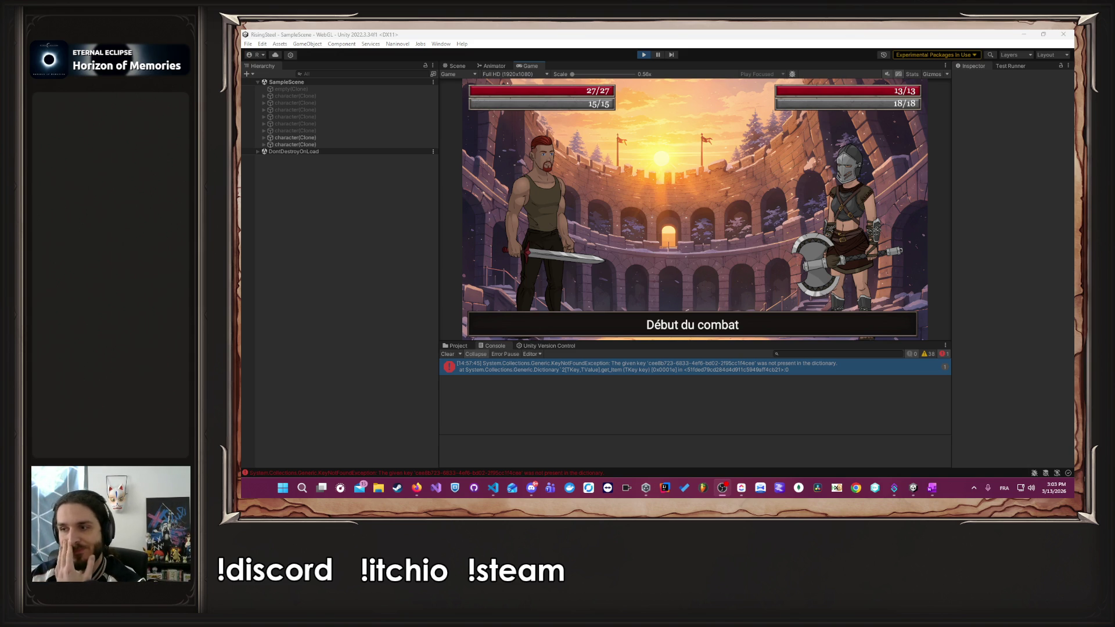
mouse_move(417, 492)
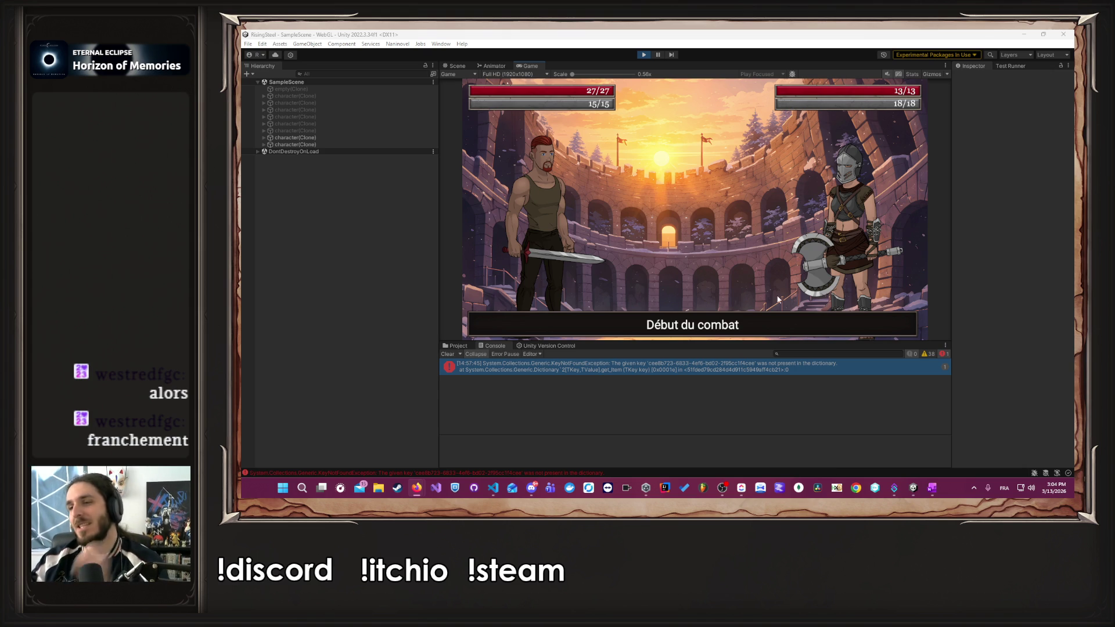
mouse_move(530, 488)
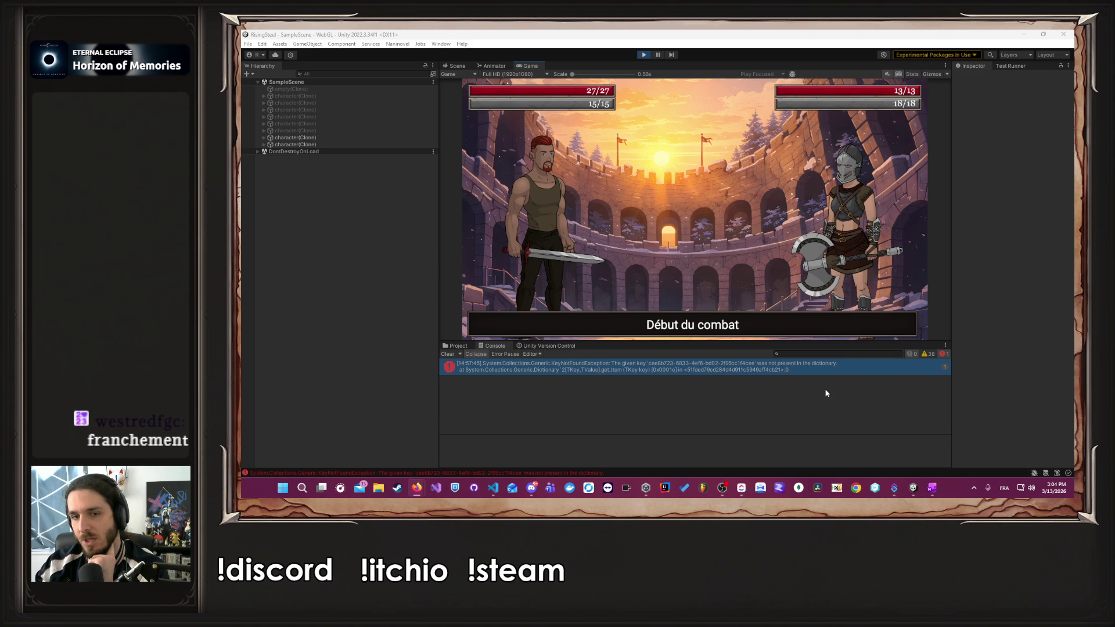
- Bring StartFightModule.nani forward, then move over to a new Firefox tab
left_click(493, 488)
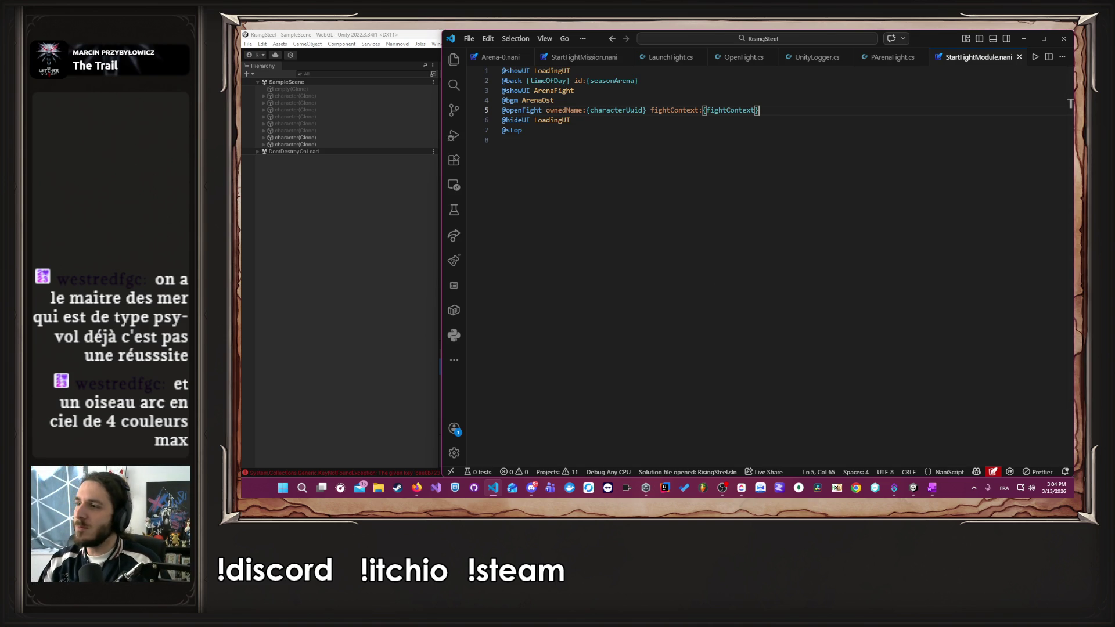
key("alt+Tab")
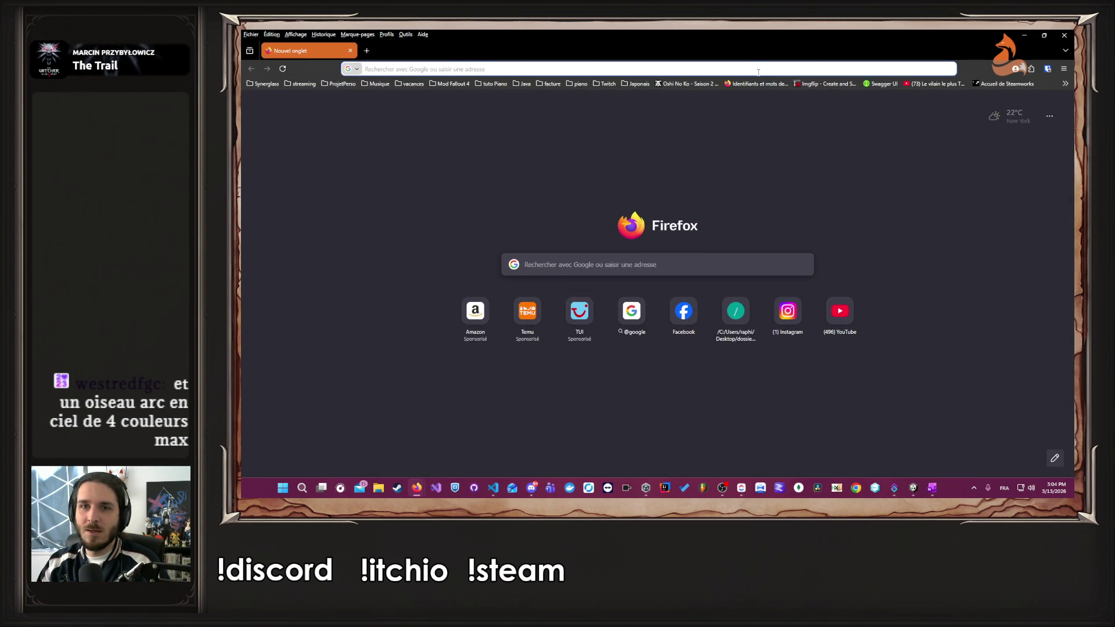
- Search Google for 'ho-oh' and show the image results
left_click(758, 72)
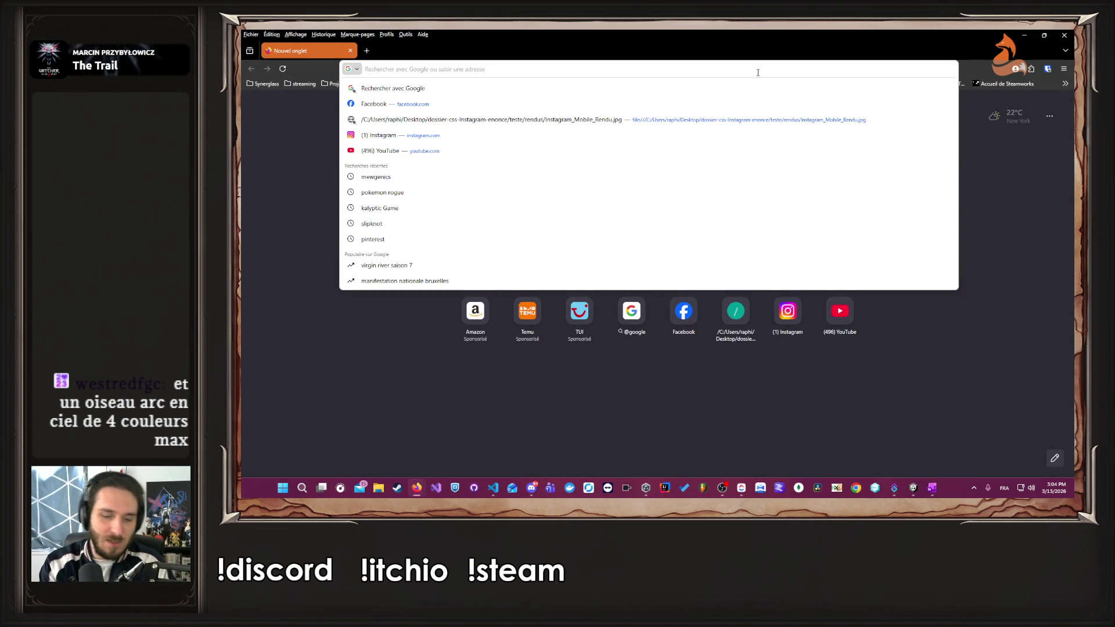
type("ho-oh")
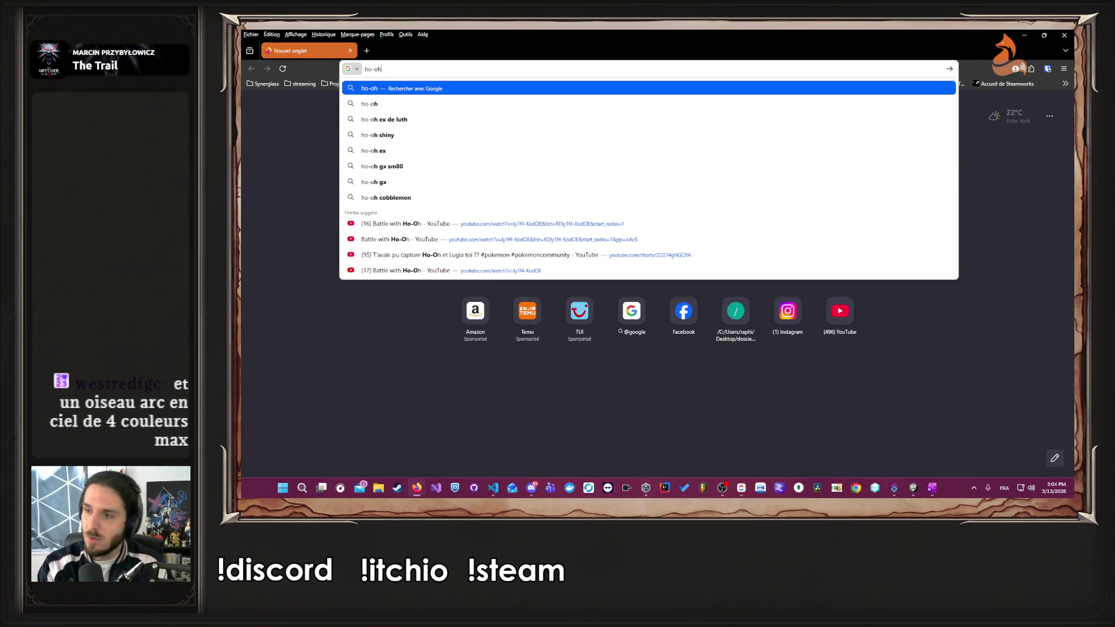
key("Return")
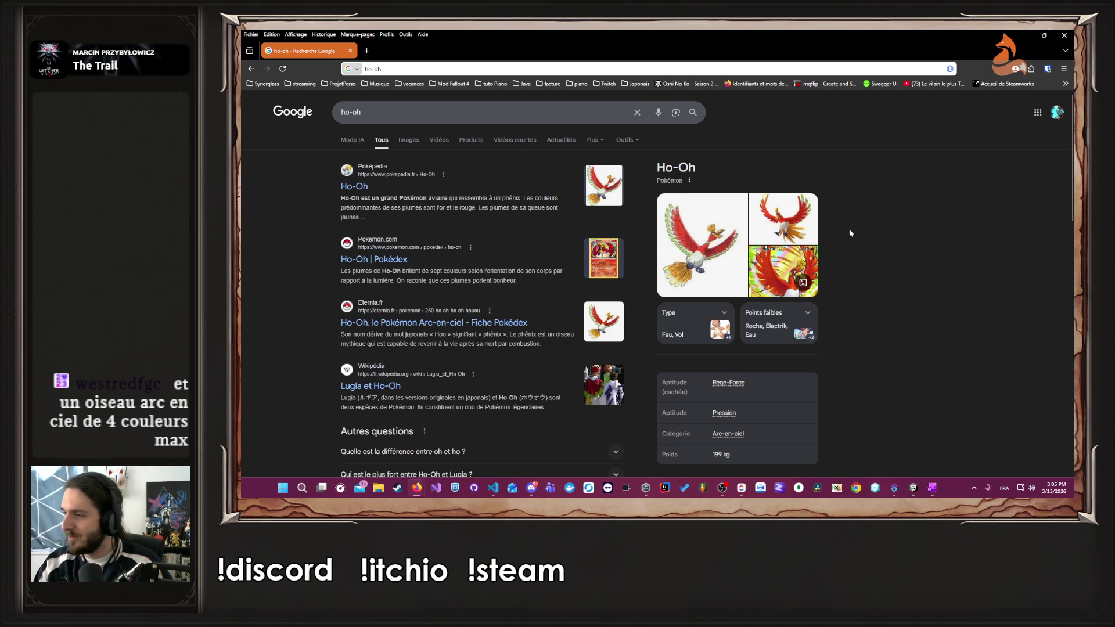
left_click(400, 145)
- Refine the query to 'ho-oh description pokedex', then open and close the Instagram image preview
left_click(401, 112)
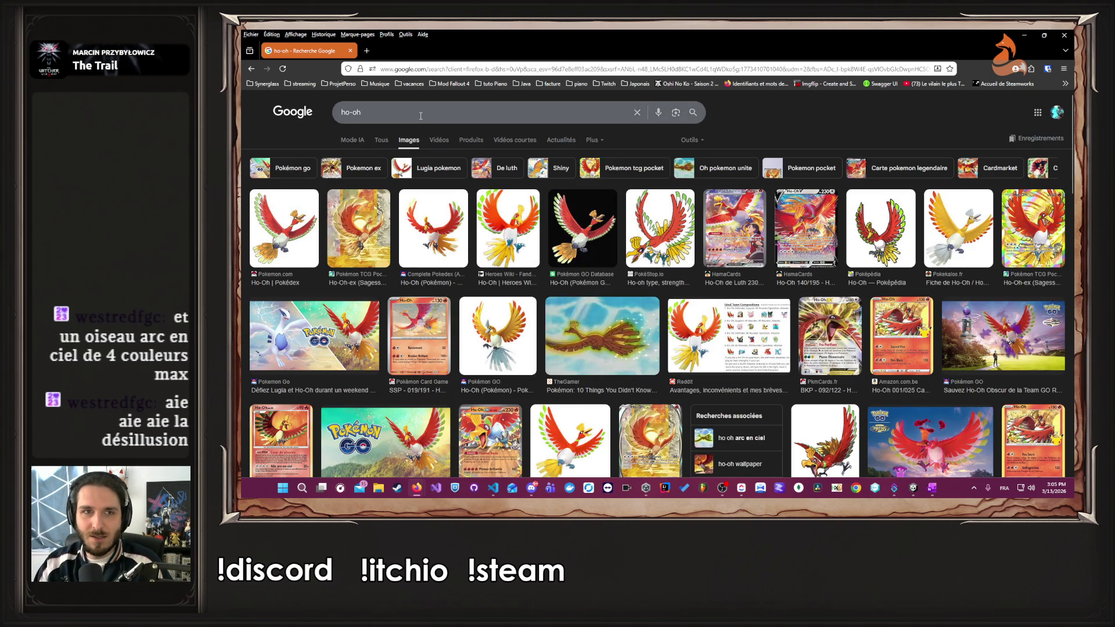
type("description pok")
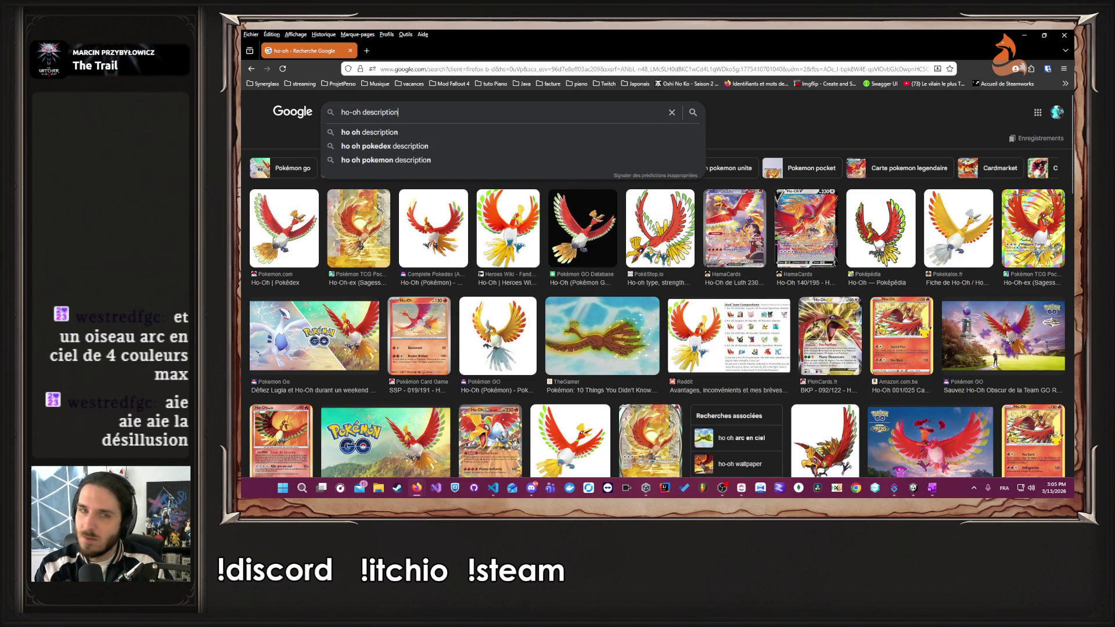
type("edex")
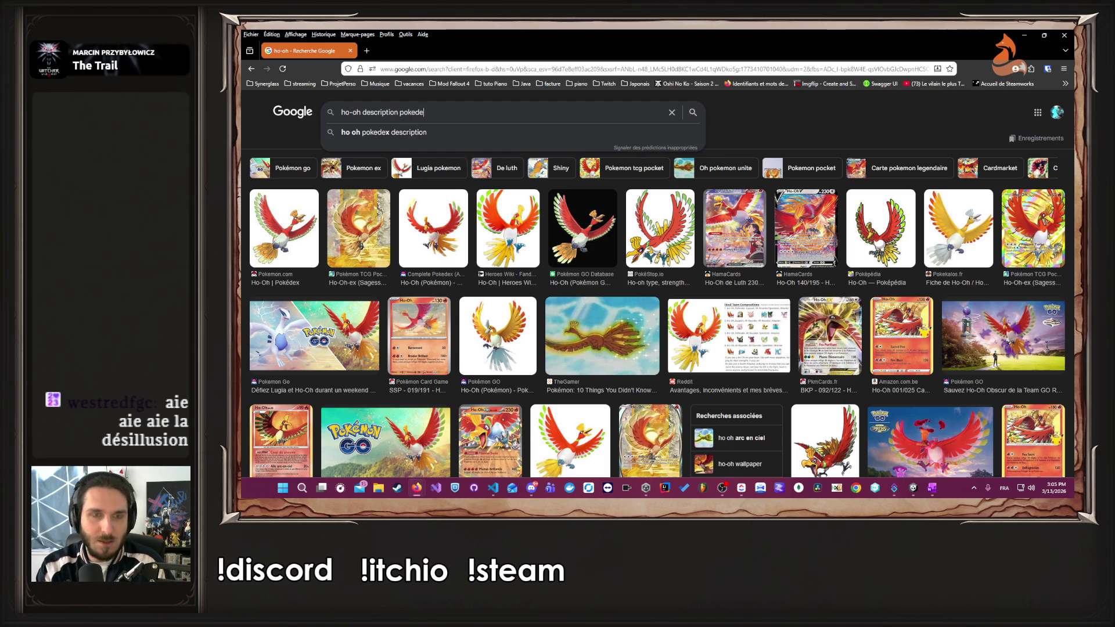
key("Return")
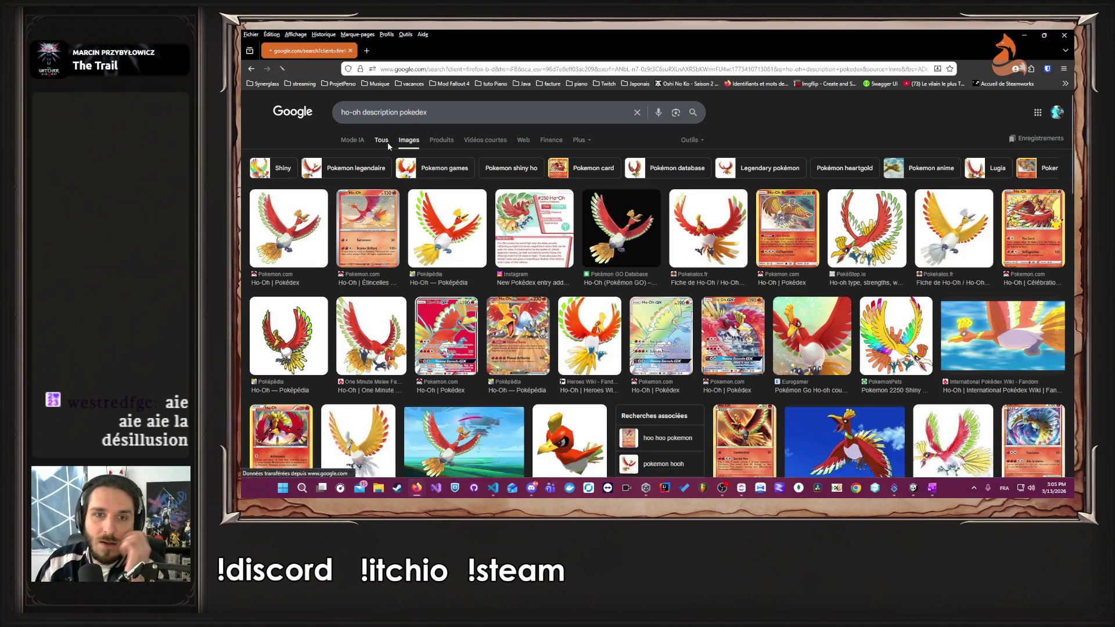
left_click(384, 141)
left_click(406, 143)
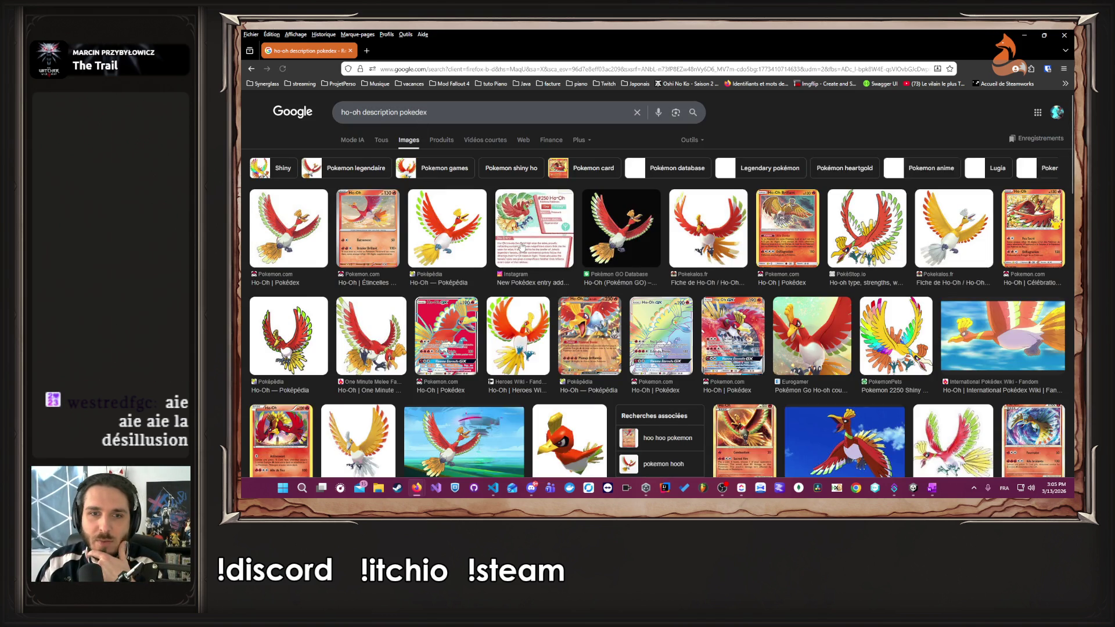
left_click(522, 247)
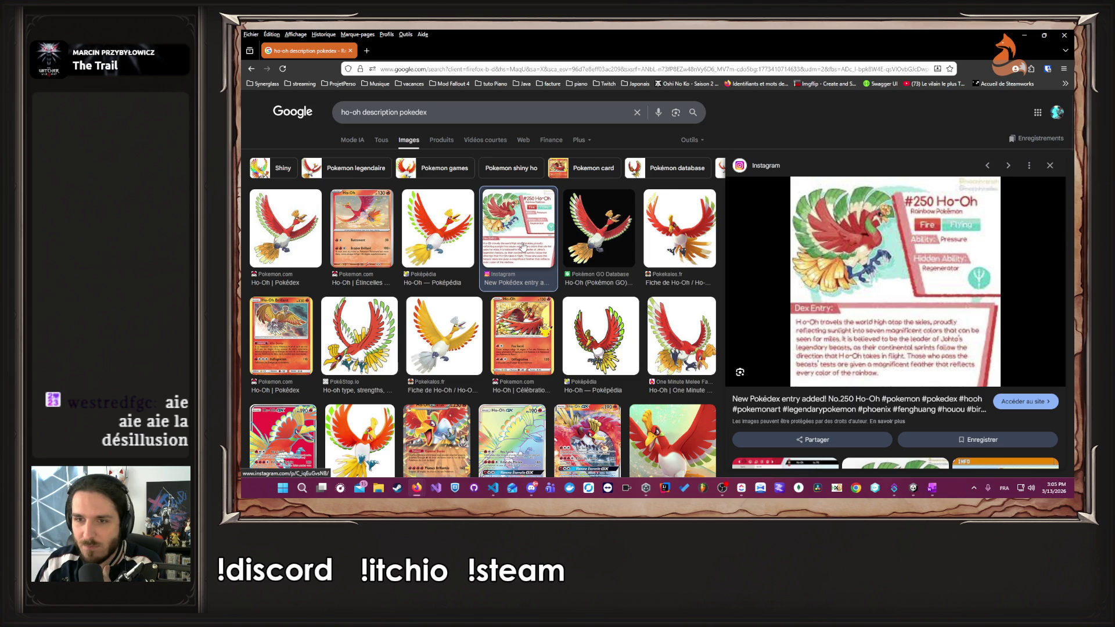
left_click(523, 245)
- Switch to the general web results and expand the full AI overview
left_click(364, 140)
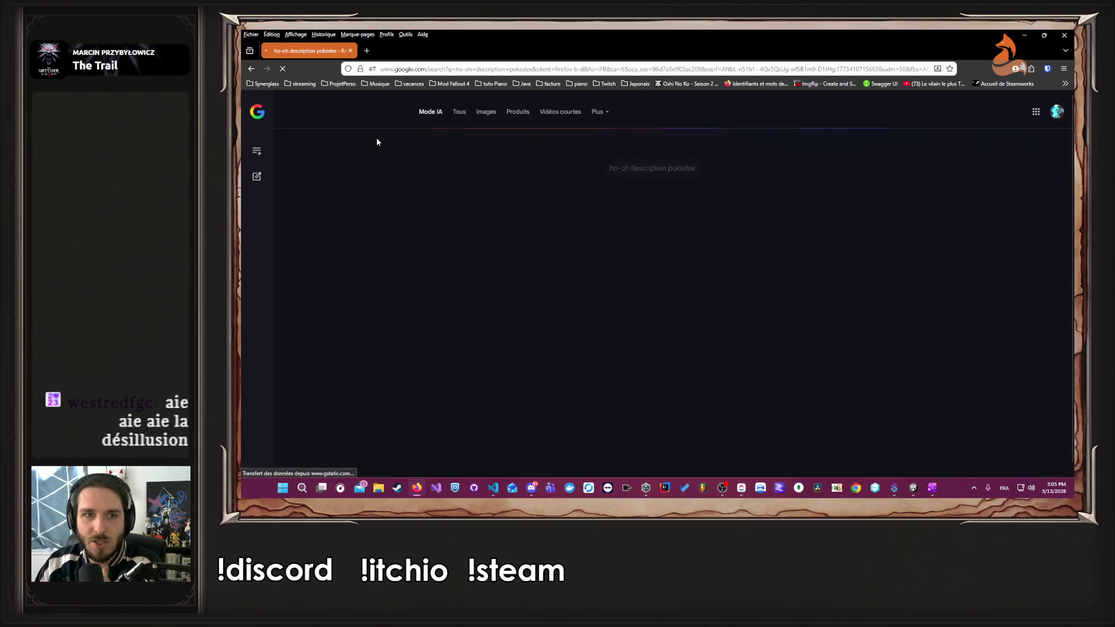
key("alt+Left")
left_click(388, 141)
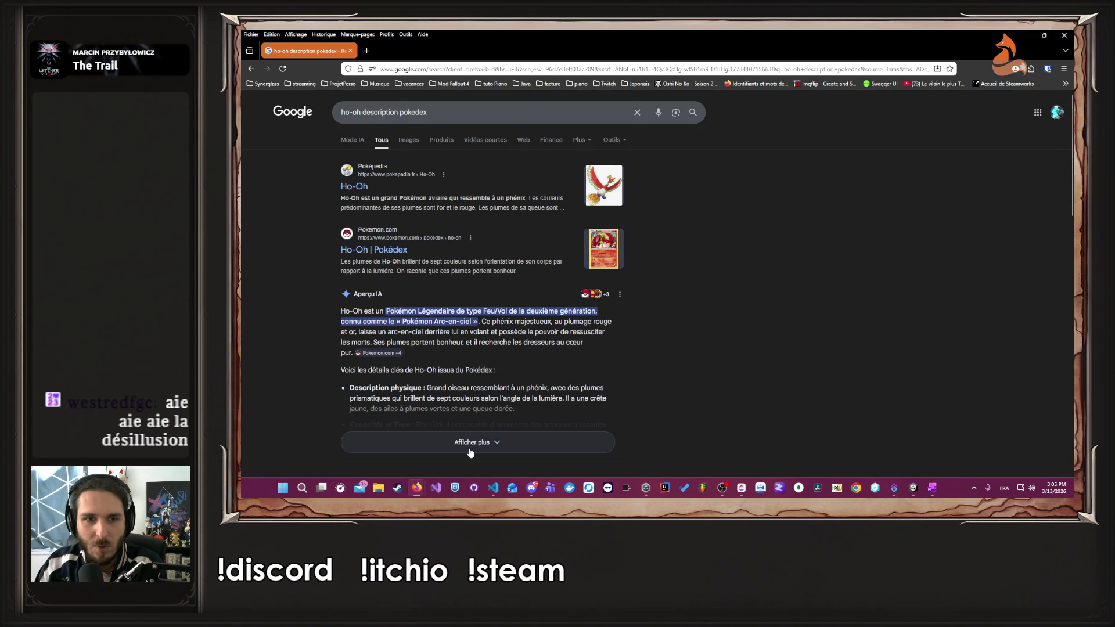
left_click(471, 442)
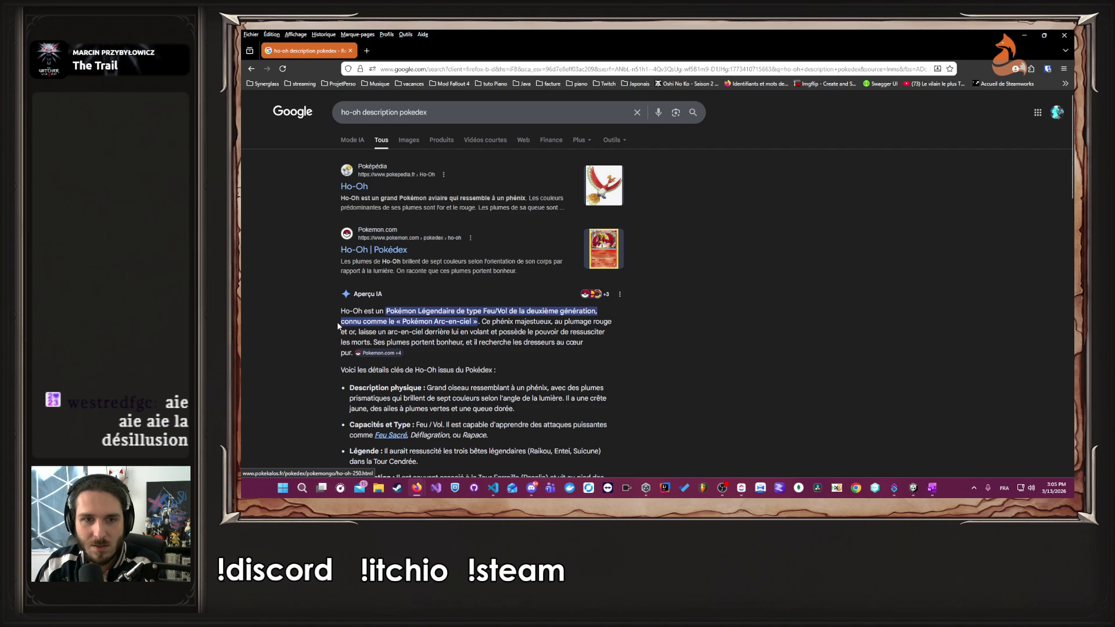
- Select the Ho-Oh description paragraph in the AI overview
mouse_move(342, 323)
left_mouse_down()
mouse_move(532, 324)
mouse_move(595, 342)
left_mouse_up()
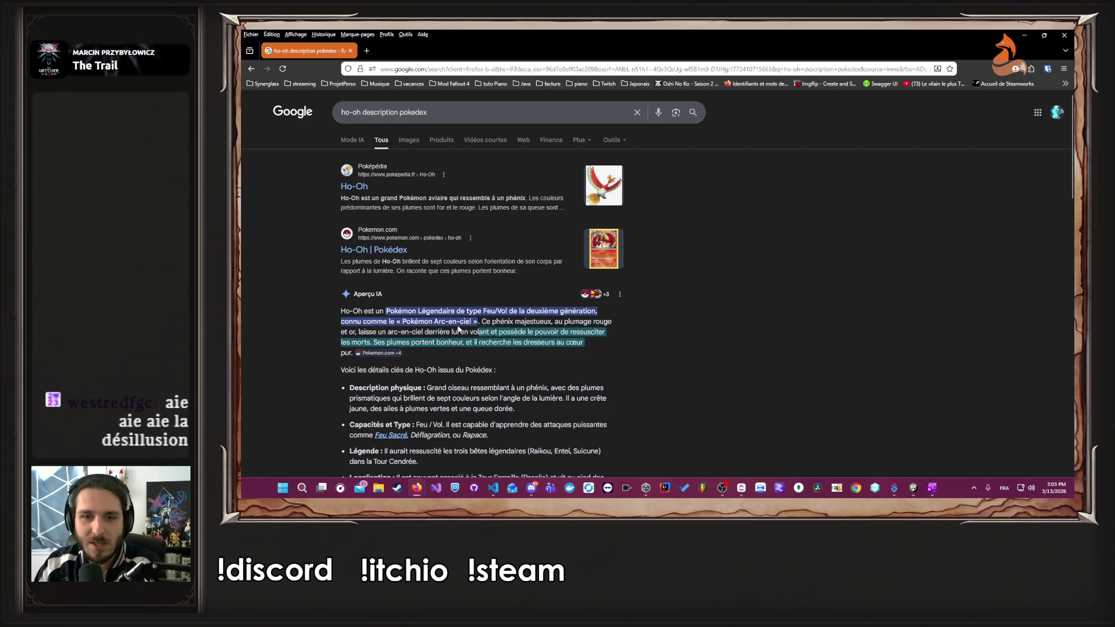
left_click(333, 315, "shift")
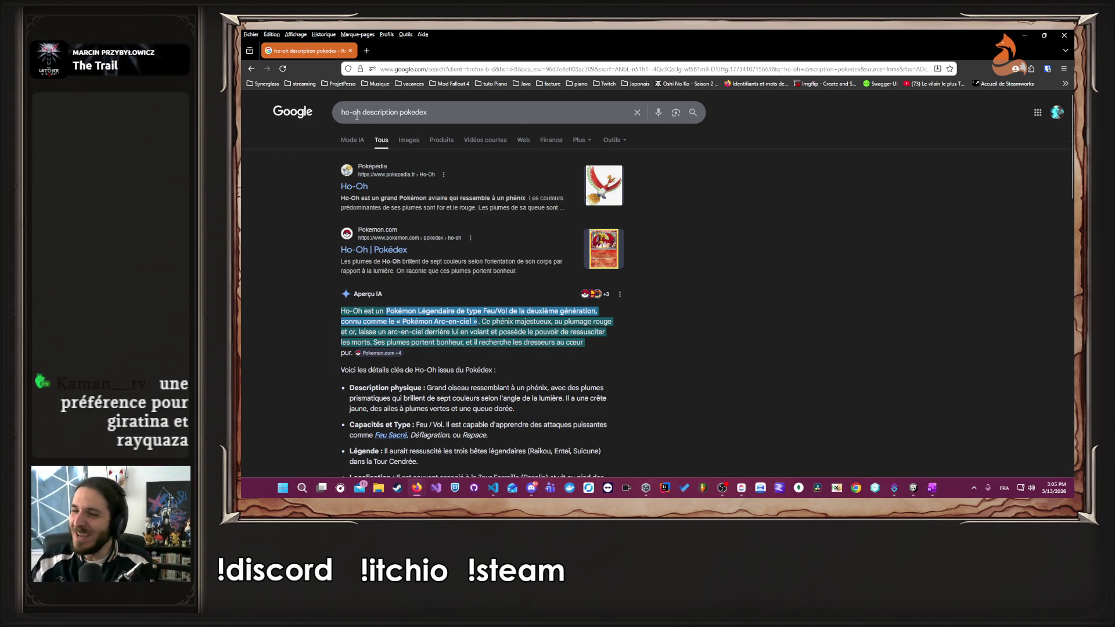
scroll(357, 115, "down", 1)
scroll(357, 115, "up", 1)
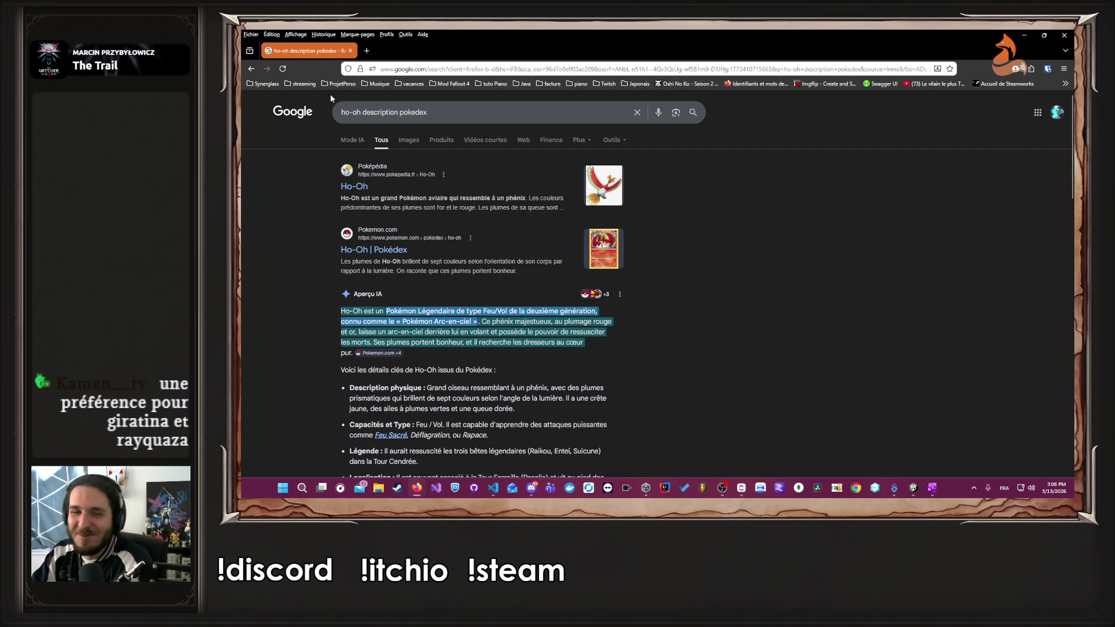
- Replace Ho-Oh with Lugia to search 'Lugia description pokedex' and scroll the results
double_click(328, 114)
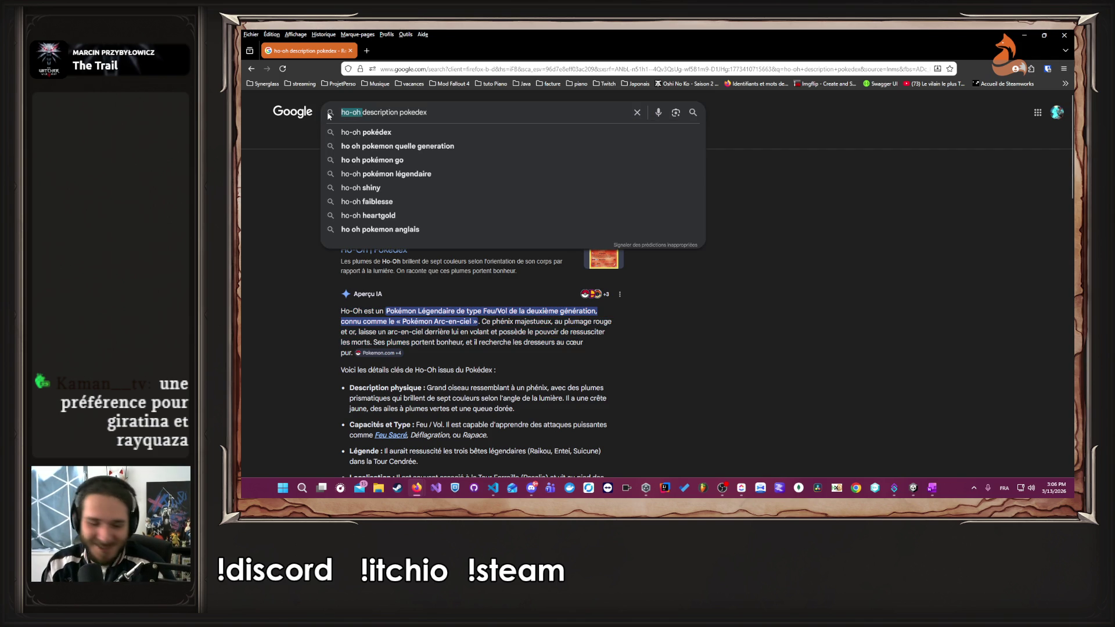
type("Lugia")
key("Return")
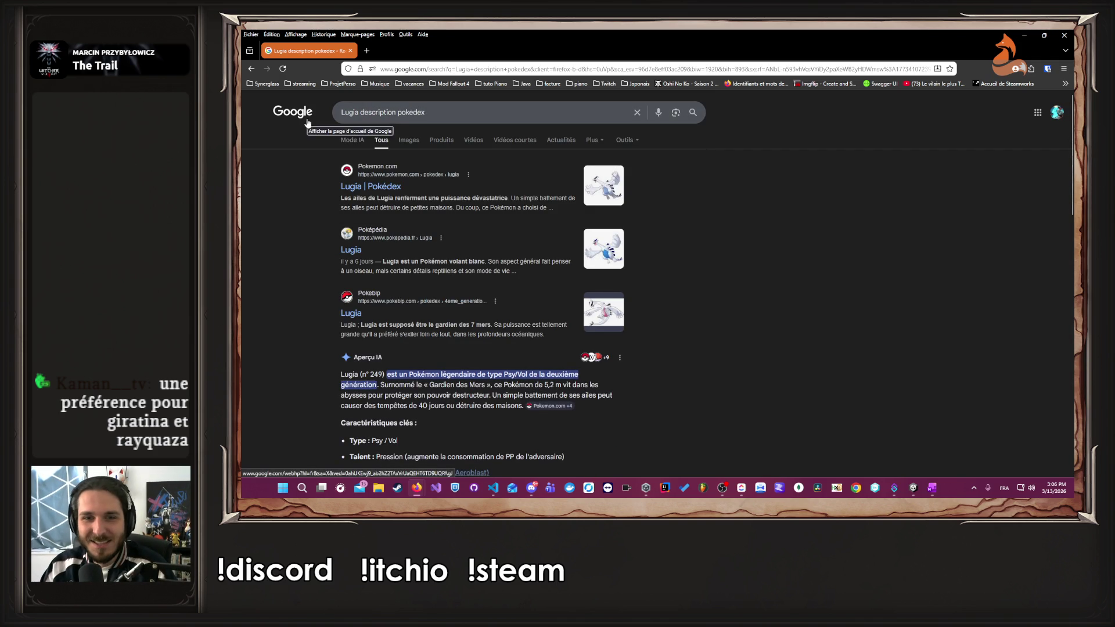
scroll(261, 275, "down", 1)
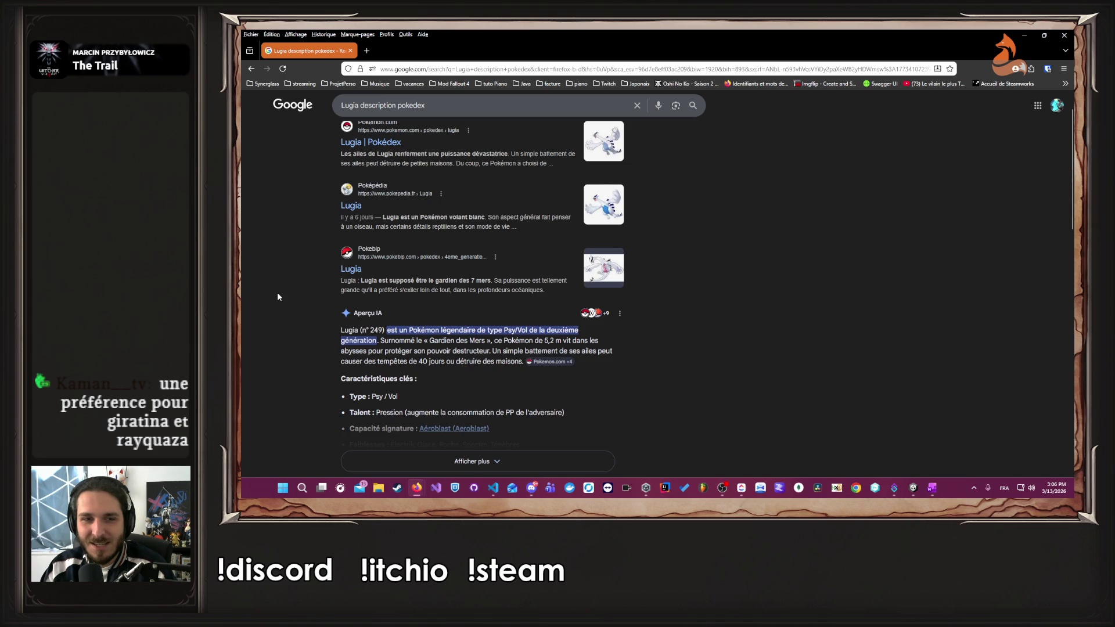
scroll(278, 297, "down", 1)
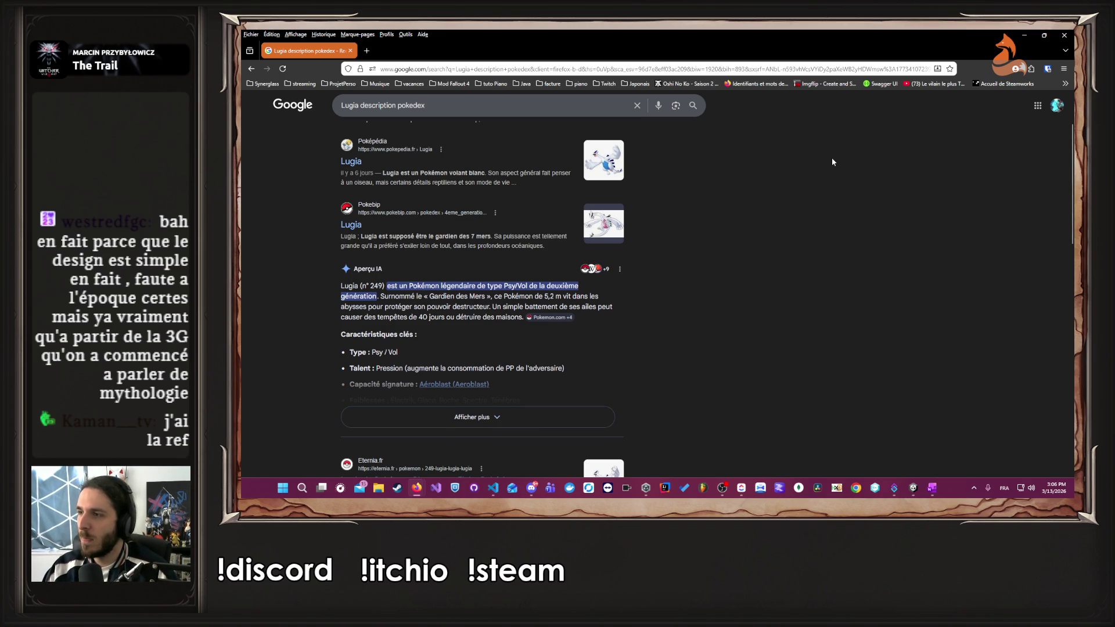
- Open the KeyNotFoundException's source from Unity's console, then close UniTaskScheduler.cs and StartFightModule.nani
key("alt+Tab")
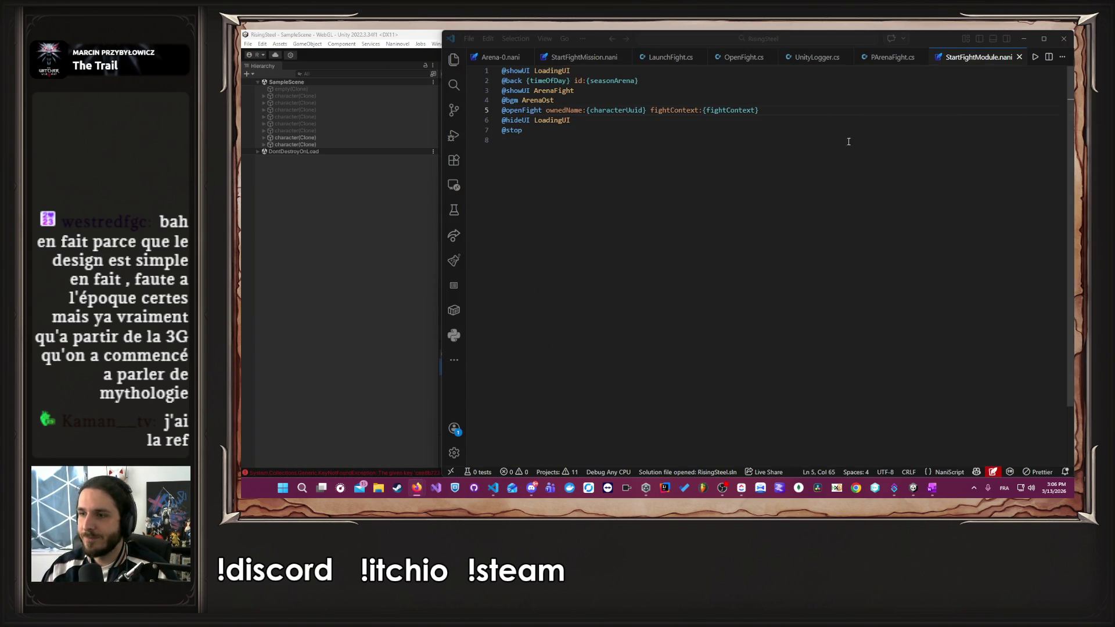
left_click(825, 204)
left_click(316, 244)
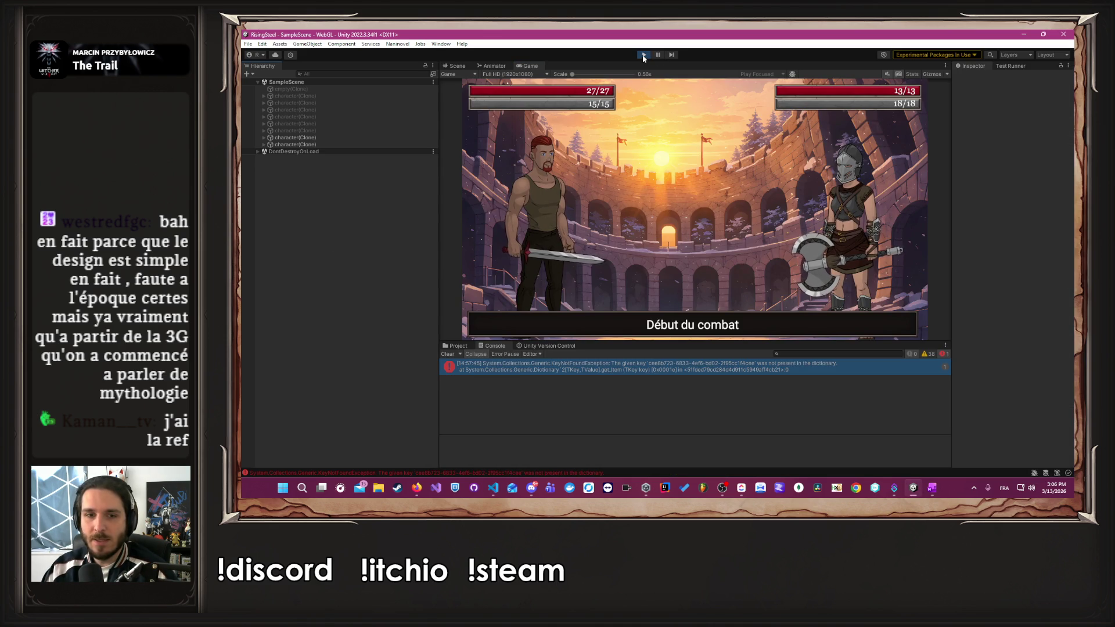
left_click(627, 369)
double_click(627, 367)
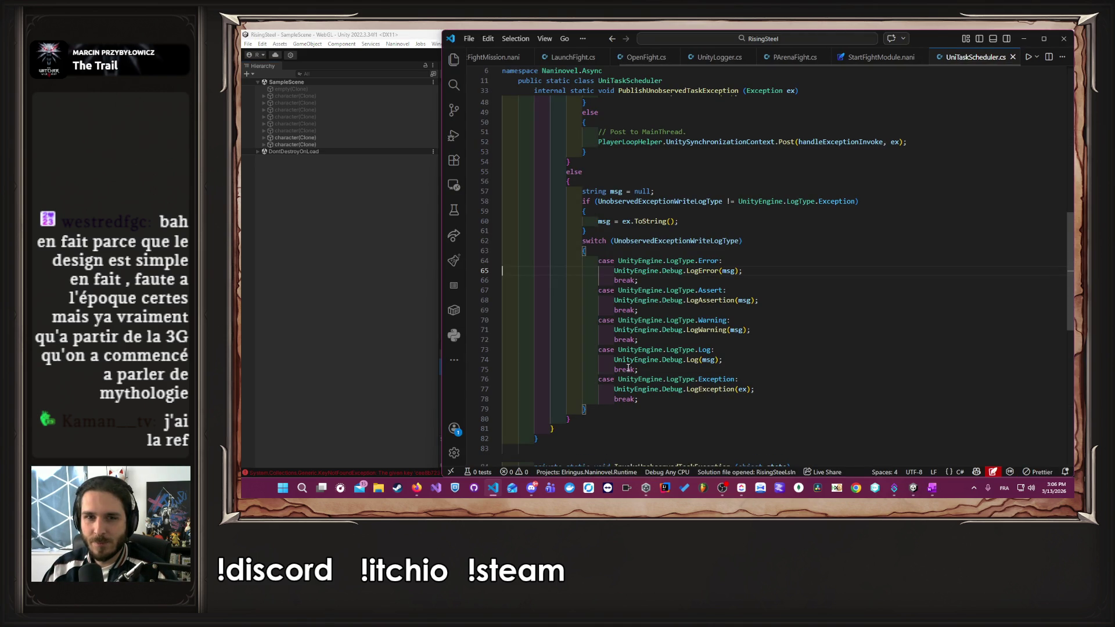
middle_click(974, 57)
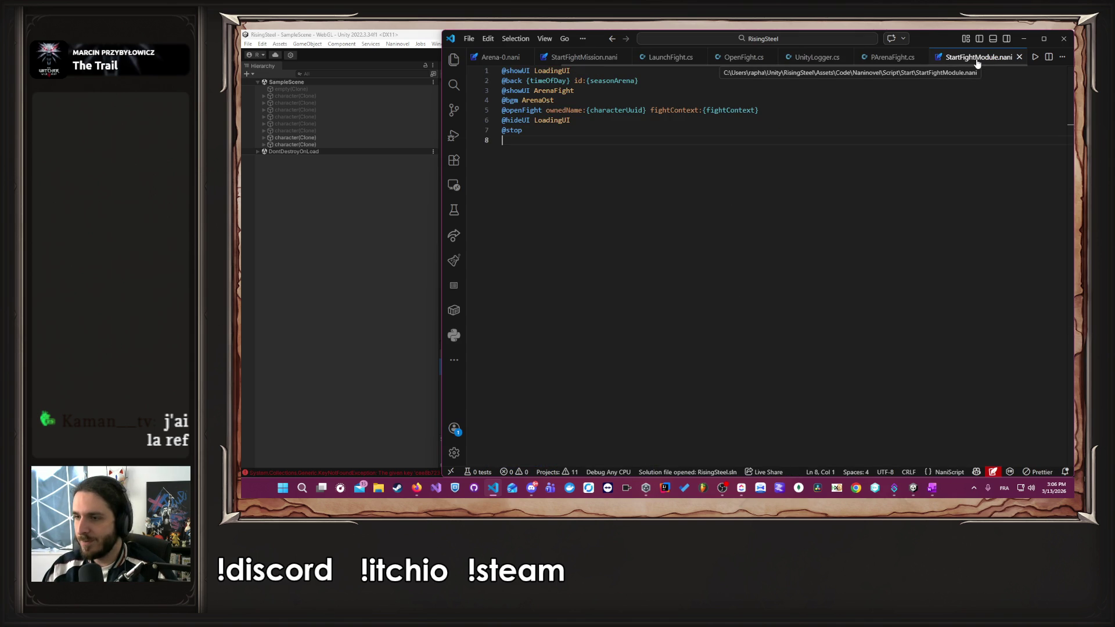
middle_click(977, 58)
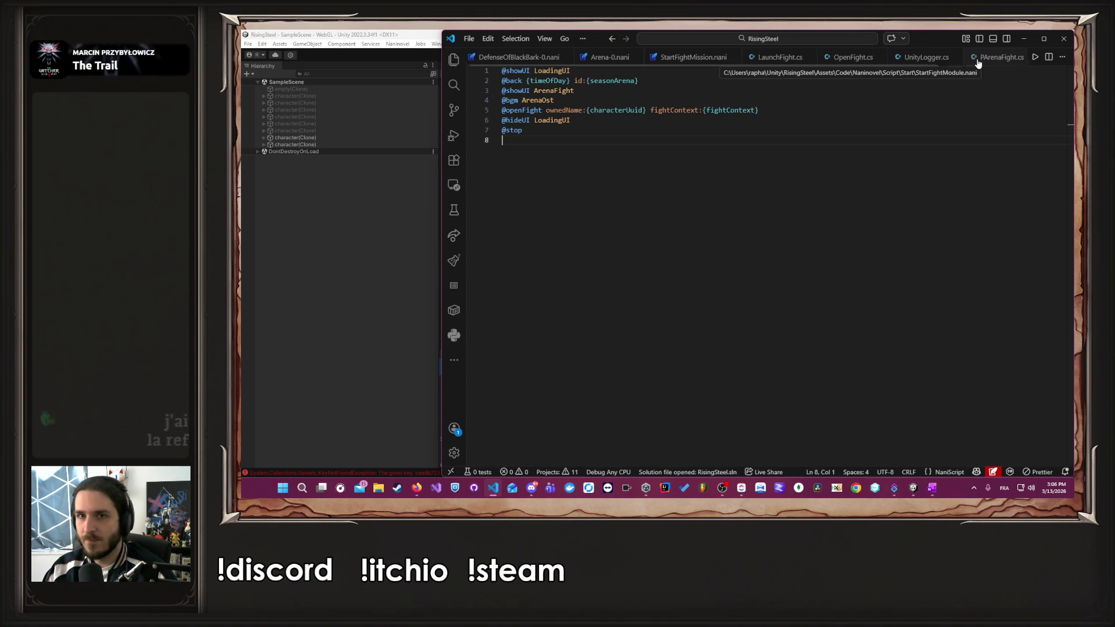
- Review LaunchFight.cs and OpenFight.cs, close UnityLogger.cs, and open PArenaFight.cs
left_click(793, 56)
left_click(860, 57)
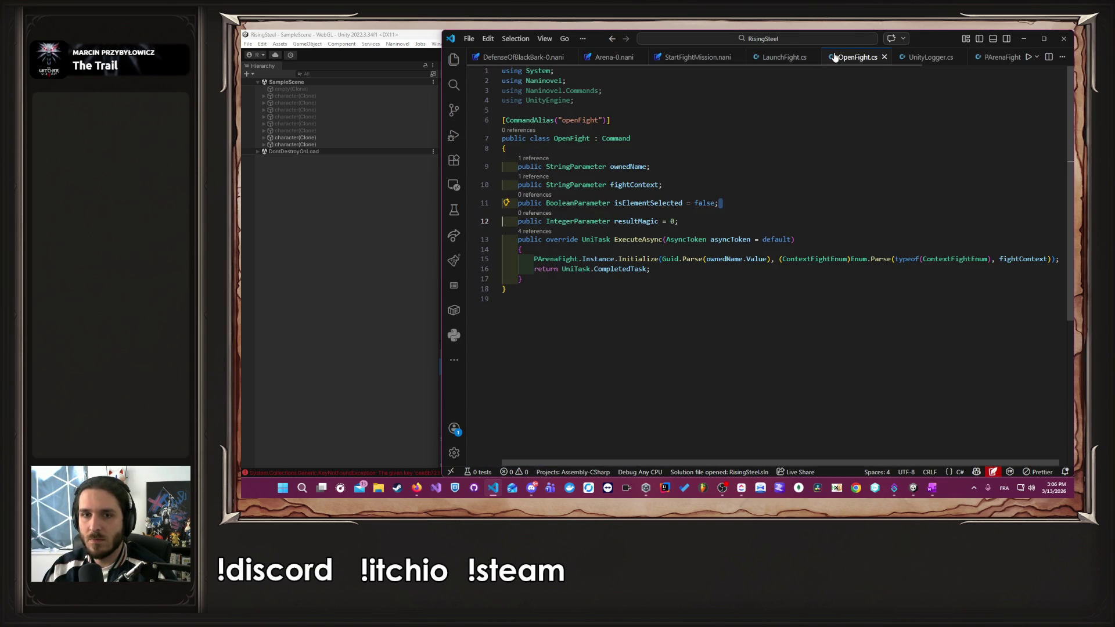
middle_click(900, 57)
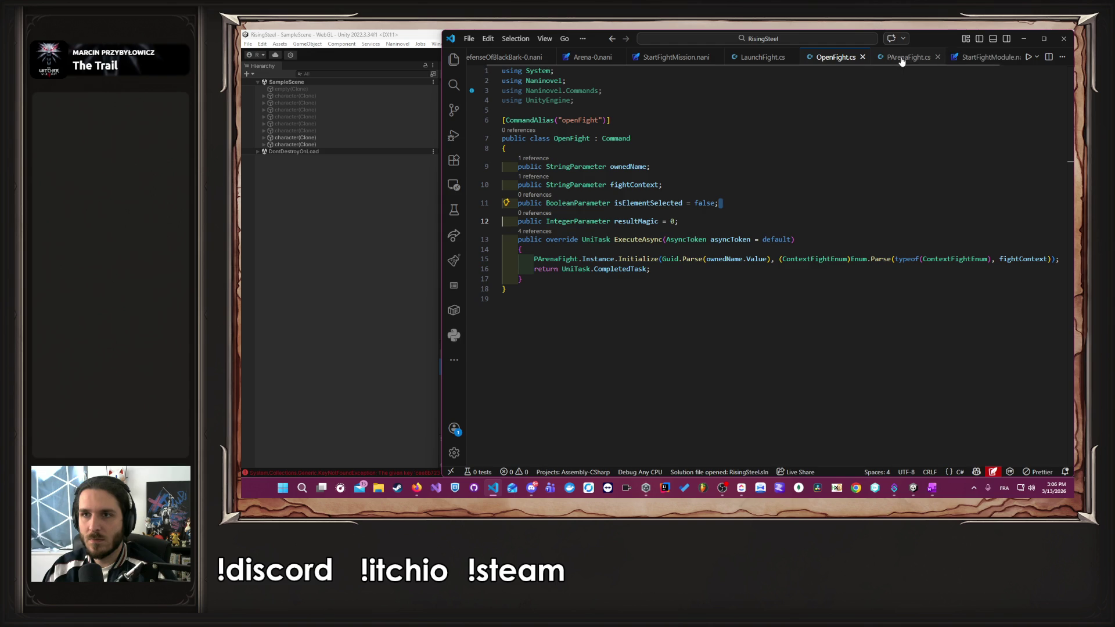
left_click(900, 58)
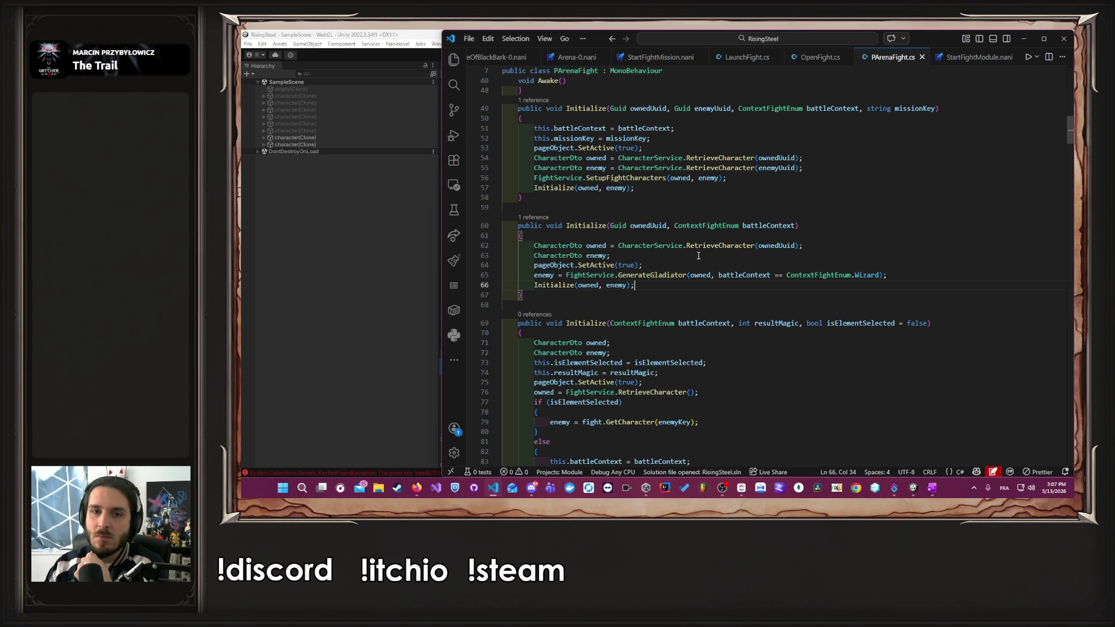
scroll(698, 256, "down", 5)
scroll(780, 239, "up", 5)
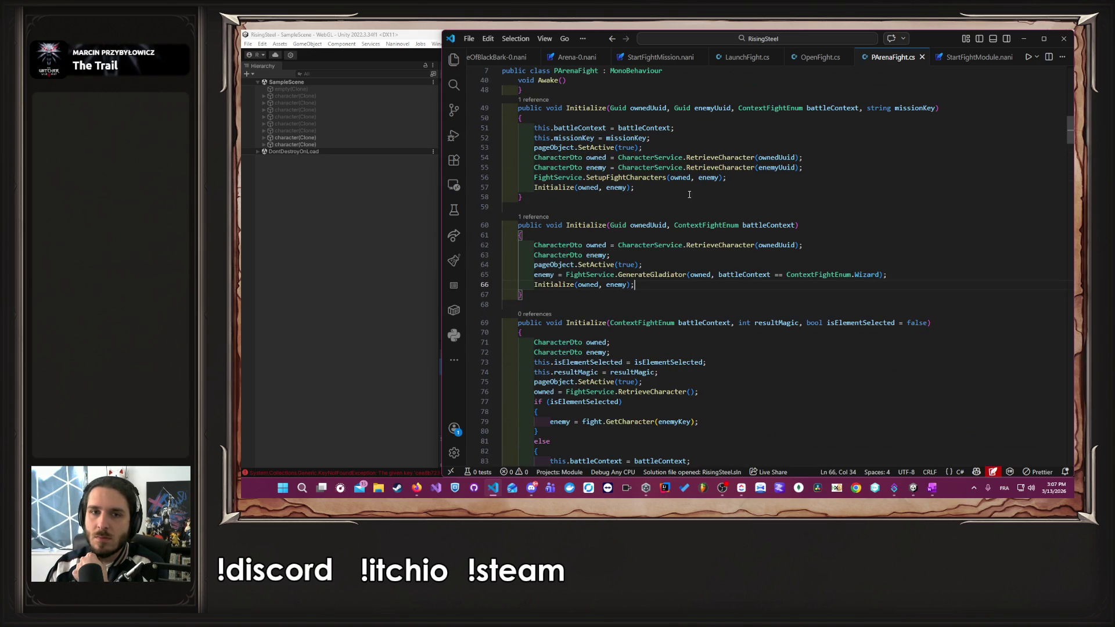
scroll(637, 252, "up", 2)
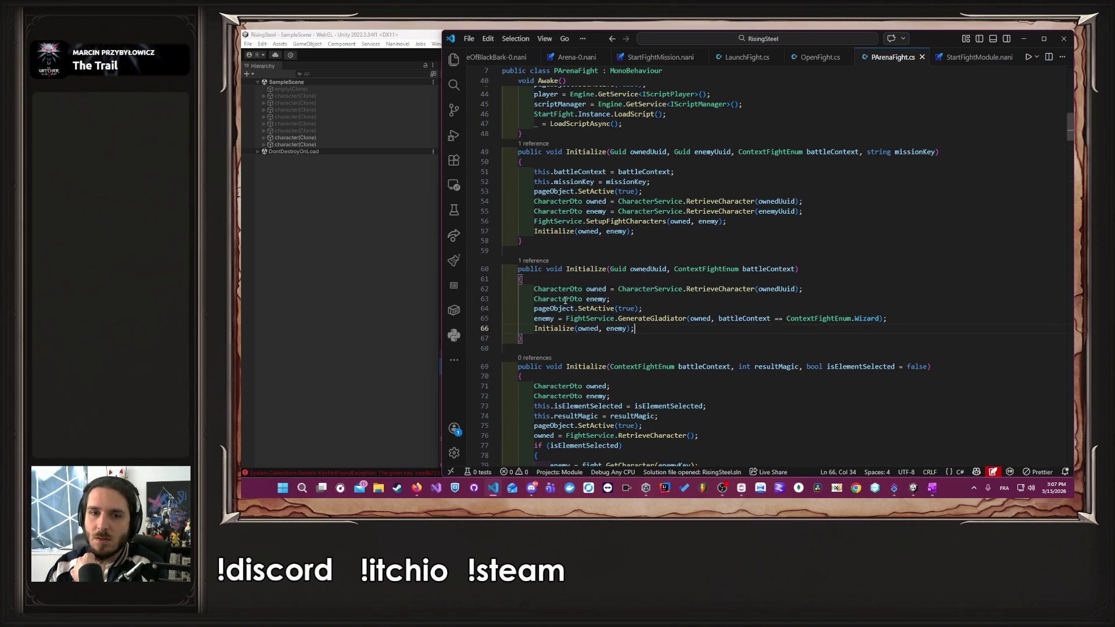
- Select the FightService.SetupFightCharacters(owned, enemy); line in the first Initialize overload
left_click(604, 299)
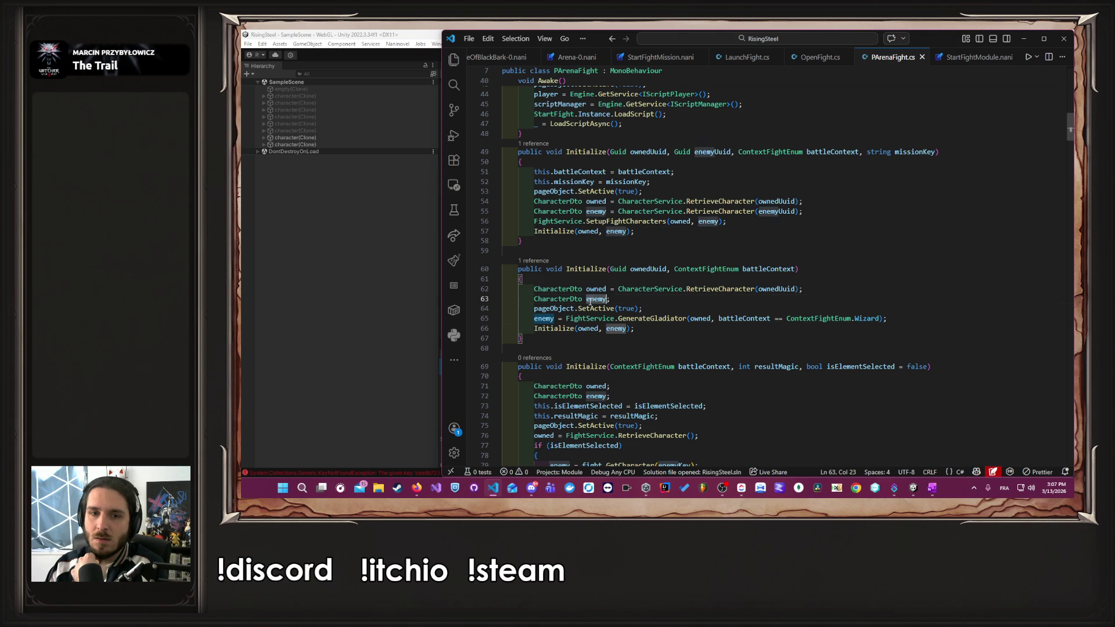
left_click(729, 202)
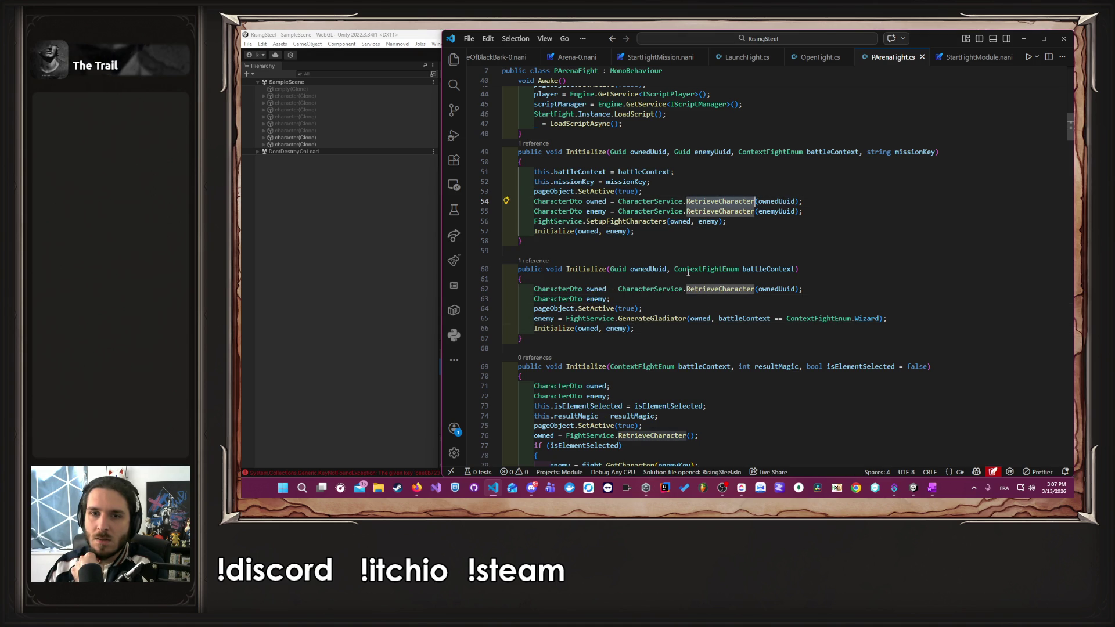
left_click_drag(726, 221, 530, 221)
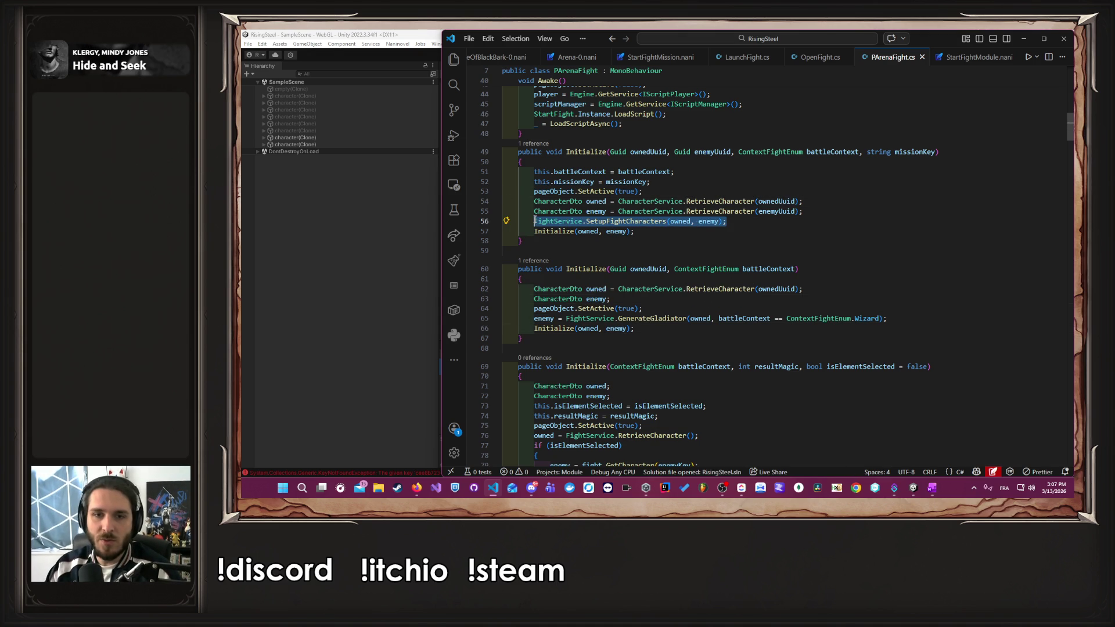
left_click(557, 328)
scroll(742, 332, "down", 3)
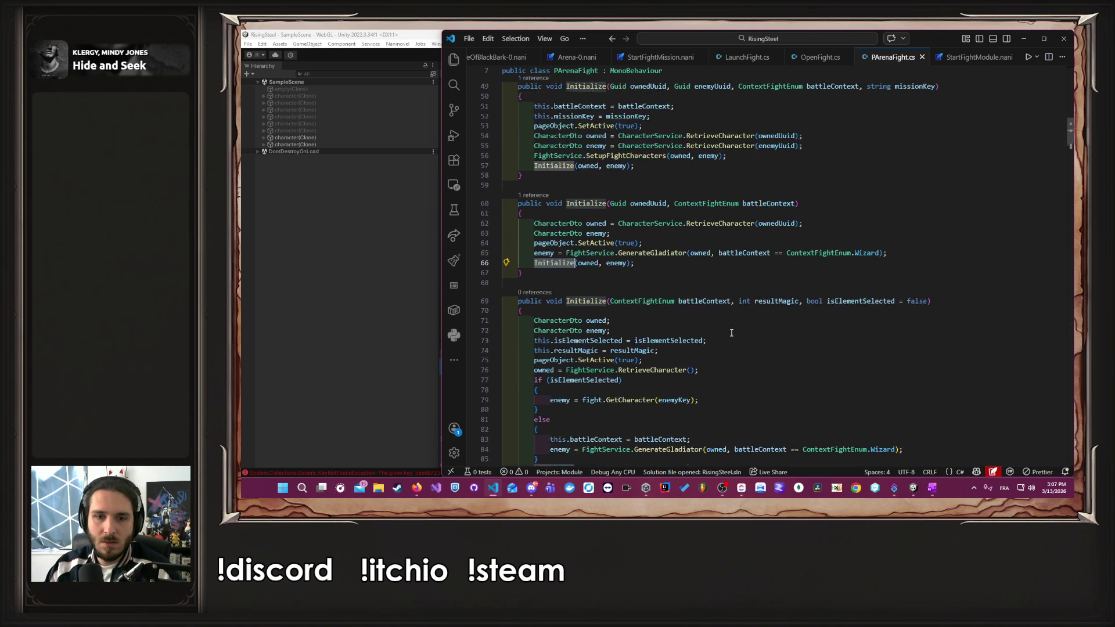
scroll(711, 300, "up", 3)
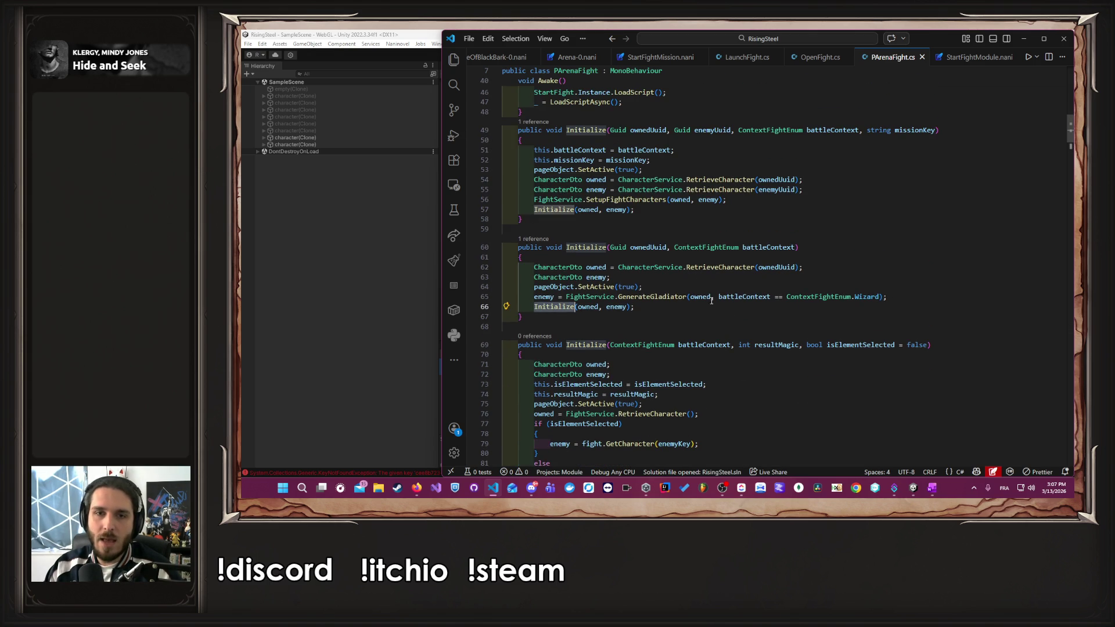
left_click_drag(727, 200, 534, 199)
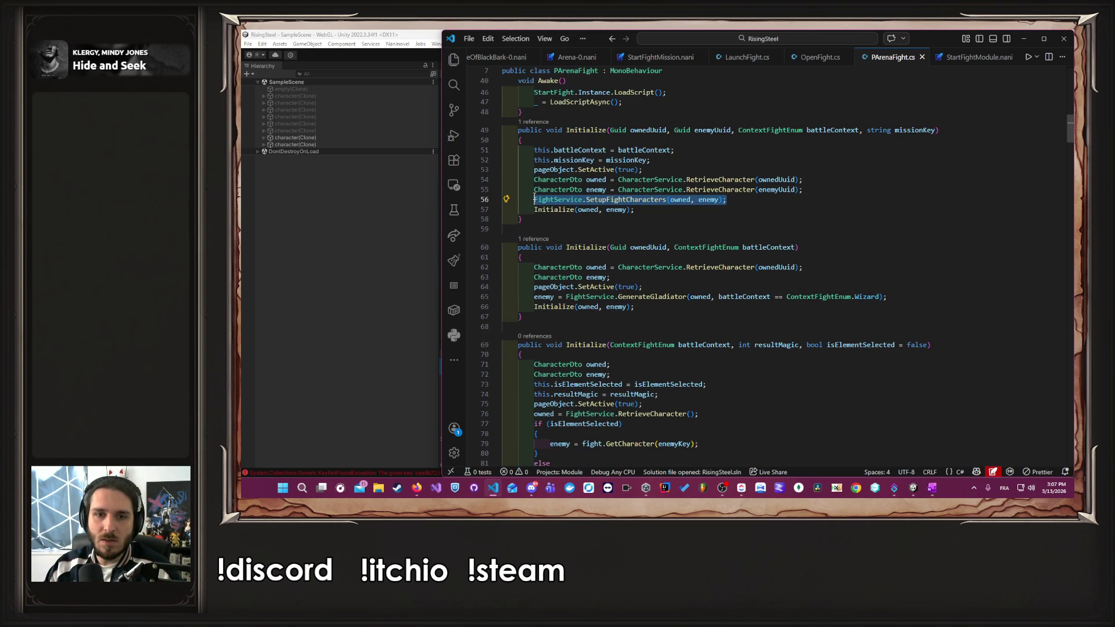
- Paste the SetupFightCharacters line on a new line after line 65 and save PArenaFight.cs
key("ctrl+c")
left_click(876, 288)
left_click(912, 296)
key("Return")
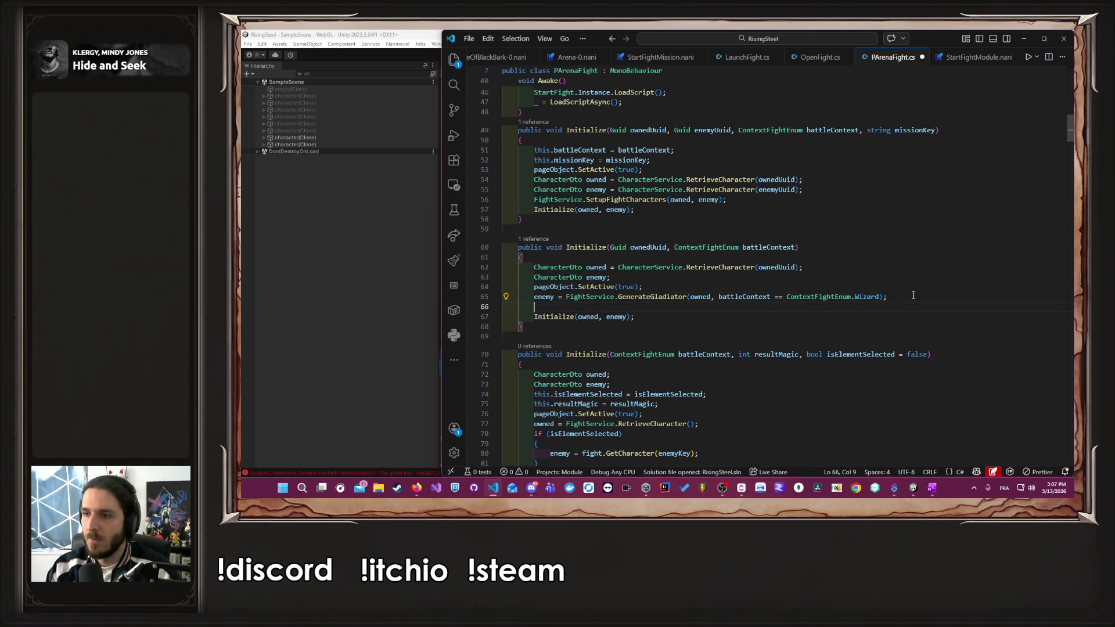
key("ctrl+v")
key("ctrl+s")
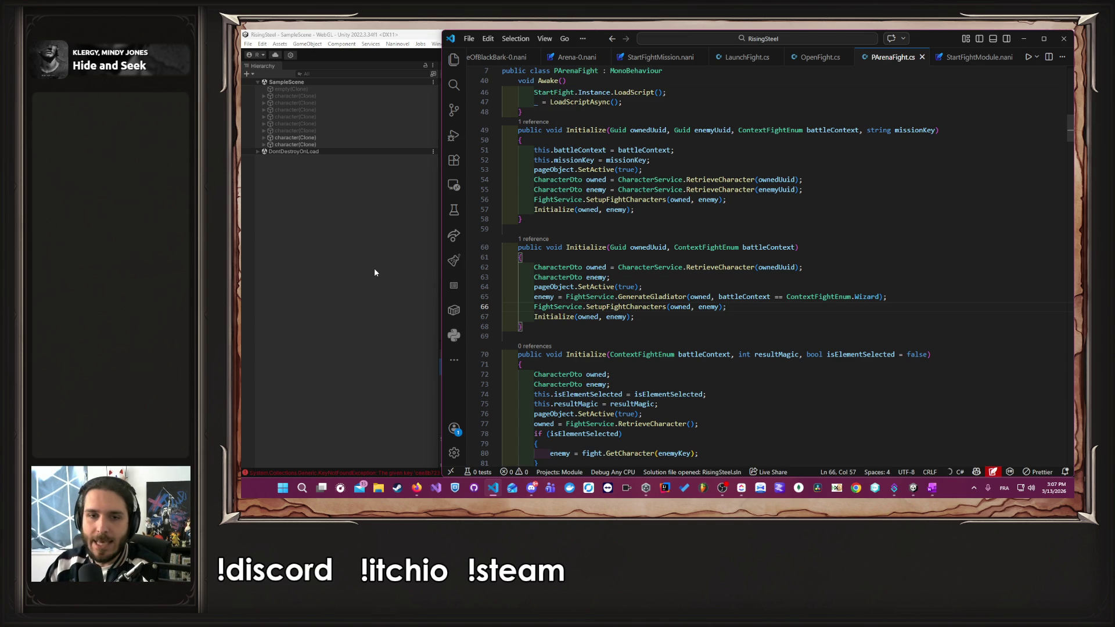
- Stop the running game in Unity and start Play mode again
left_click(374, 267)
left_click(643, 55)
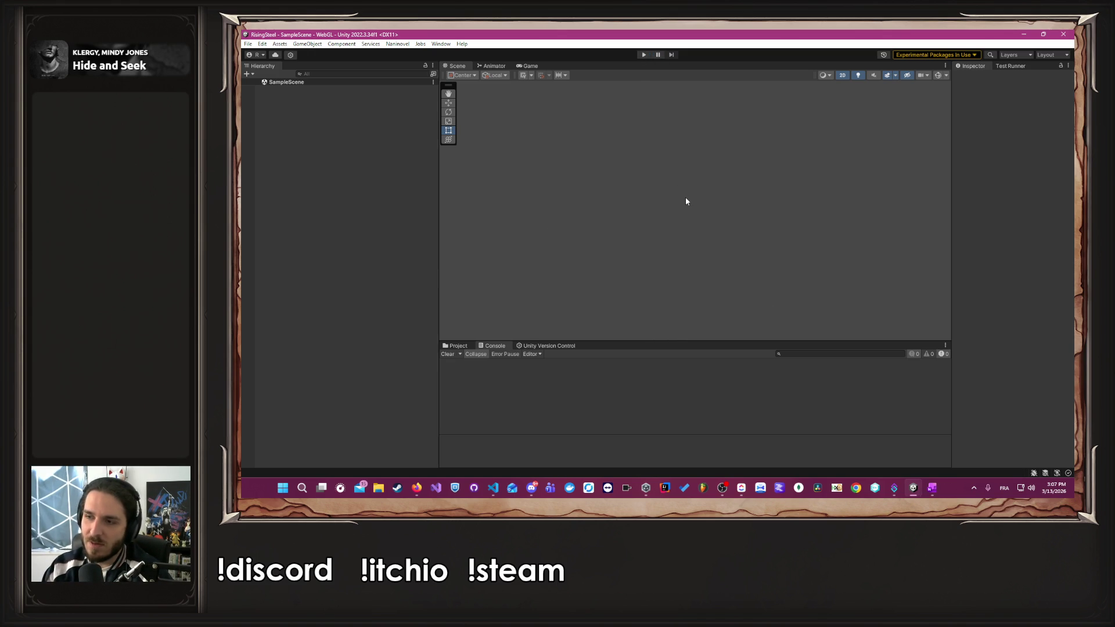
left_click(643, 54)
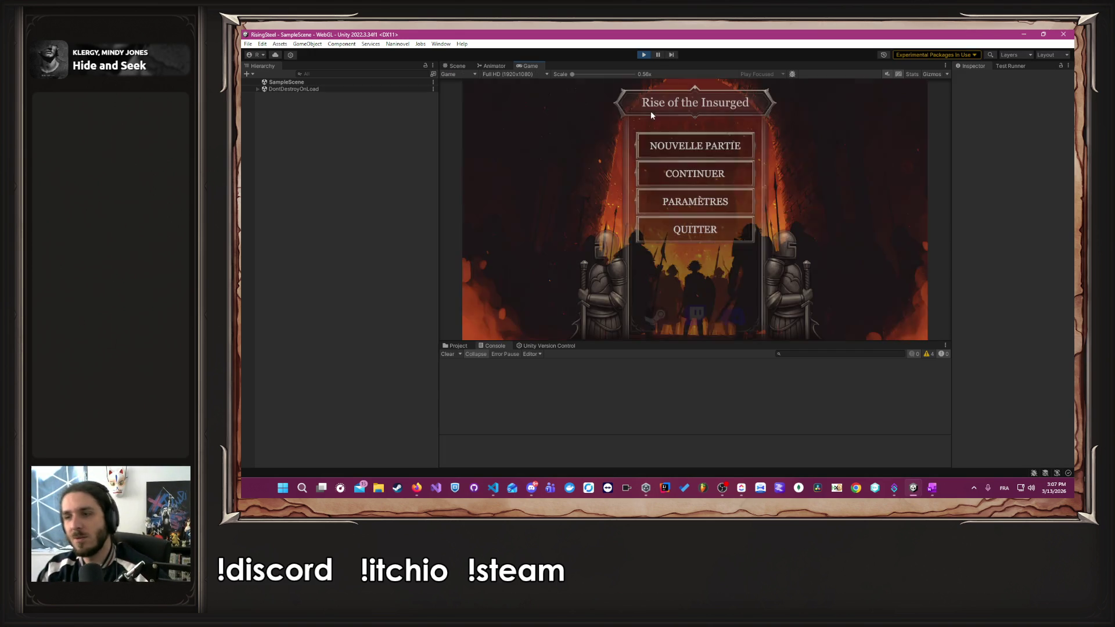
- Start a new game named 'Al', choose the male character, and skip the tutorial
left_click(690, 145)
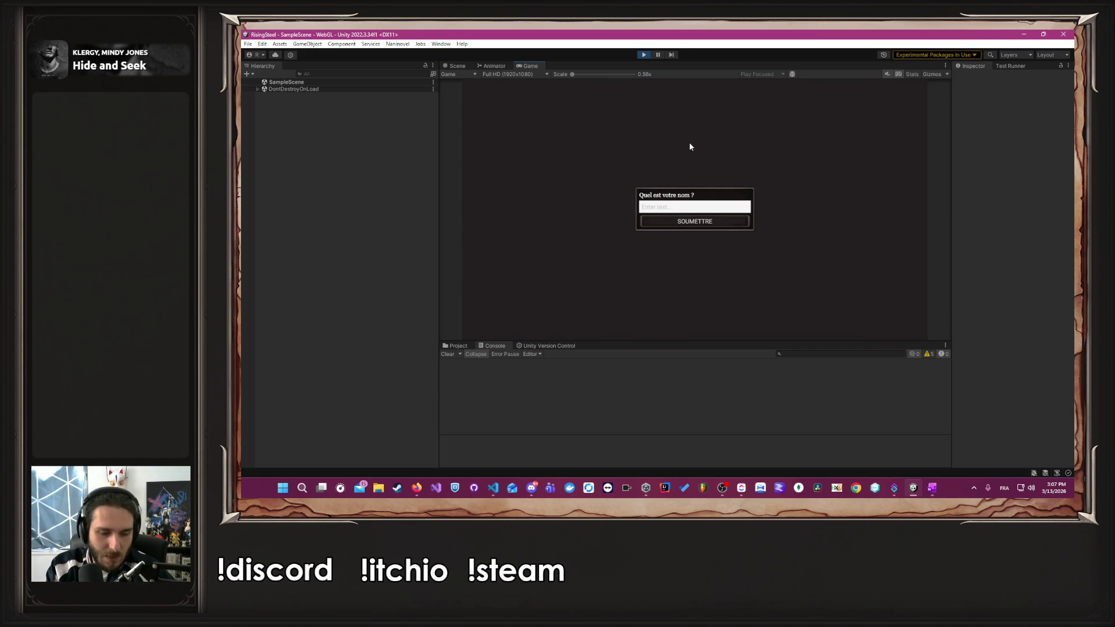
type("Alber")
key("Return")
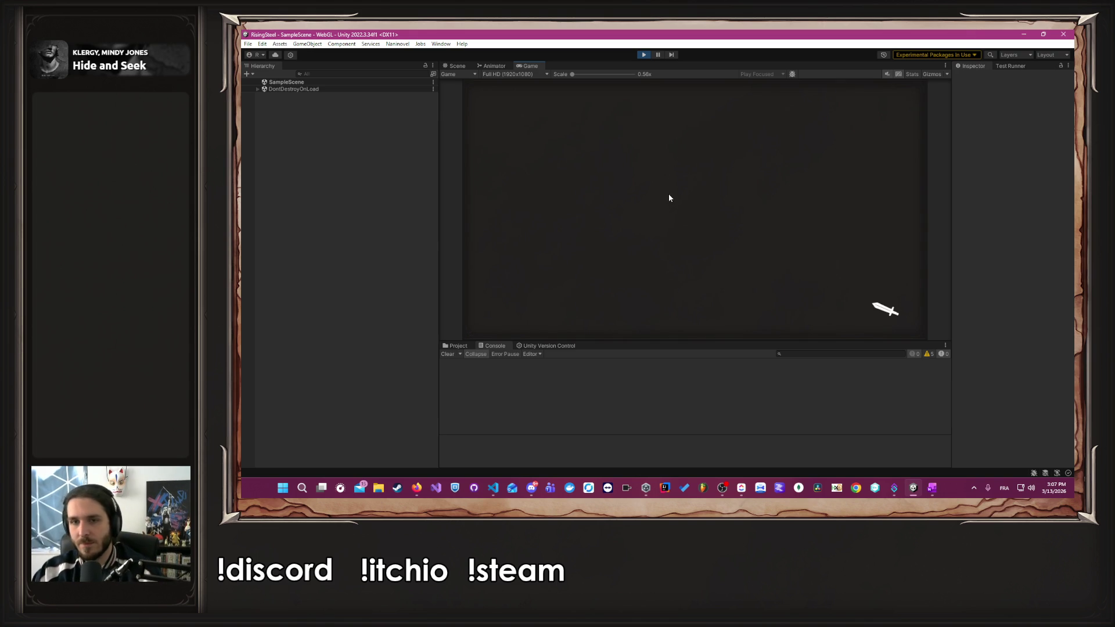
left_click(772, 244)
left_click(730, 206)
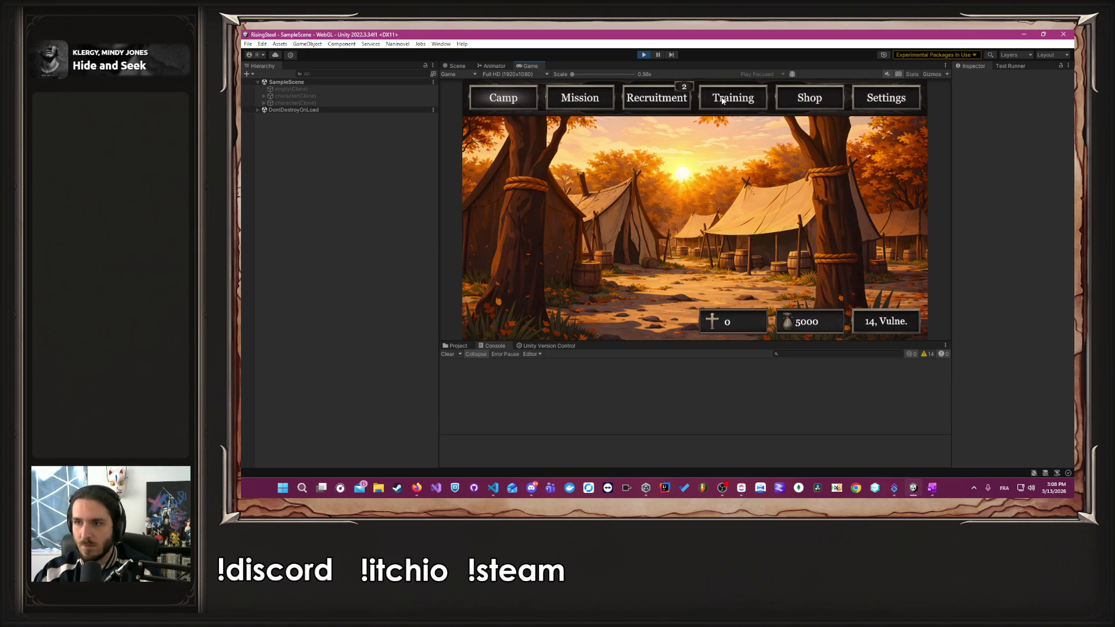
- Recruit Yselda and another character, then show the Training roster
left_click(723, 101)
left_click(644, 104)
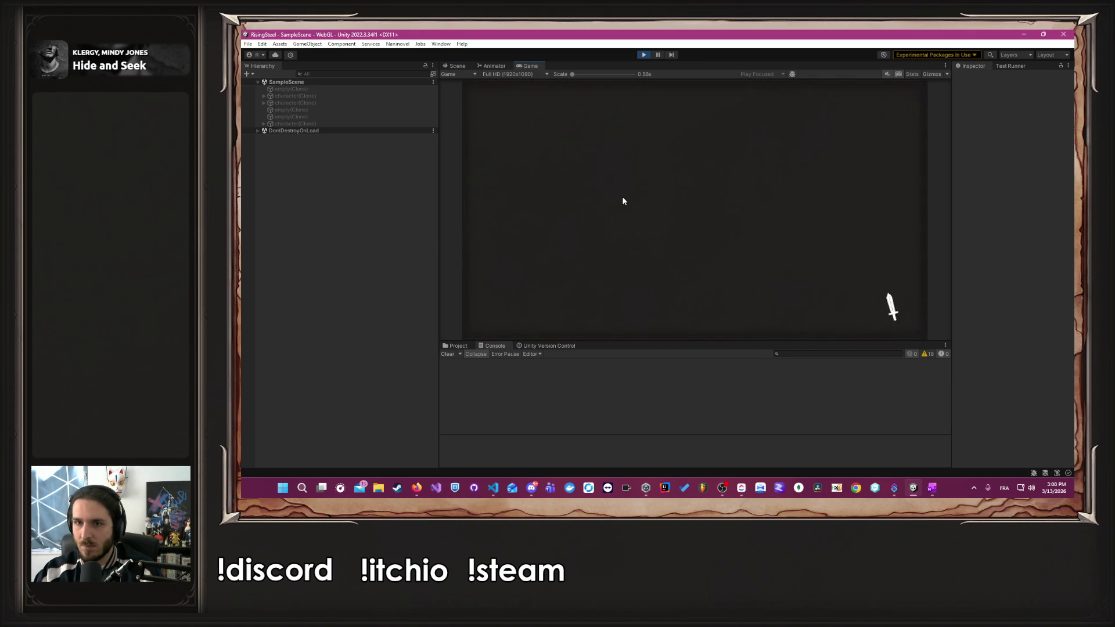
left_click(574, 211)
left_click(574, 211)
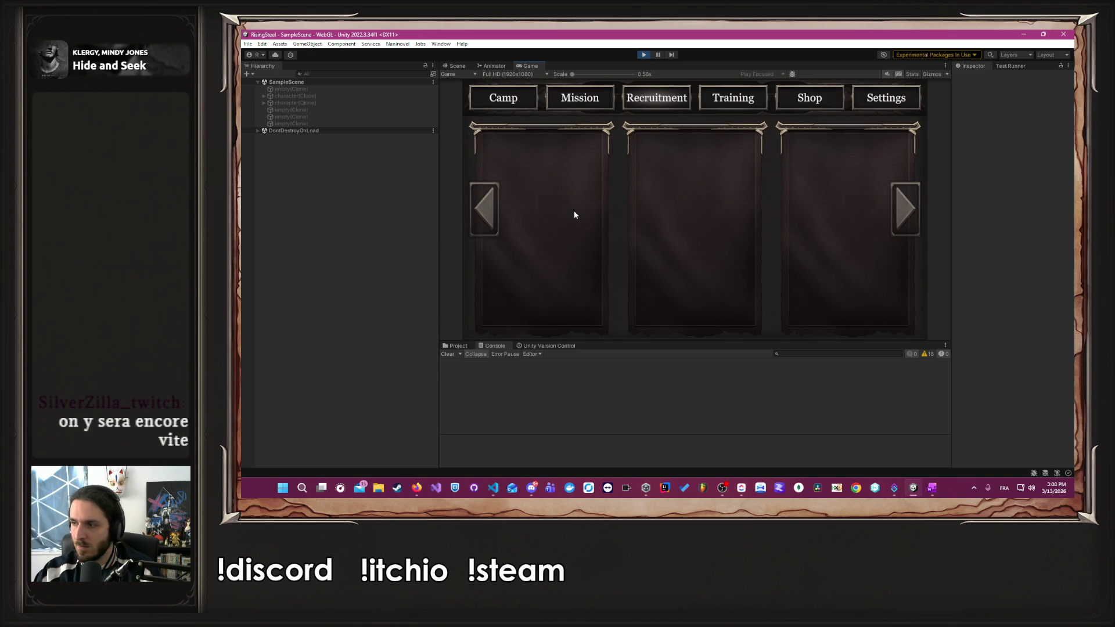
left_click(723, 96)
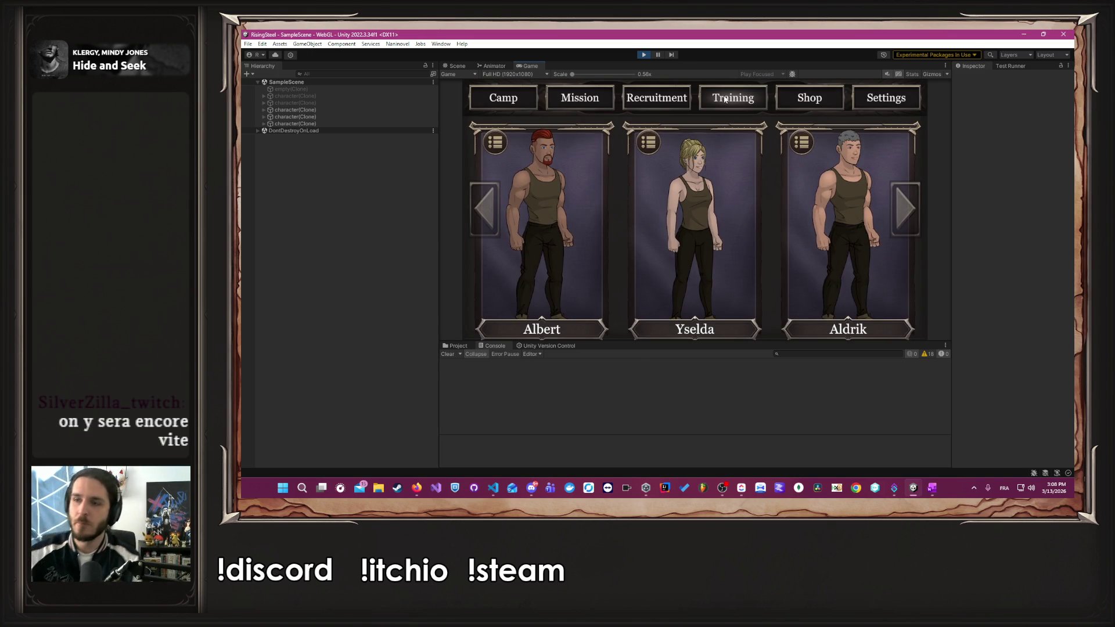
- Upgrade Albert's Force to 12, leaving Dextérité and Sagesse unchanged
left_click(564, 183)
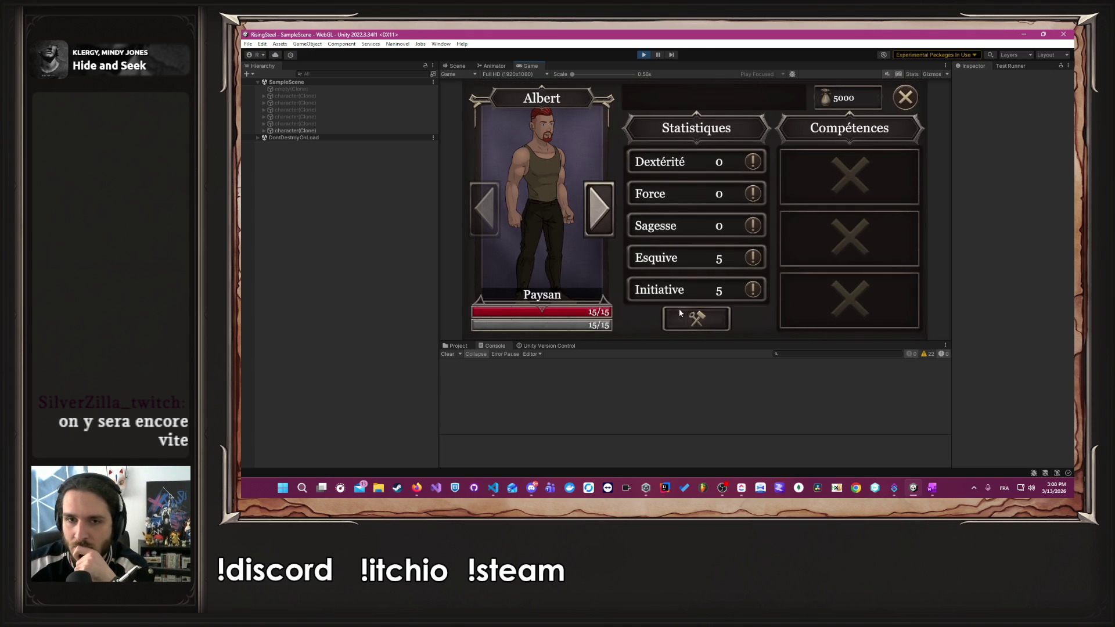
left_click(681, 314)
left_click(733, 162)
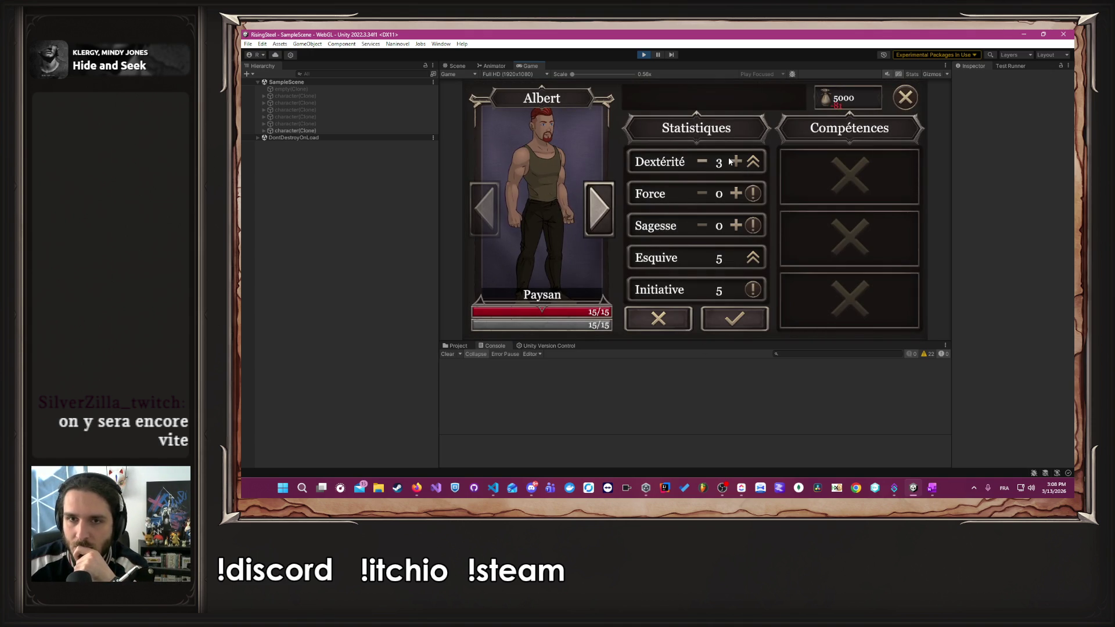
left_click(658, 319)
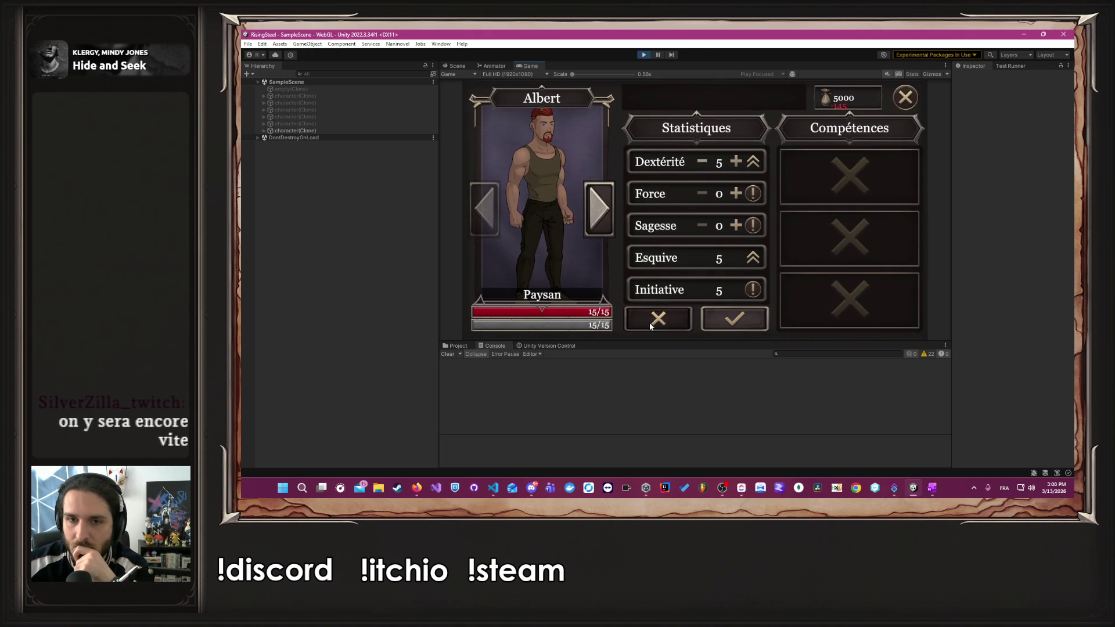
left_click(736, 199)
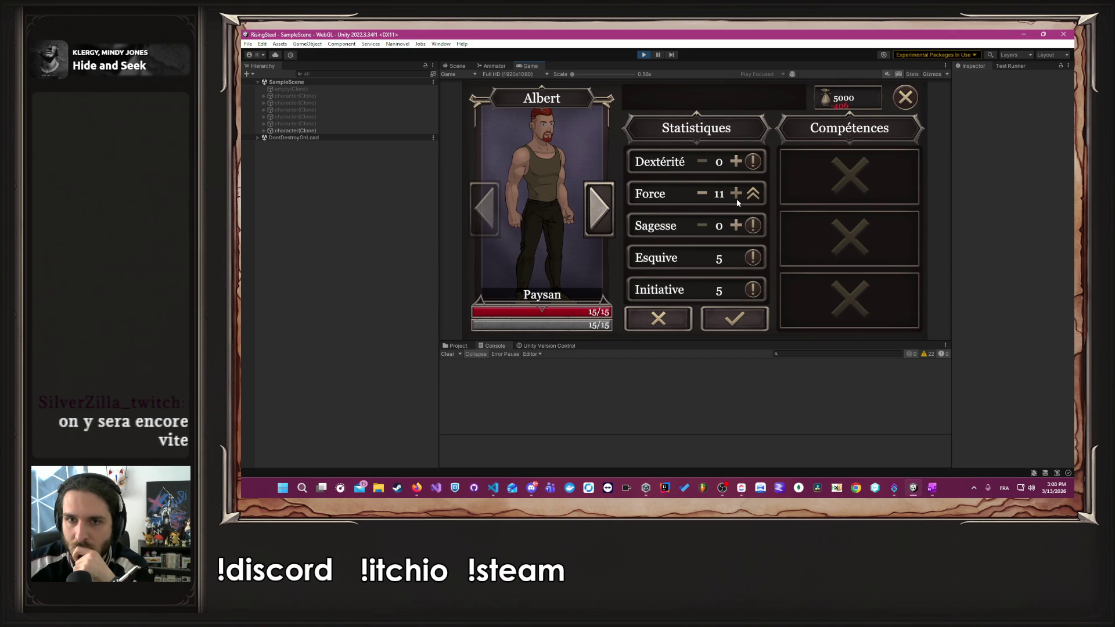
left_click(734, 318)
left_click(705, 326)
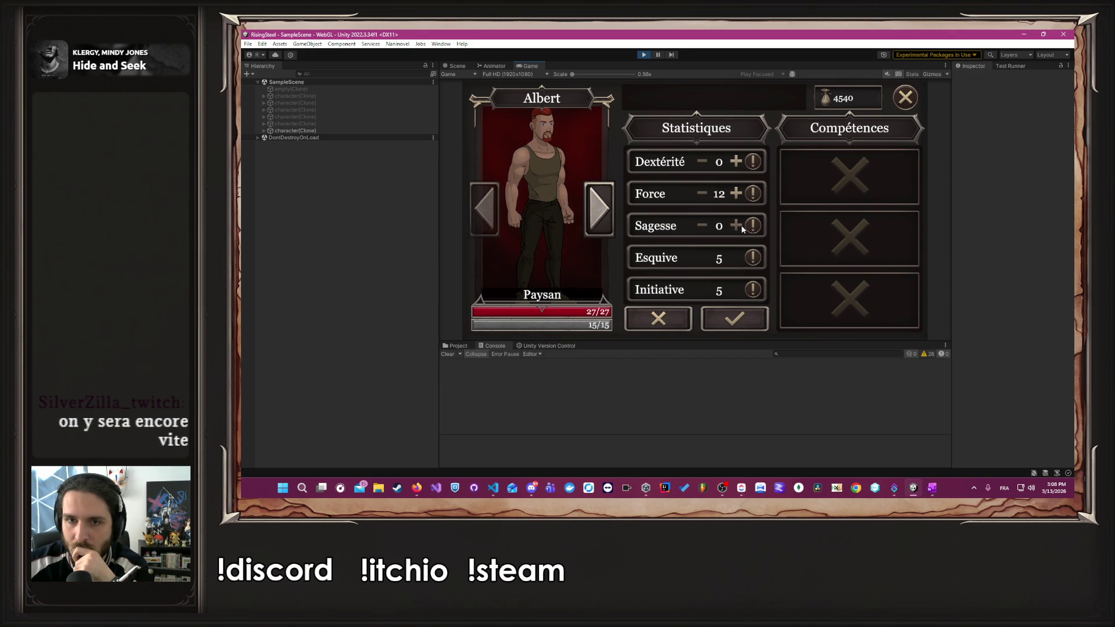
left_click(736, 225)
left_click(736, 225)
left_click(736, 225)
left_click(737, 225)
left_click(658, 318)
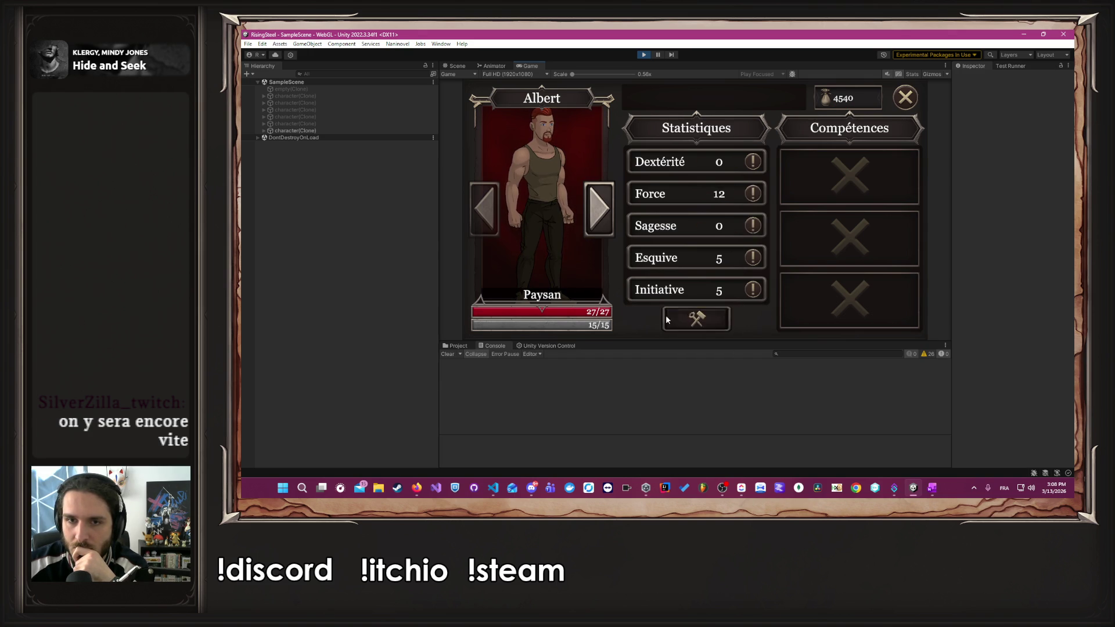
- Raise Yselda's Dextérité to 12
left_click(586, 201)
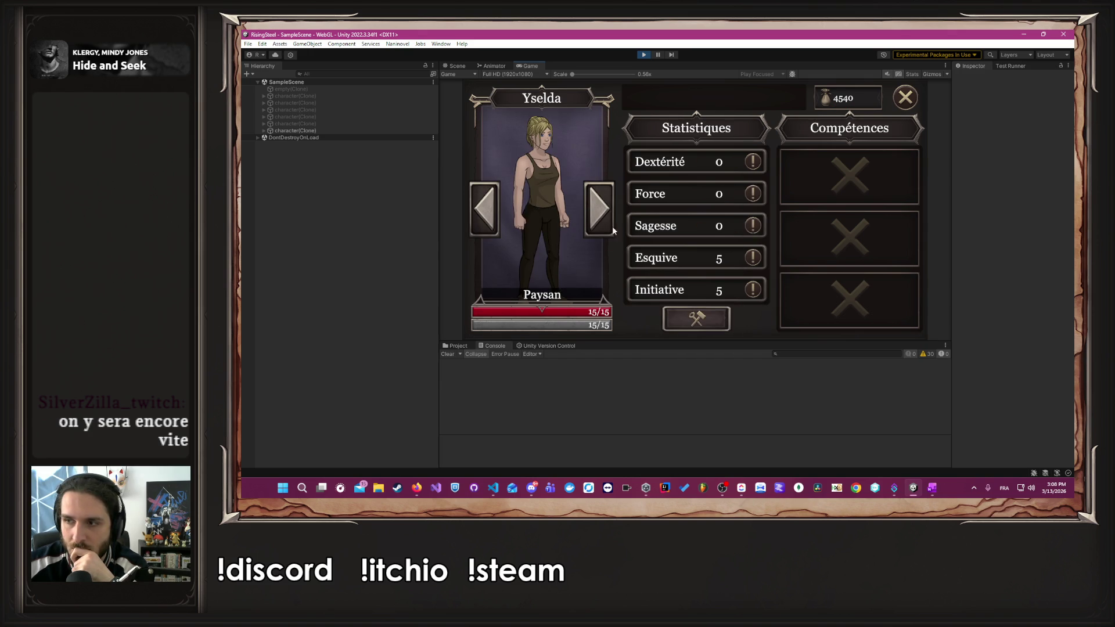
left_click(708, 325)
left_click(735, 162)
left_click(736, 162)
left_click(735, 162)
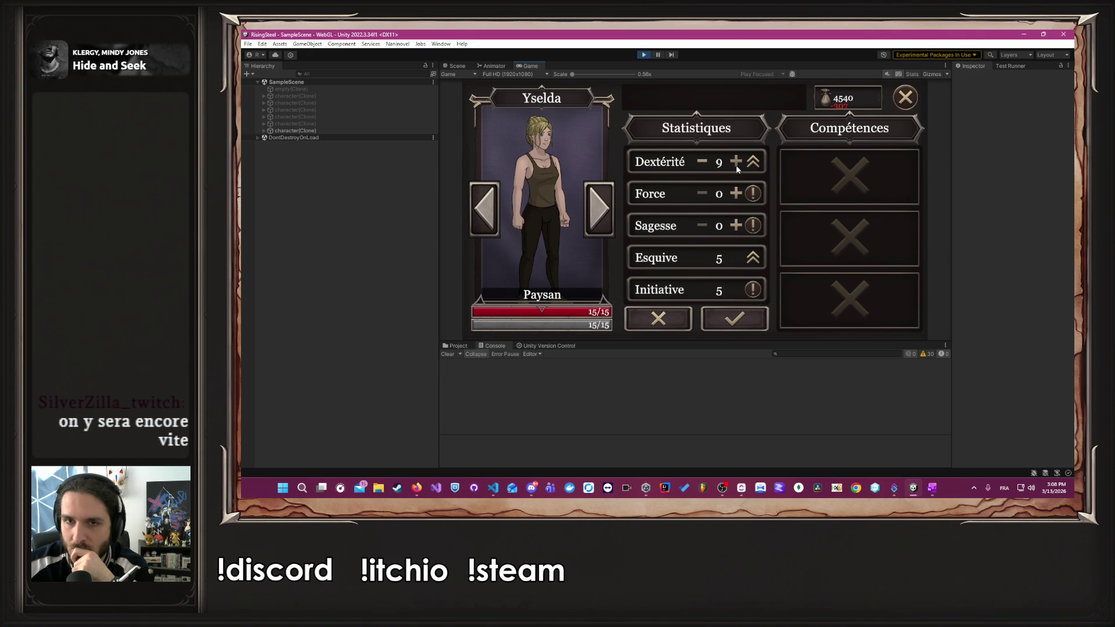
left_click(736, 161)
left_click(736, 161)
left_click(736, 161)
left_click(734, 319)
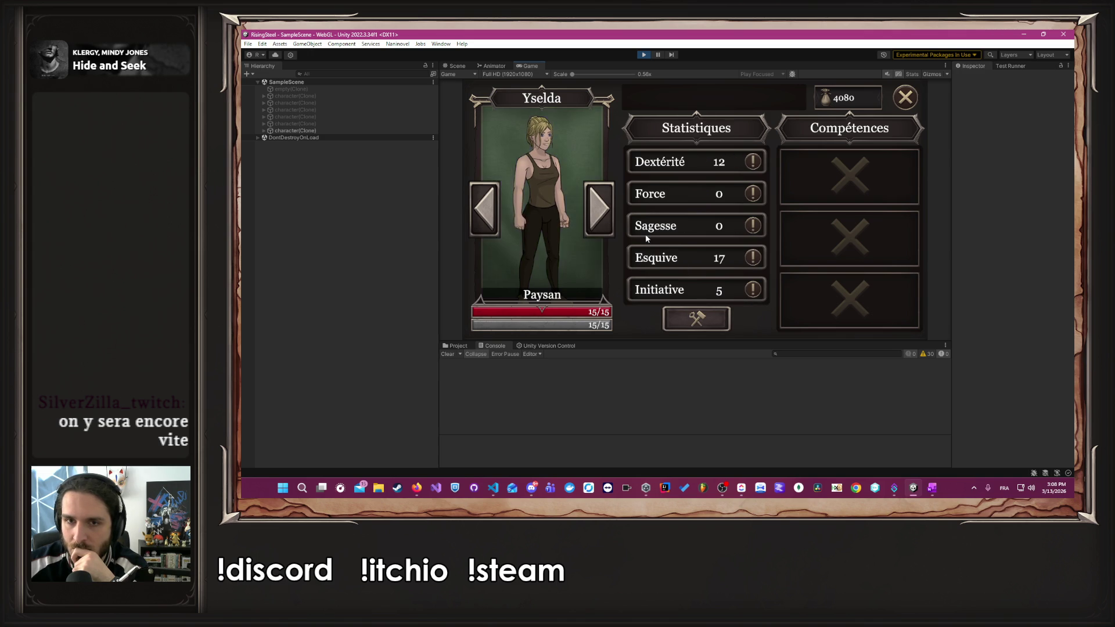
- Raise Aldrik's Sagesse to 12 and close the stats panel
left_click(599, 209)
left_click(696, 318)
left_click(736, 225)
left_click(735, 225)
left_click(735, 225)
left_click(735, 226)
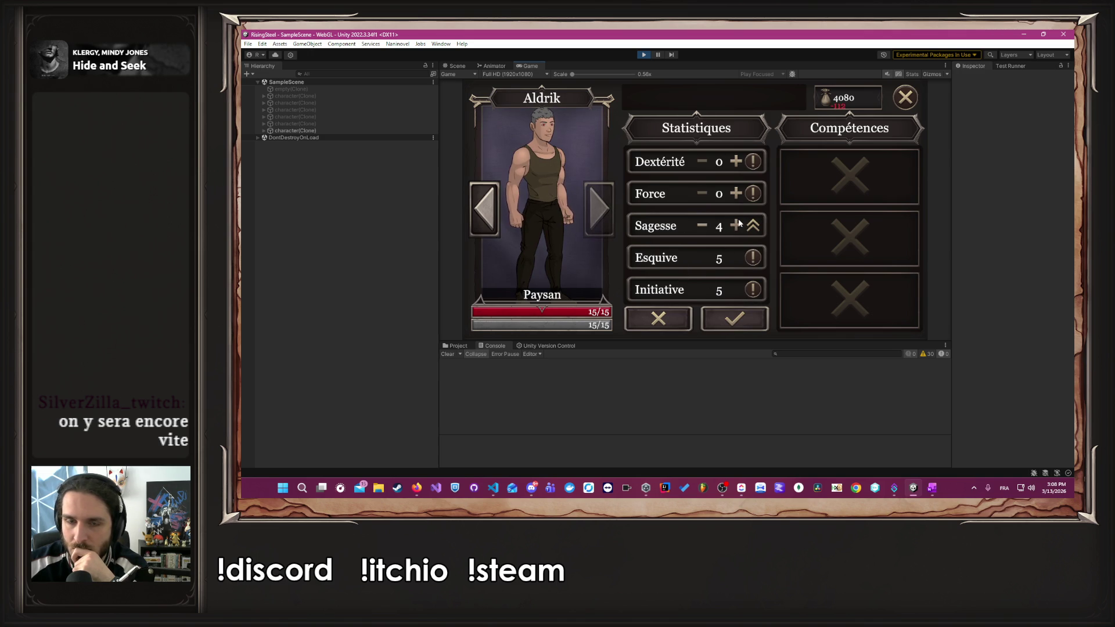
left_click(735, 225)
left_click(736, 226)
left_click(736, 225)
left_click(735, 225)
left_click(736, 225)
left_click(736, 226)
left_click(736, 225)
left_click(736, 225)
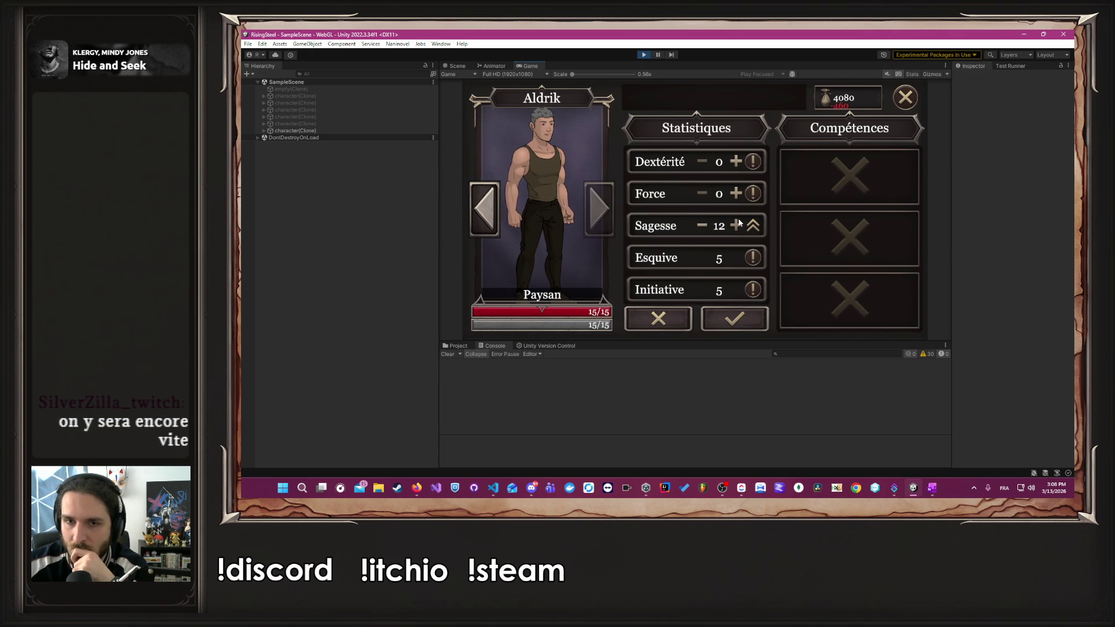
left_click(737, 319)
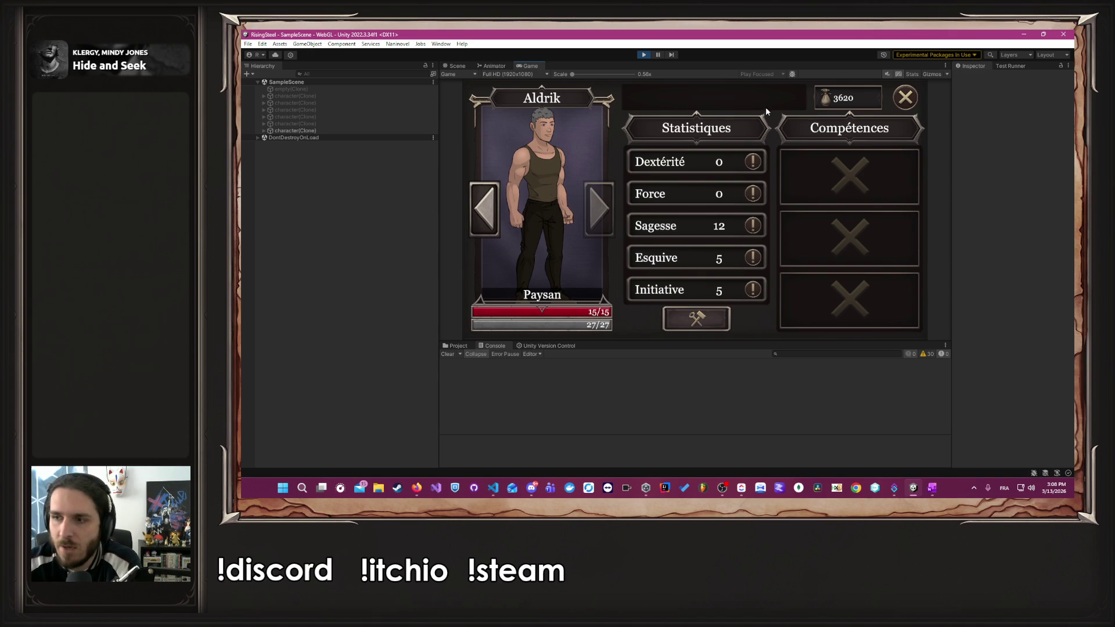
left_click(905, 97)
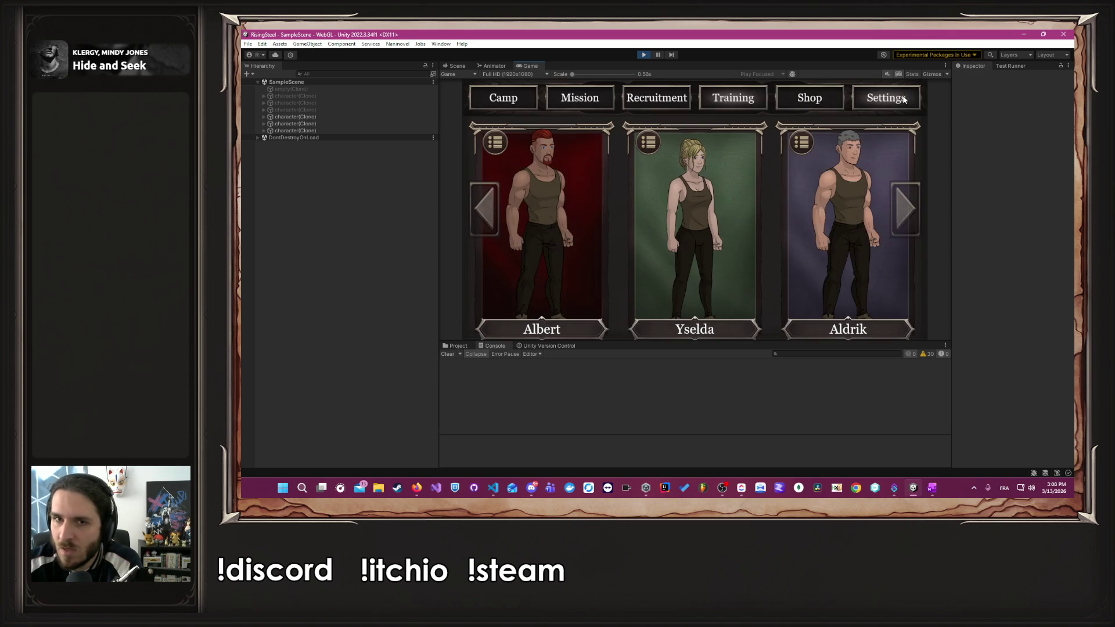
- Start the Défense du village mission and defeat Bob with Albert's attacks
left_click(603, 100)
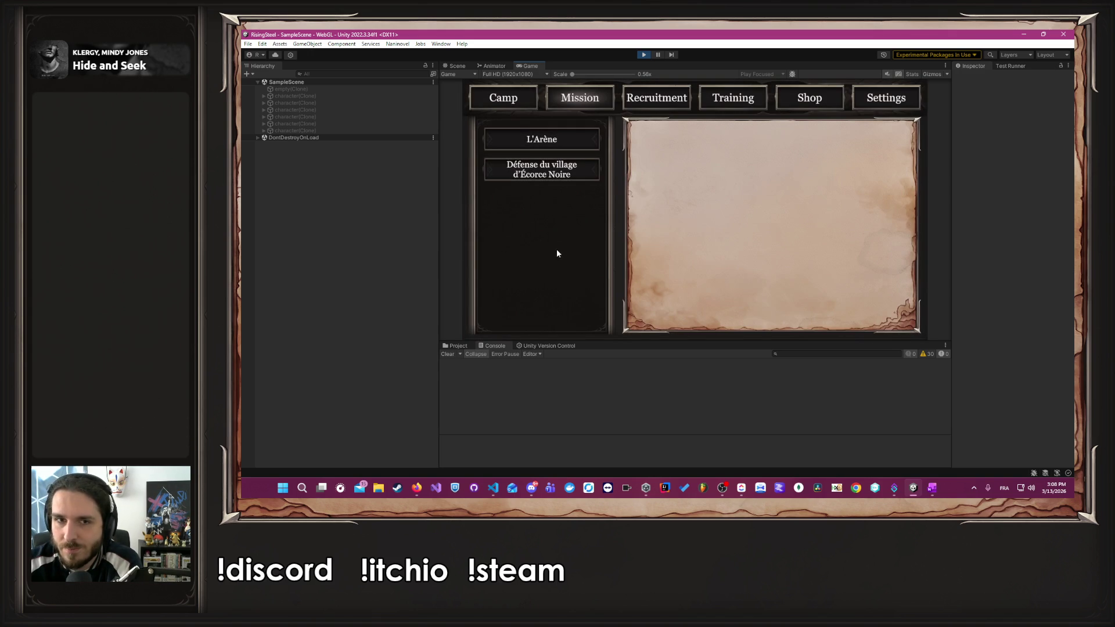
left_click(516, 172)
left_click(763, 308)
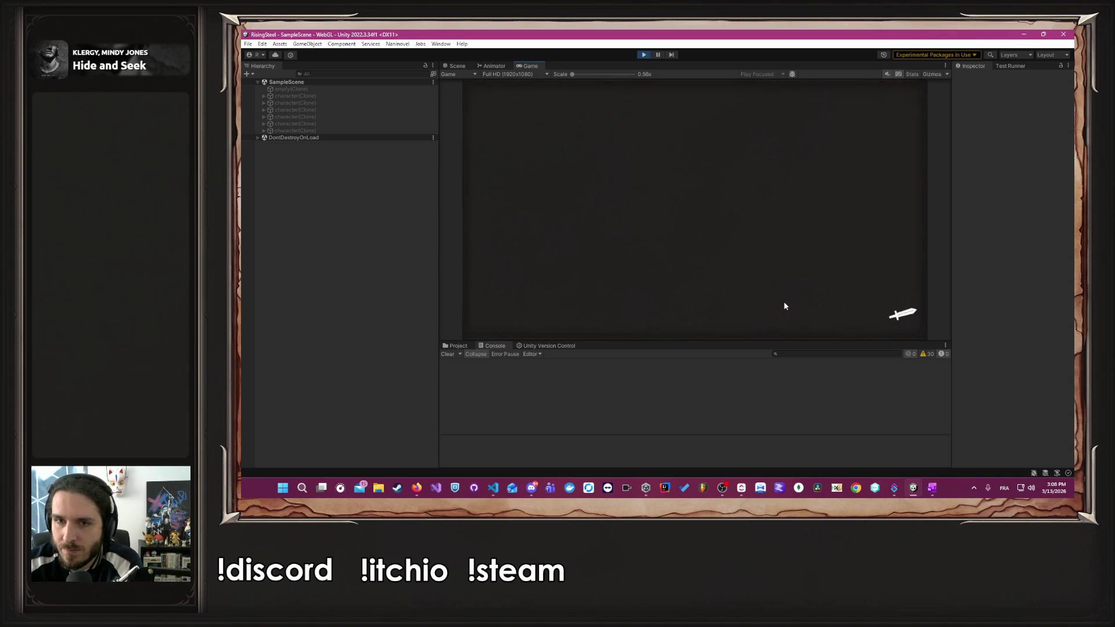
left_click(549, 249)
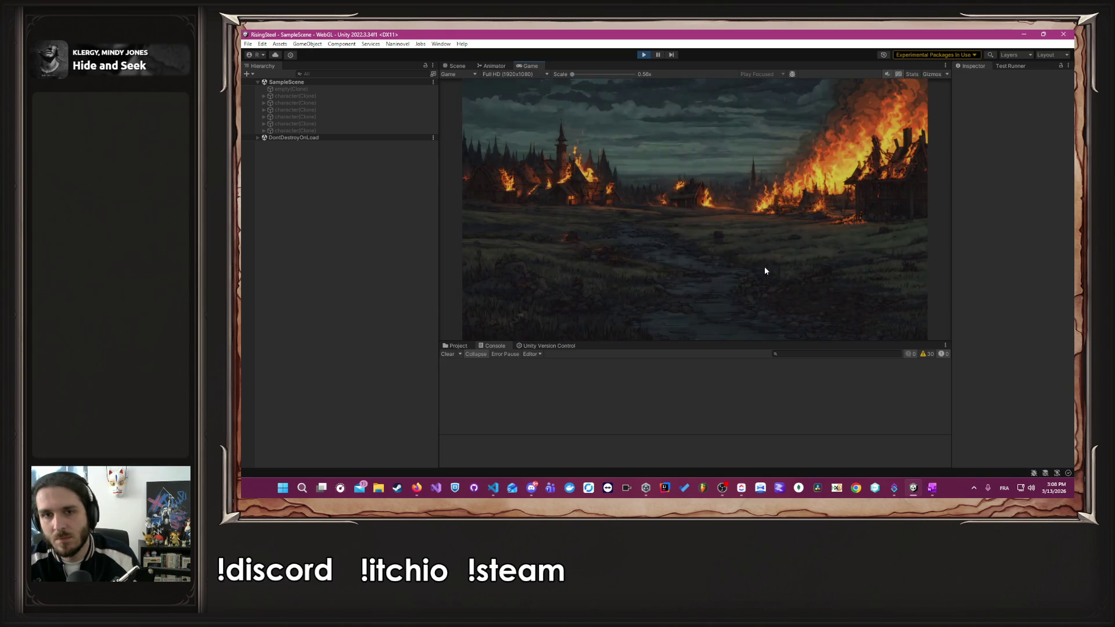
left_click(696, 250)
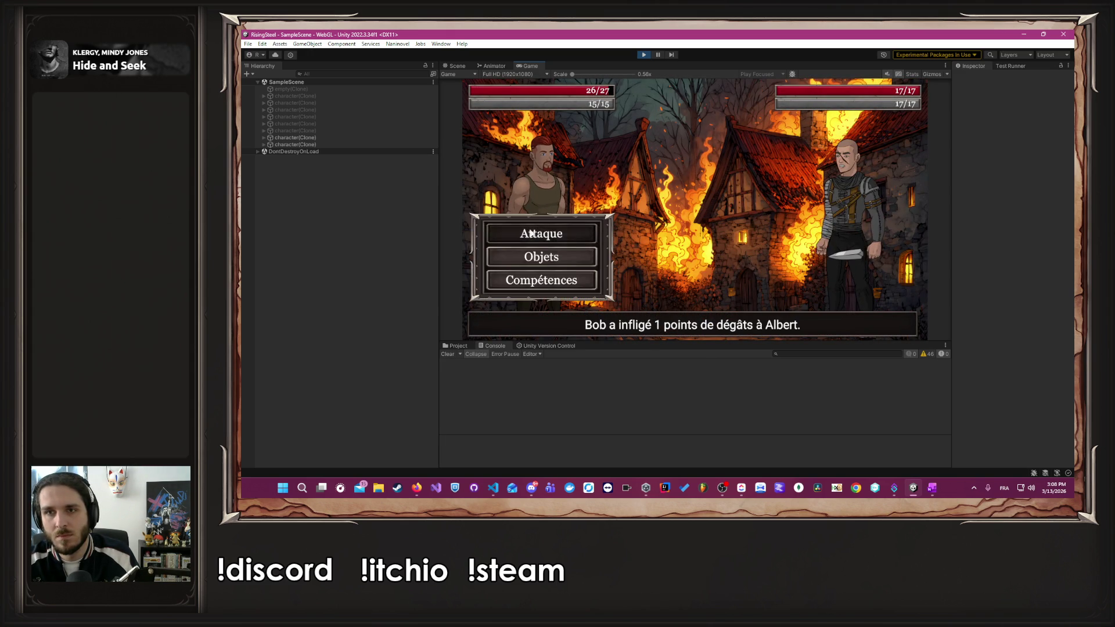
left_click(531, 231)
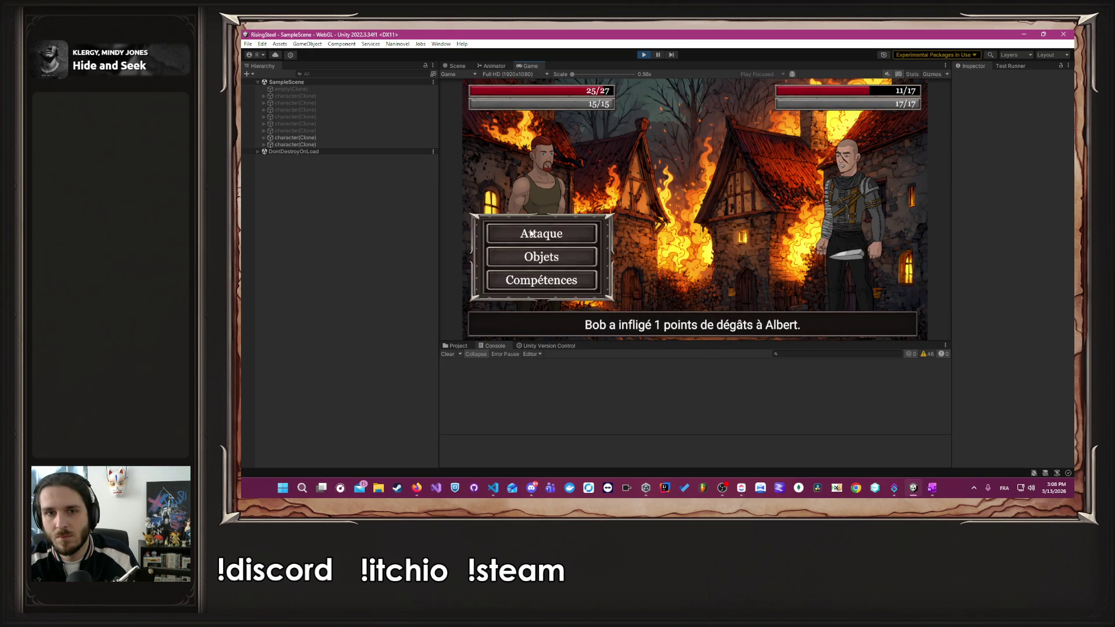
left_click(530, 233)
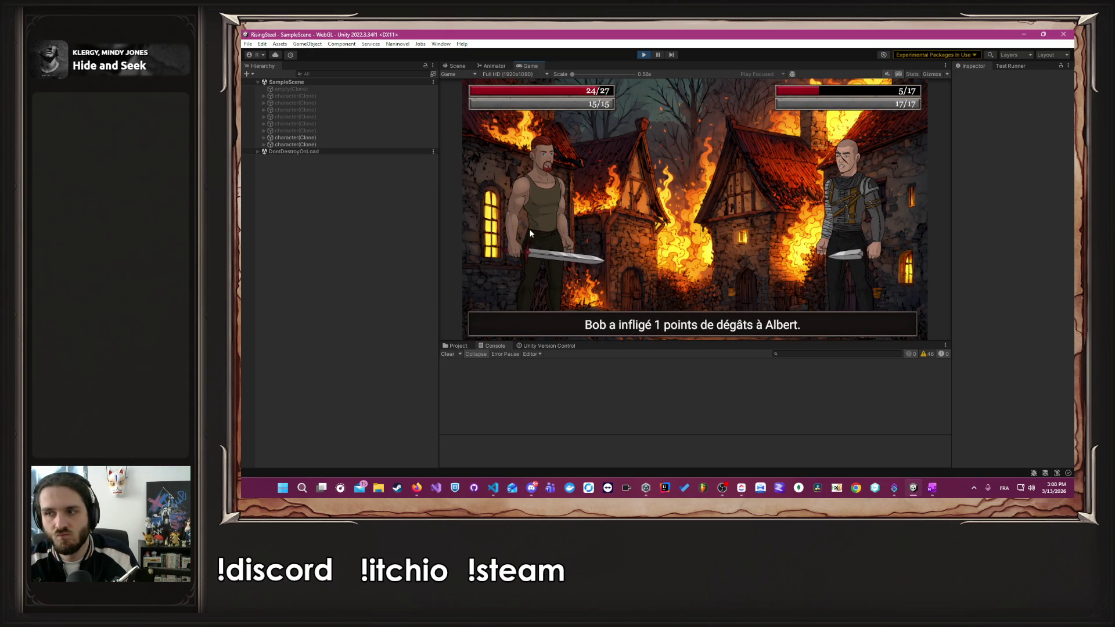
left_click(530, 234)
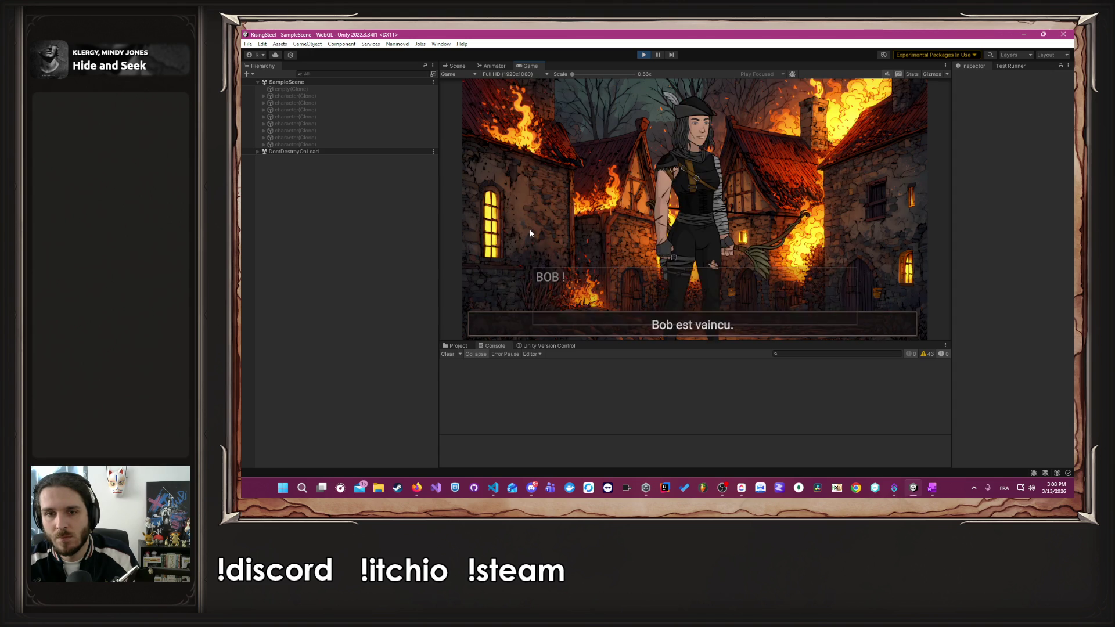
- Defeat Robin with repeated attacks, choose Épargner, and return to camp
left_click(633, 217)
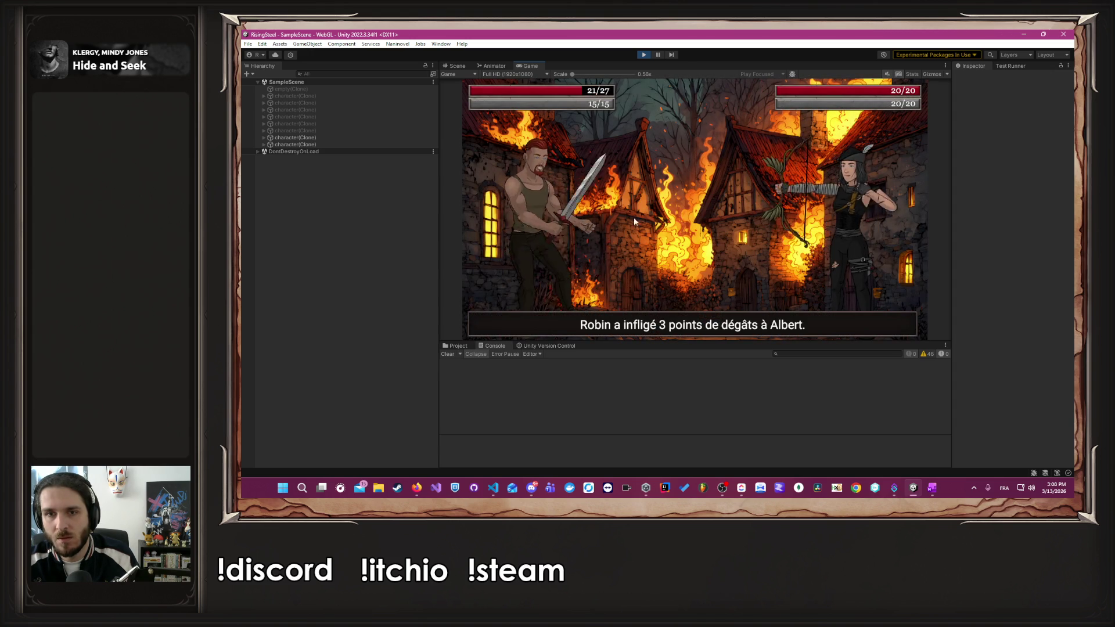
left_click(575, 231)
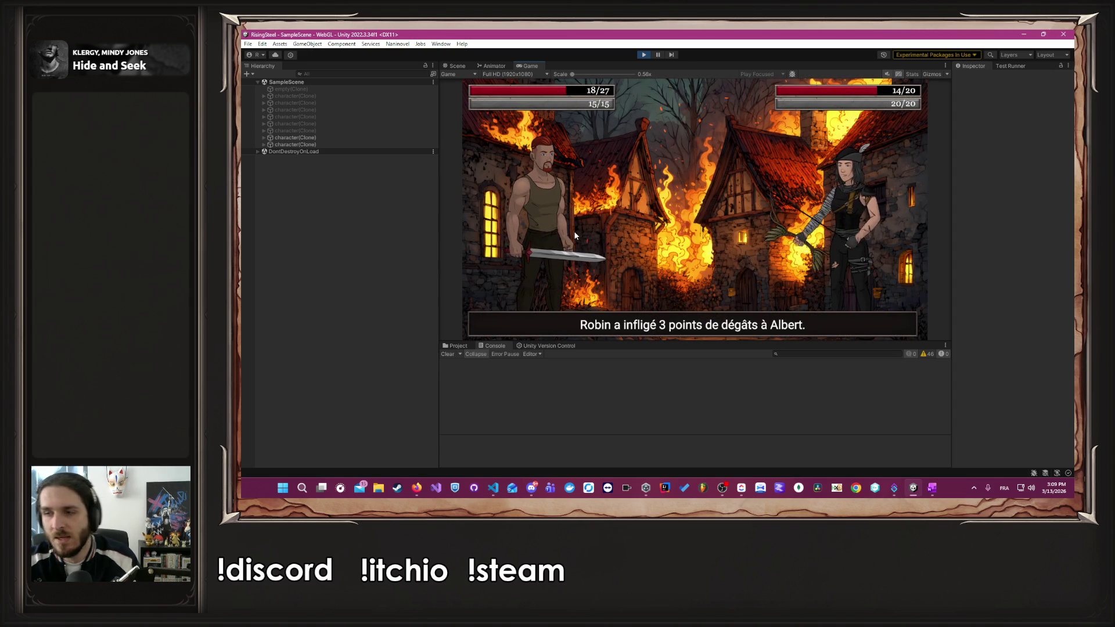
left_click(576, 234)
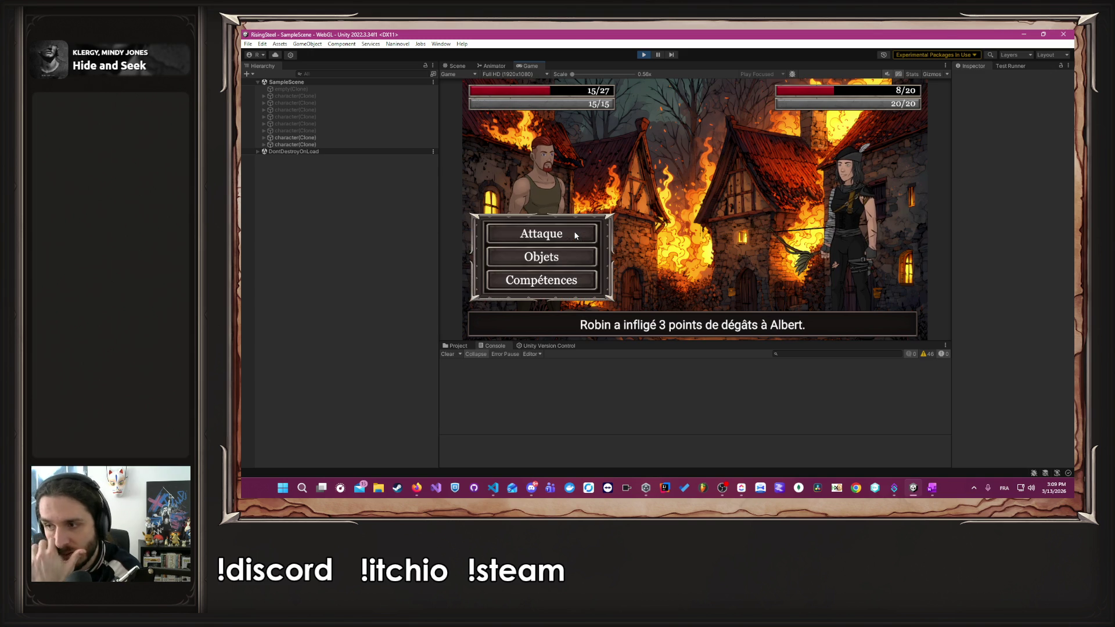
left_click(576, 234)
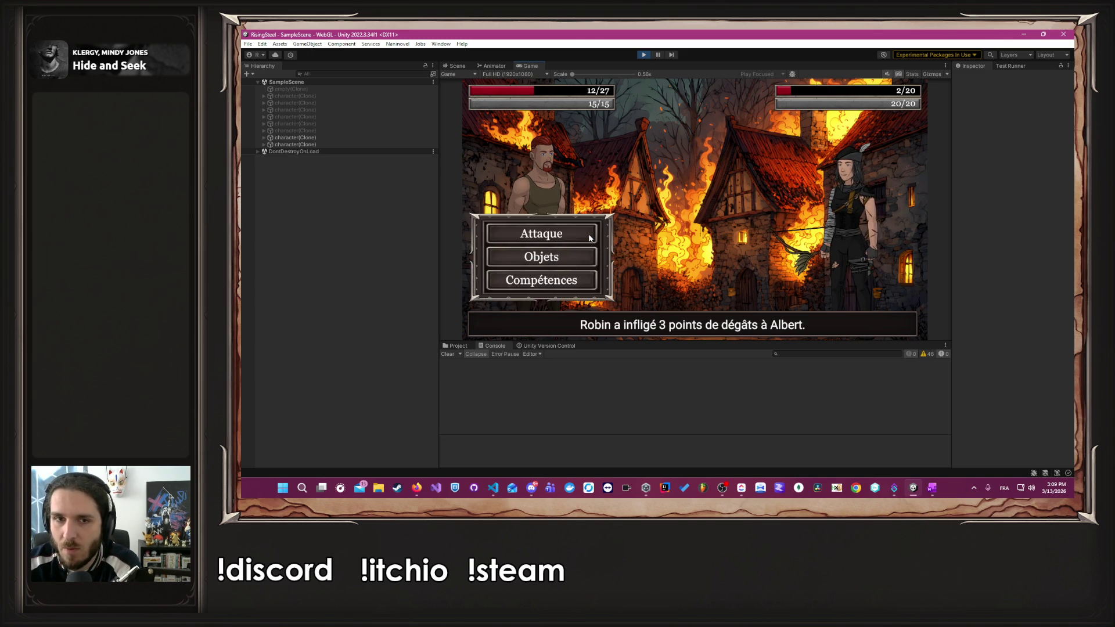
left_click(589, 236)
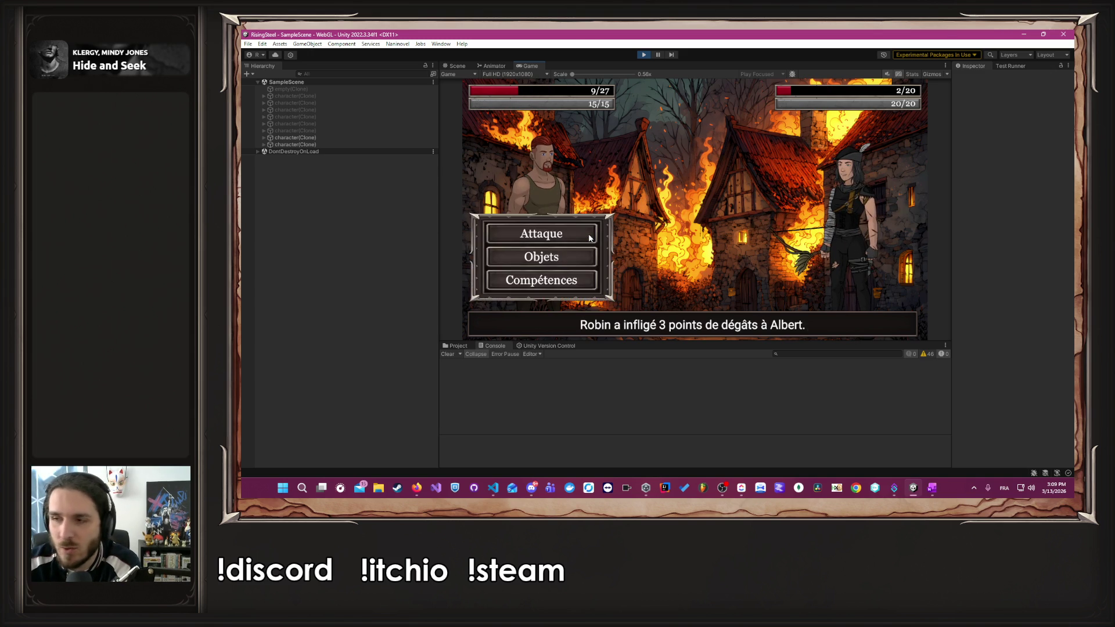
left_click(589, 235)
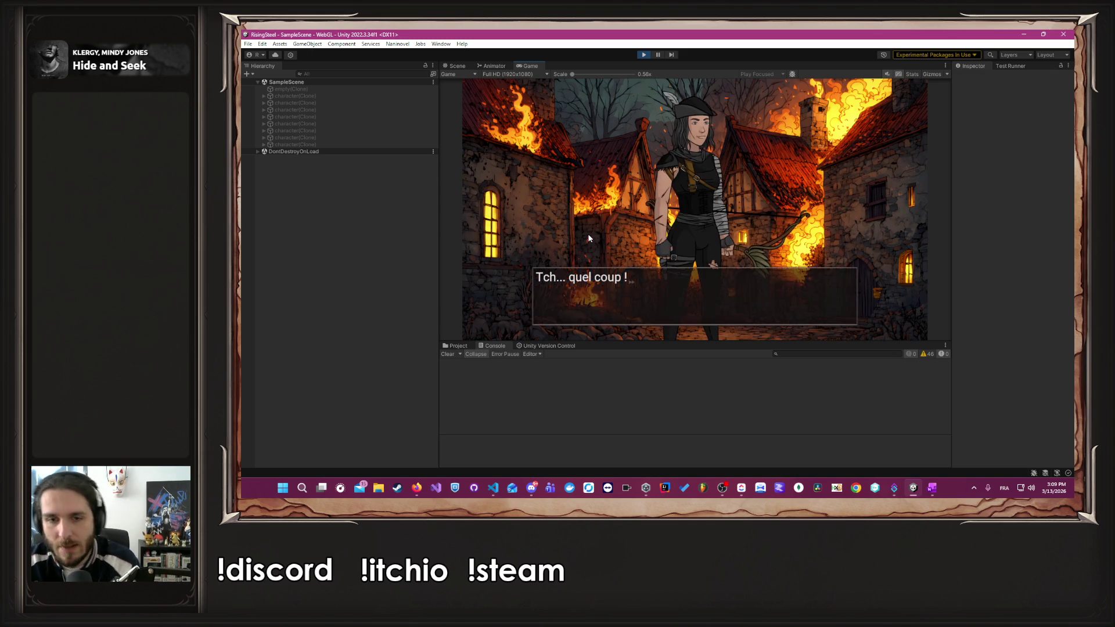
left_click(588, 234)
left_click(664, 165)
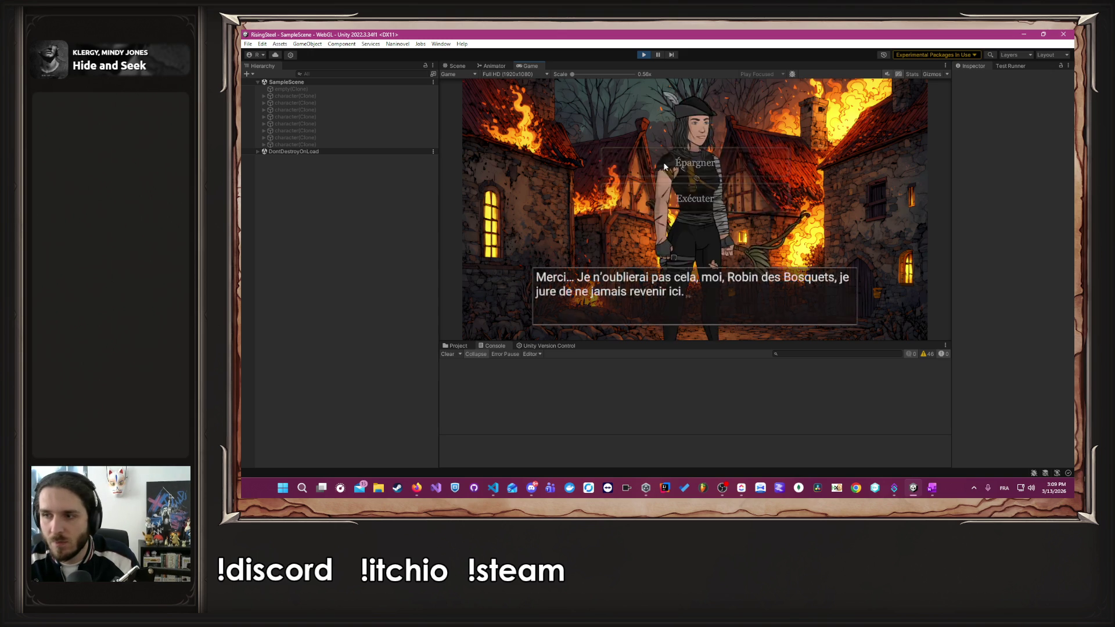
left_click(664, 166)
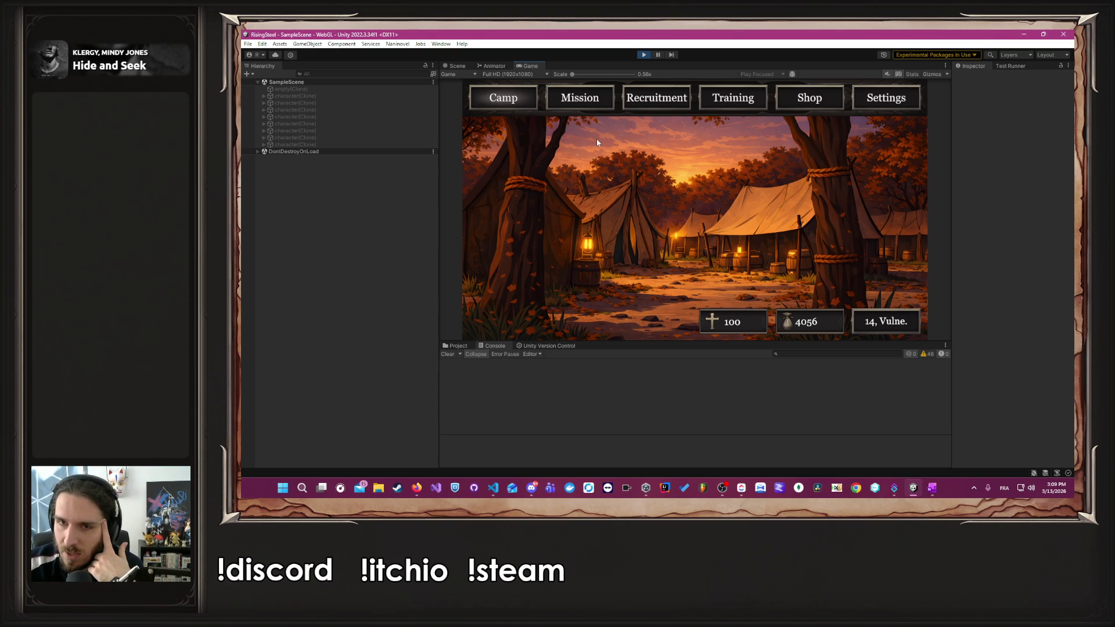
- Buy the Parchemin d'Aspirant, then make Albert a Soldat with Frappe Puissante
left_click(790, 102)
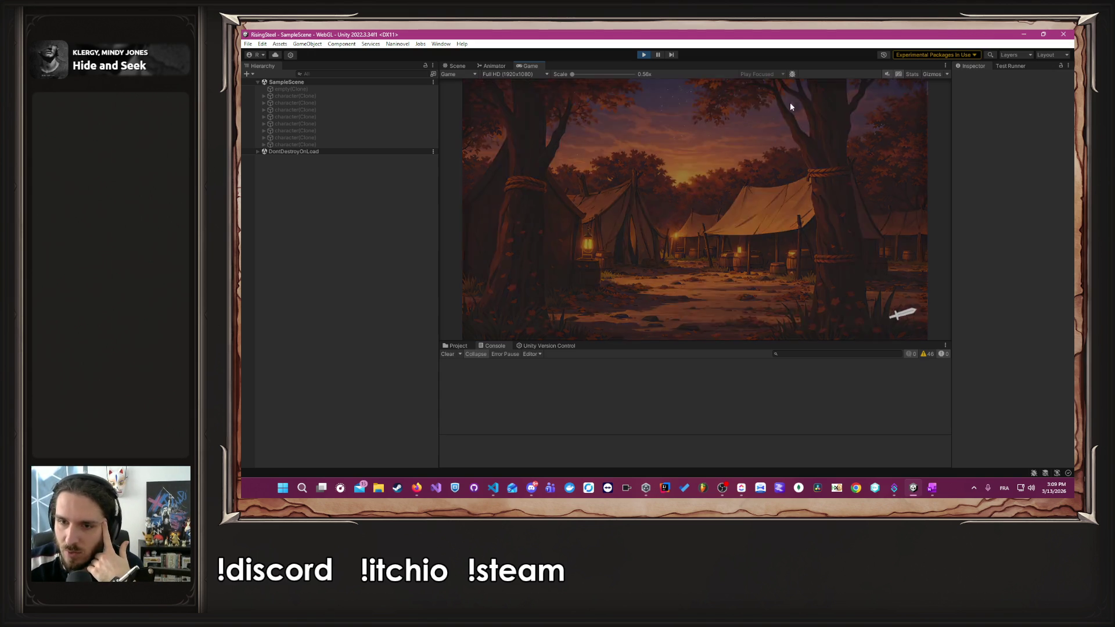
left_click(543, 245)
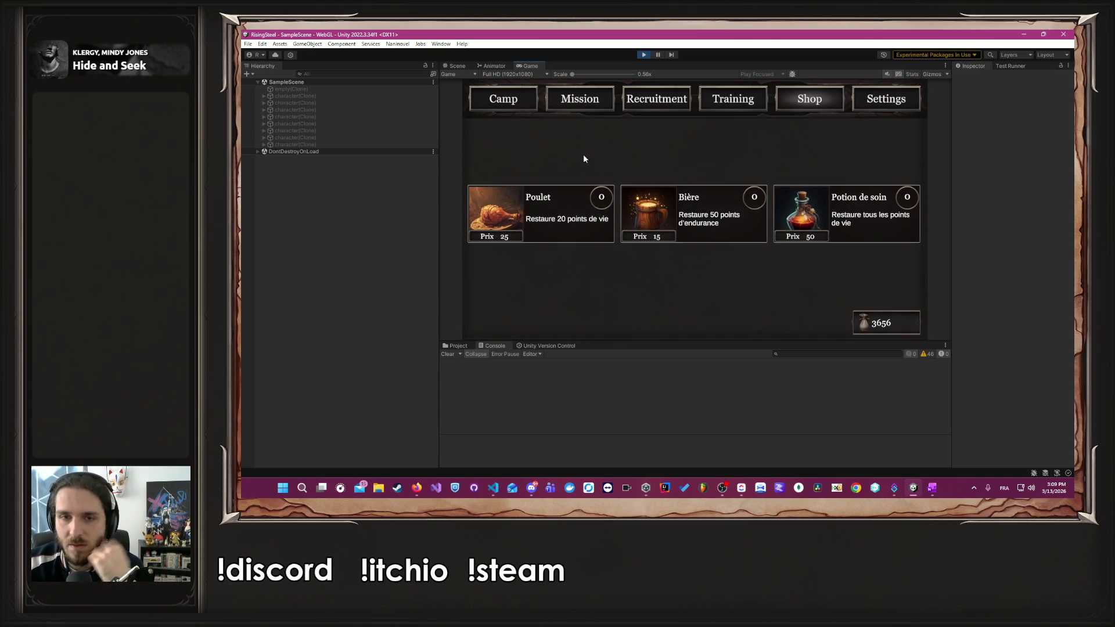
left_click(705, 92)
left_click(579, 189)
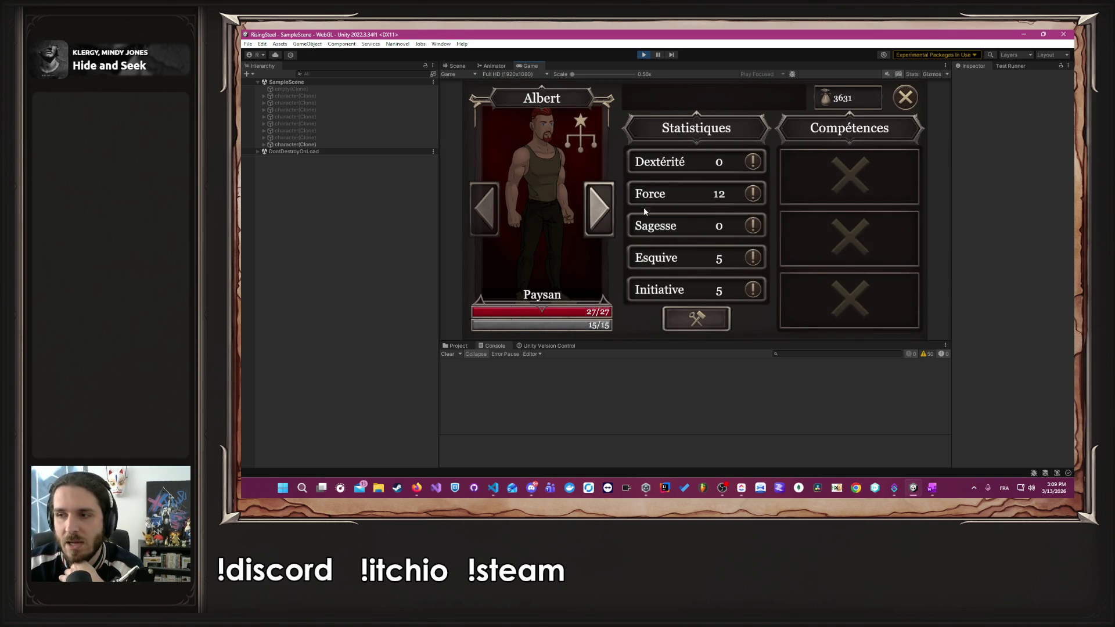
left_click(696, 318)
left_click(725, 115)
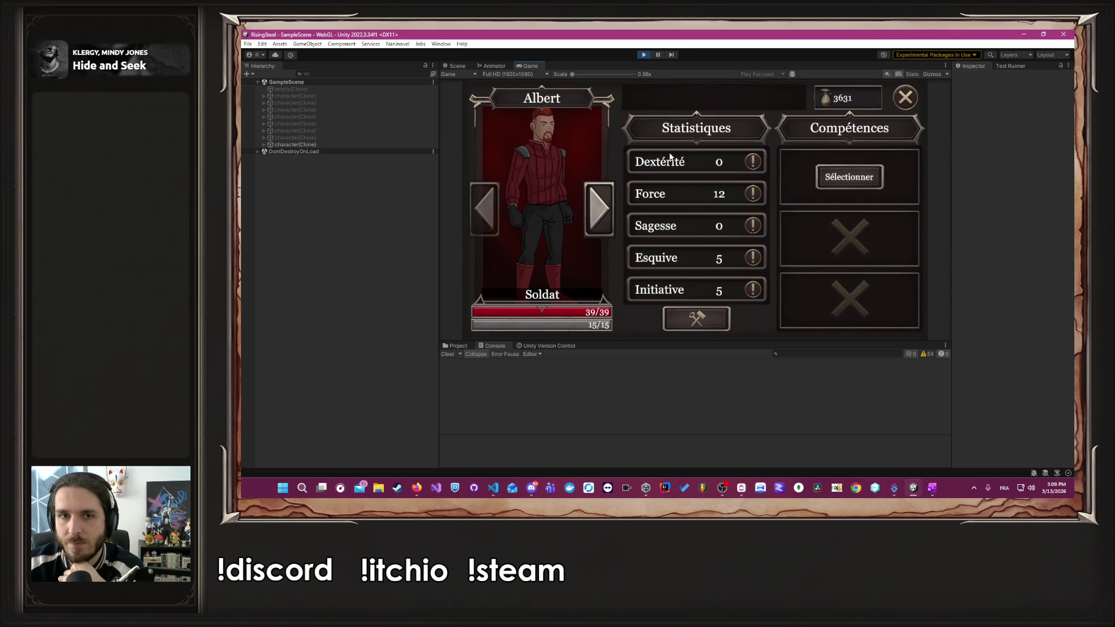
left_click(610, 216)
left_click(485, 207)
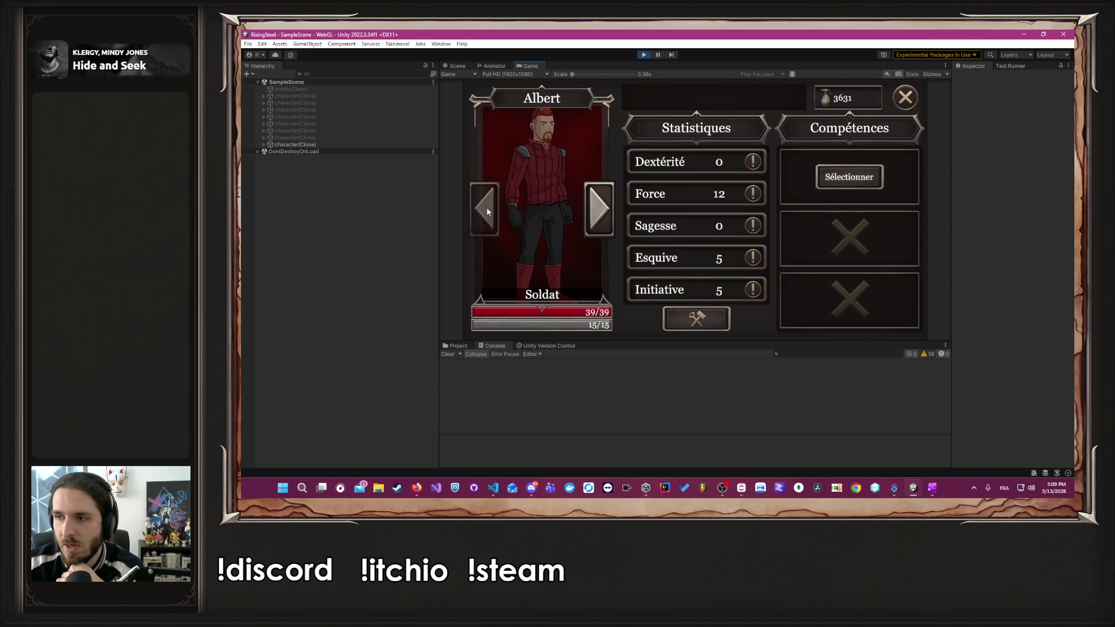
left_click(832, 182)
left_click(836, 201)
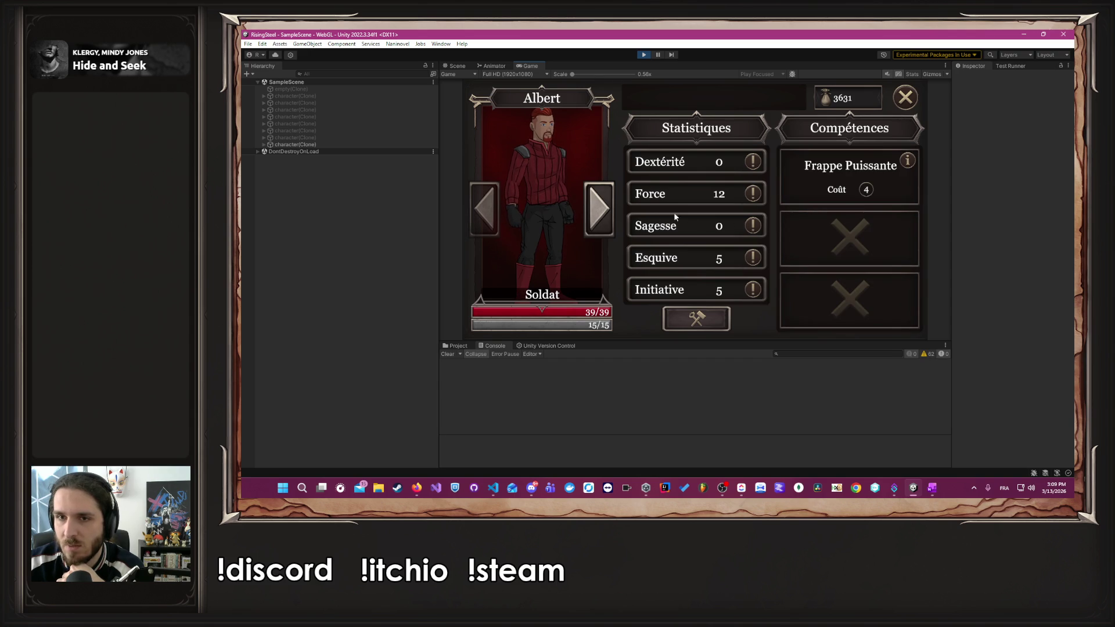
- Make Yselda a Chasseur with the Frappe Précise skill
left_click(601, 213)
left_click(580, 127)
left_click(774, 106)
left_click(837, 184)
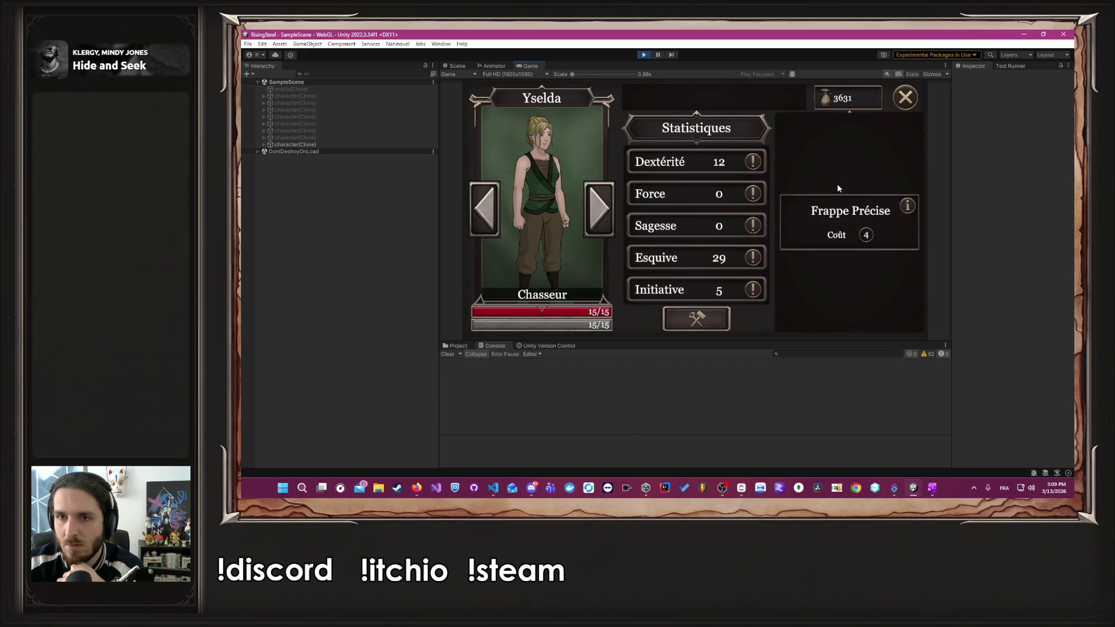
left_click(831, 210)
- Make Aldrik an Aspirant with the fire skill Brûlure and close the character sheet
left_click(592, 221)
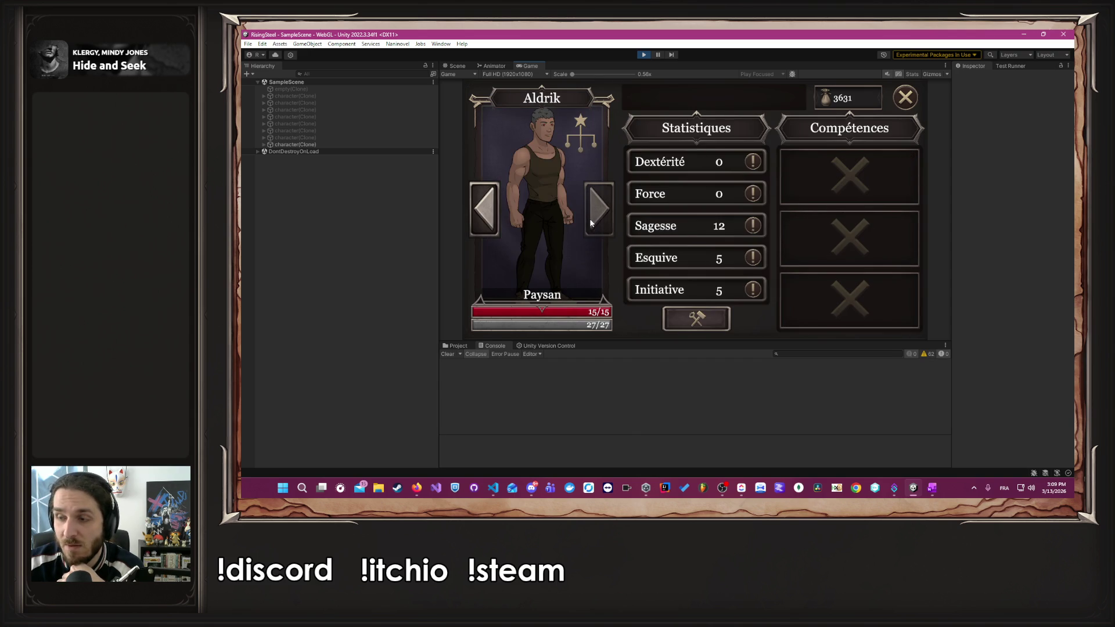
left_click(581, 127)
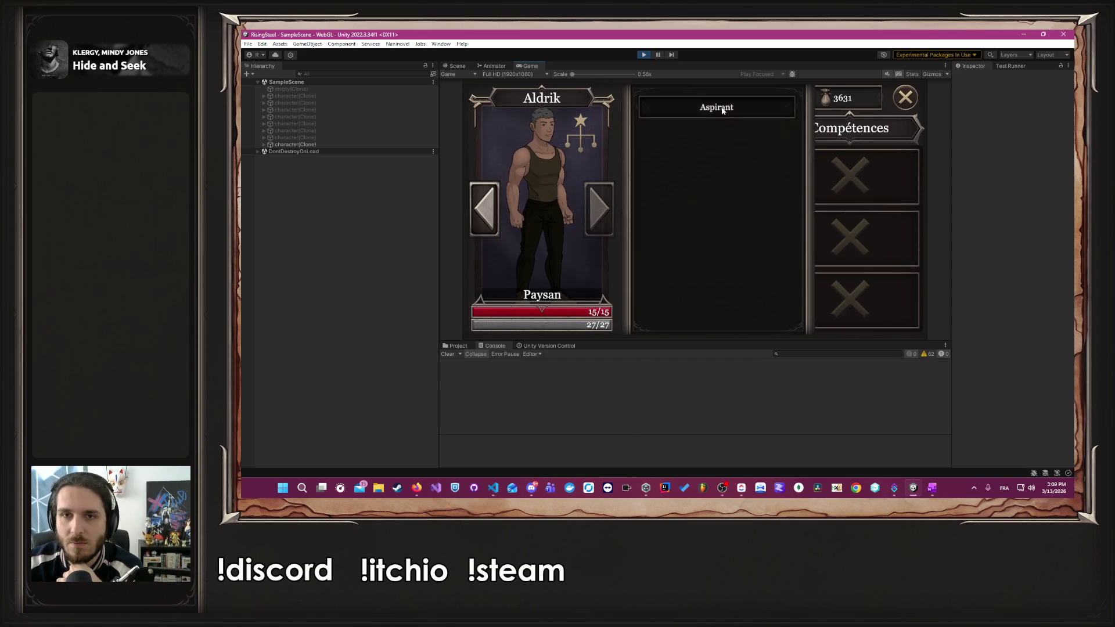
left_click(714, 107)
left_click(836, 183)
left_click(825, 177)
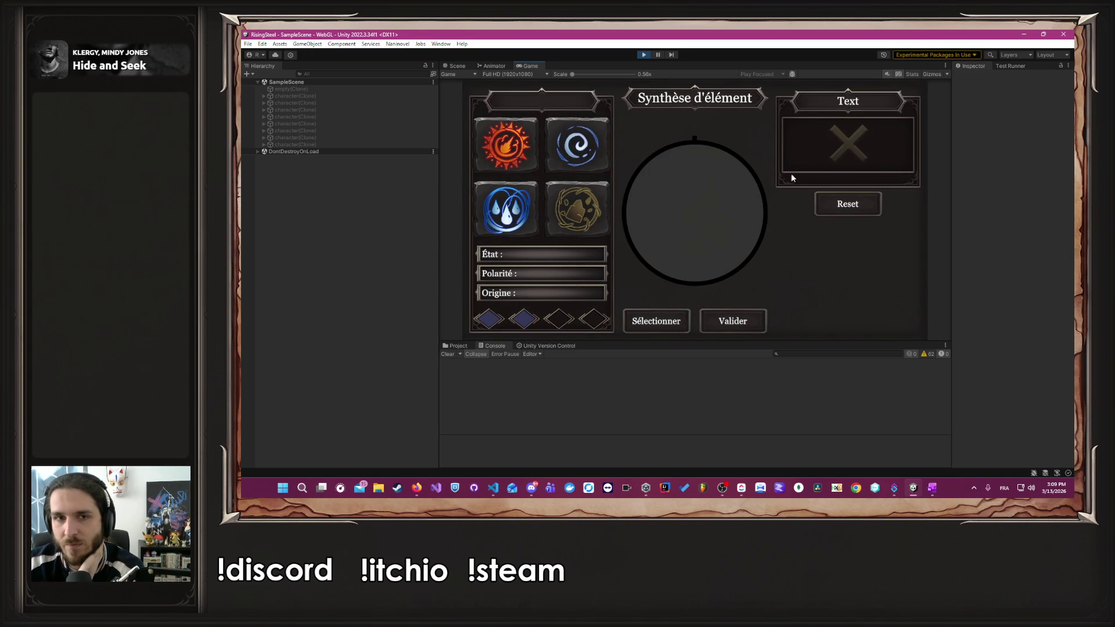
left_click(672, 319)
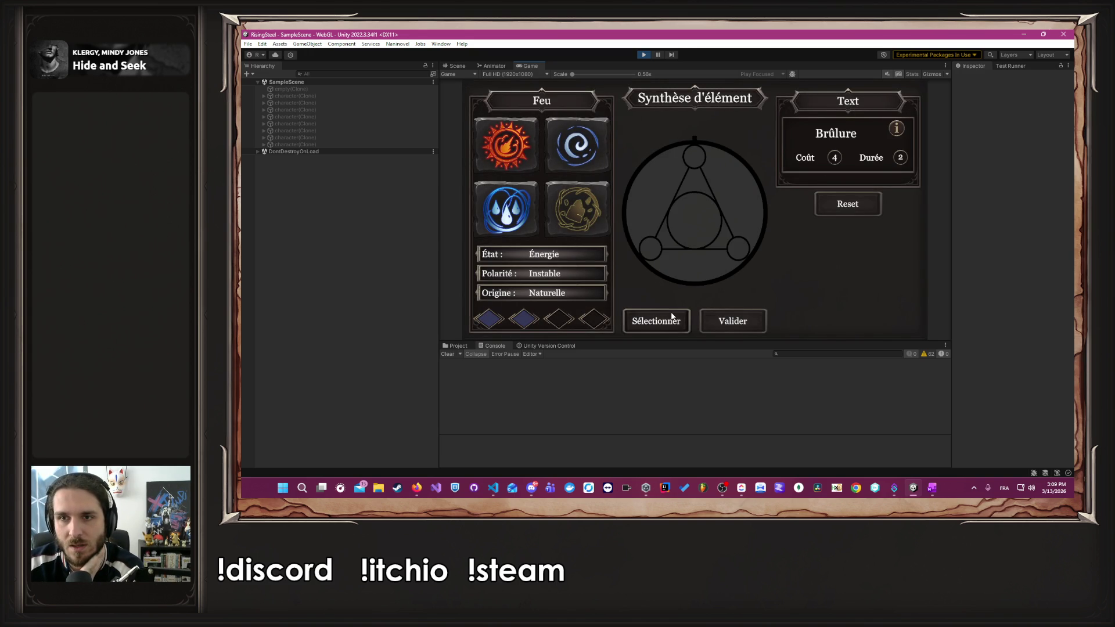
left_click(738, 324)
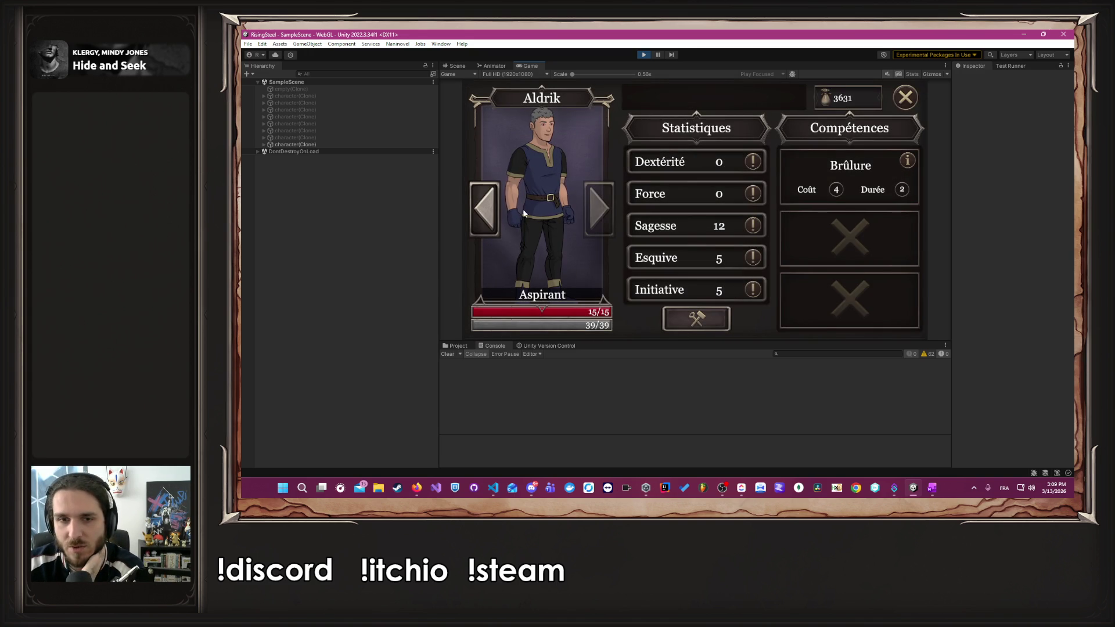
left_click(908, 98)
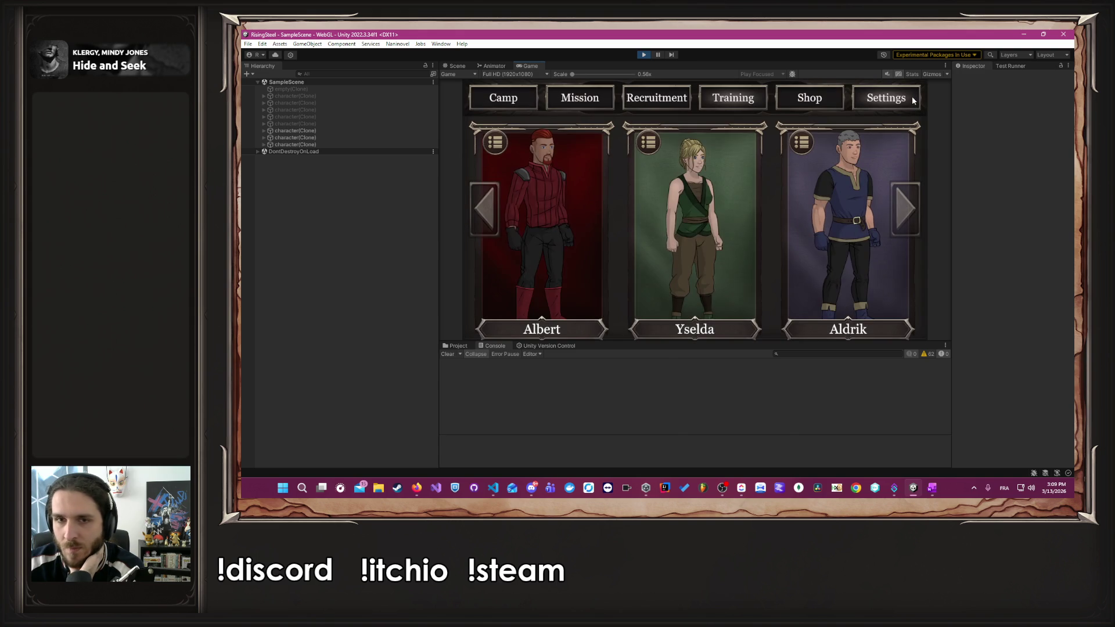
- Launch the L'Arène mission and open the resulting KeyNotFoundException stack trace in the Console
left_click(584, 102)
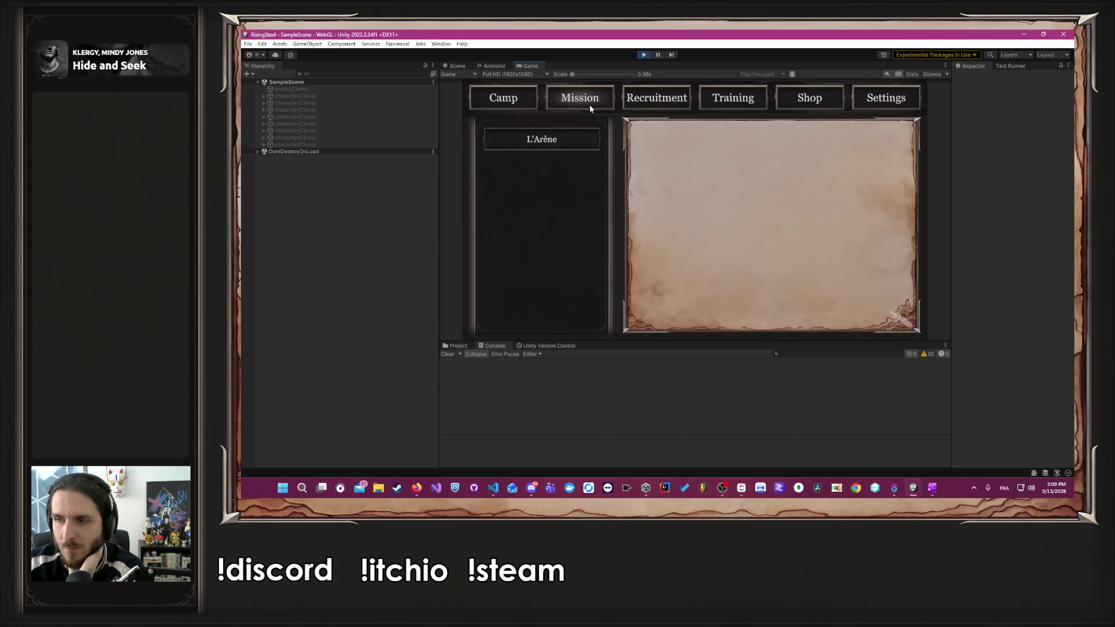
left_click(542, 145)
left_click(756, 314)
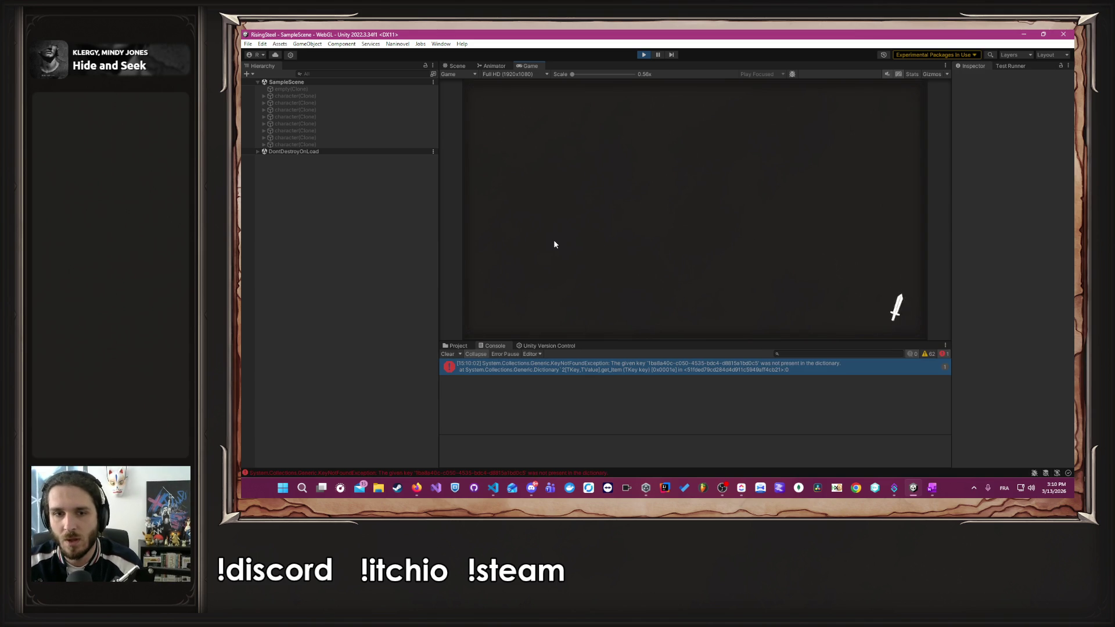
left_click(655, 370)
- Jump from the error to the code, close UniTaskScheduler.cs, and stop Unity's play mode
double_click(654, 367)
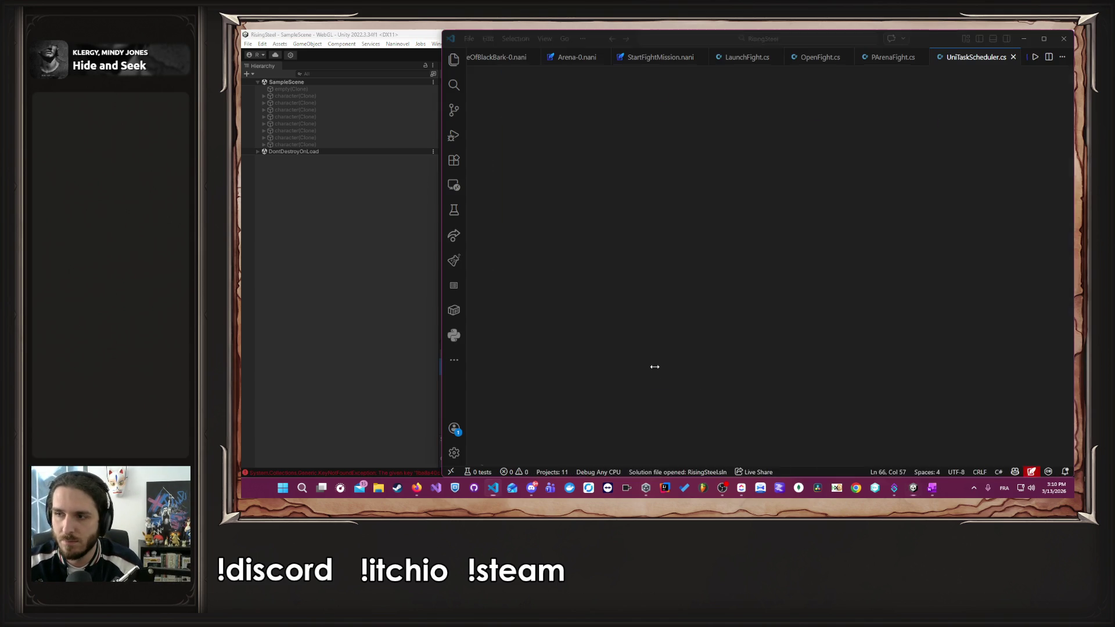
middle_click(966, 54)
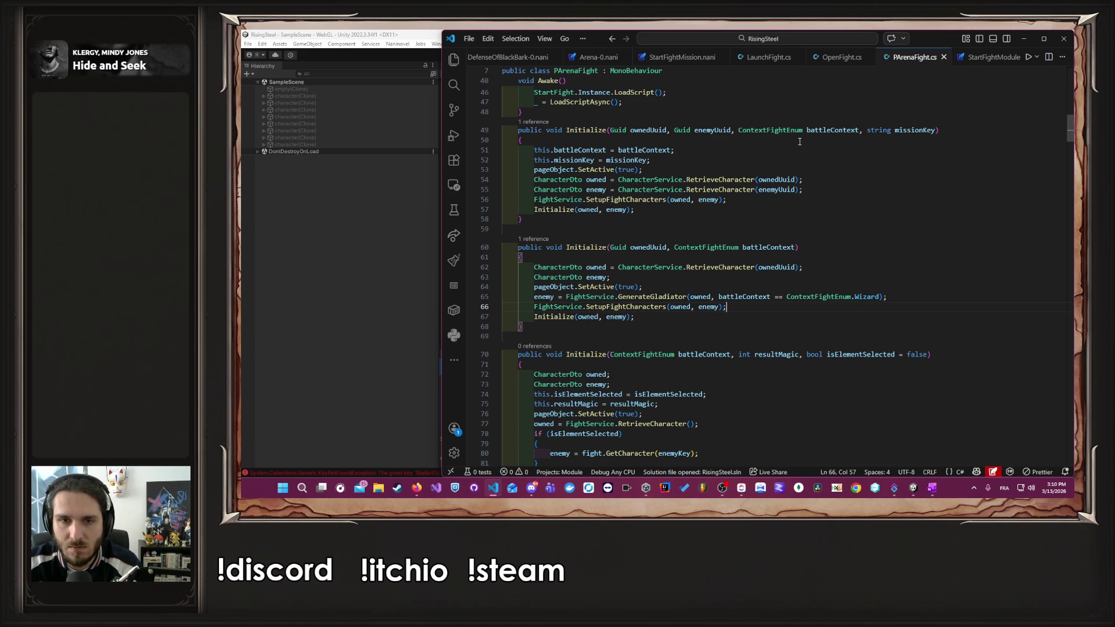
left_click(381, 408)
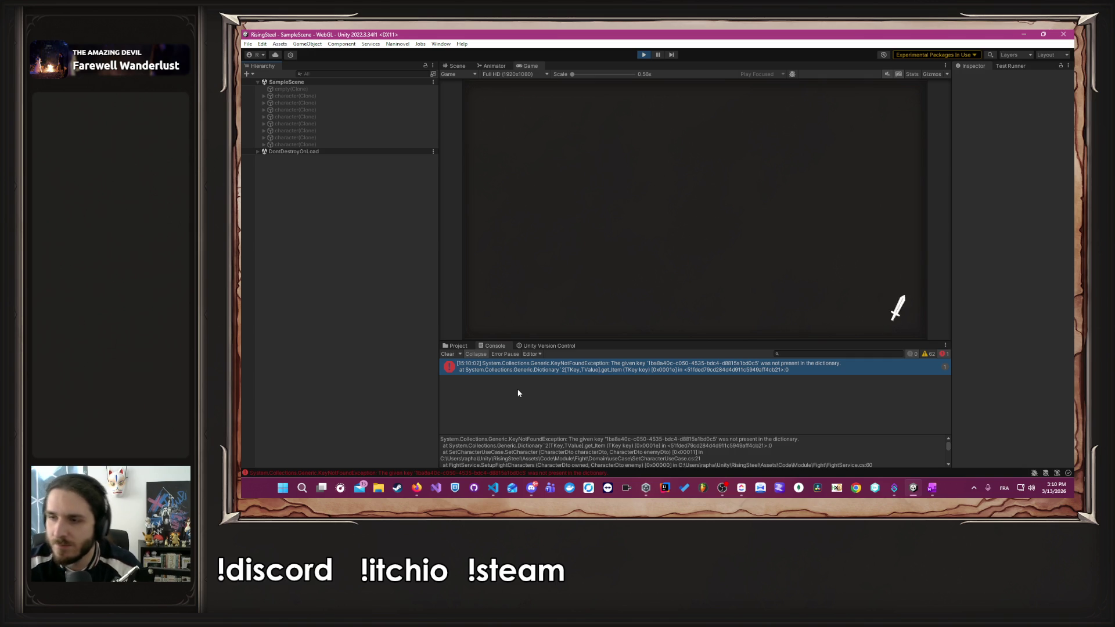
left_click(642, 55)
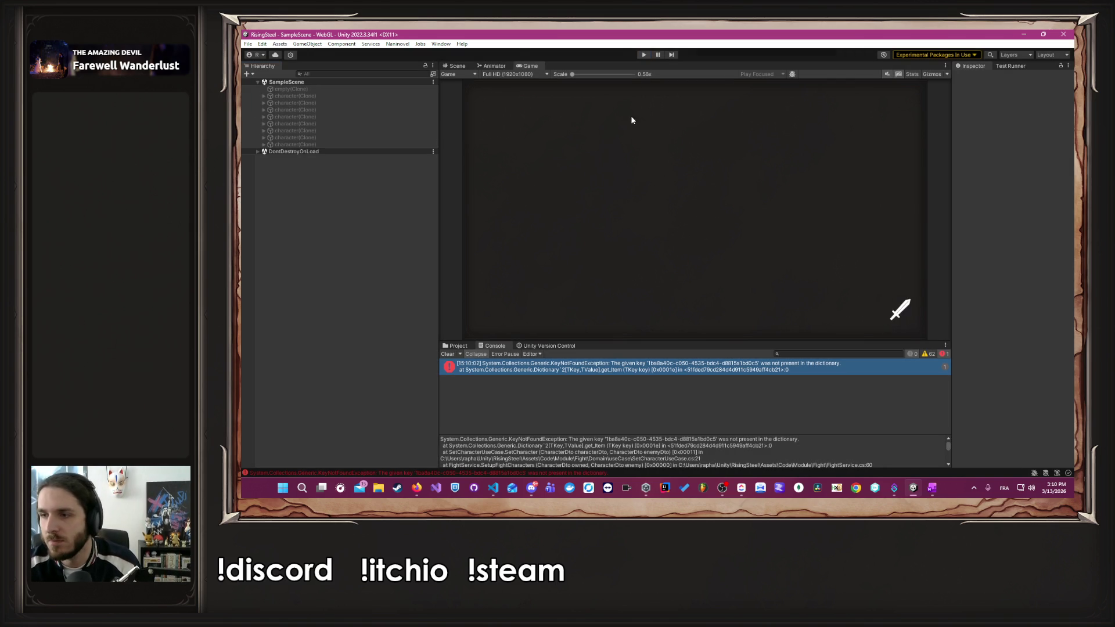
key("alt+Tab")
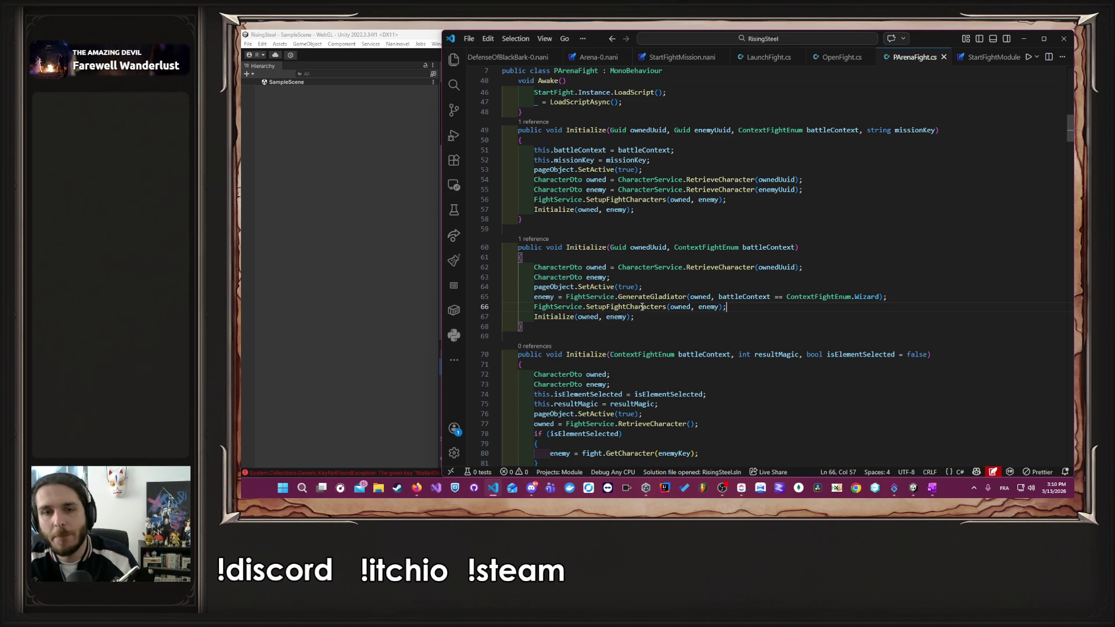
- Insert a Debug.Log("A") marker after line 62 of PArenaFight.cs and save
left_click(873, 264)
key("Return")
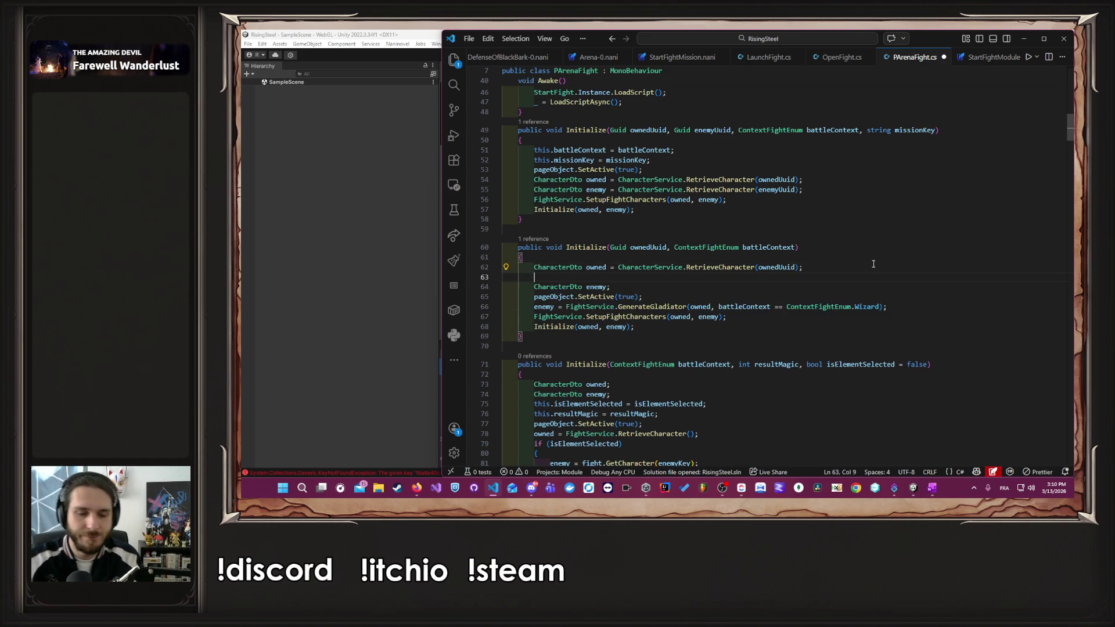
type("Debug")
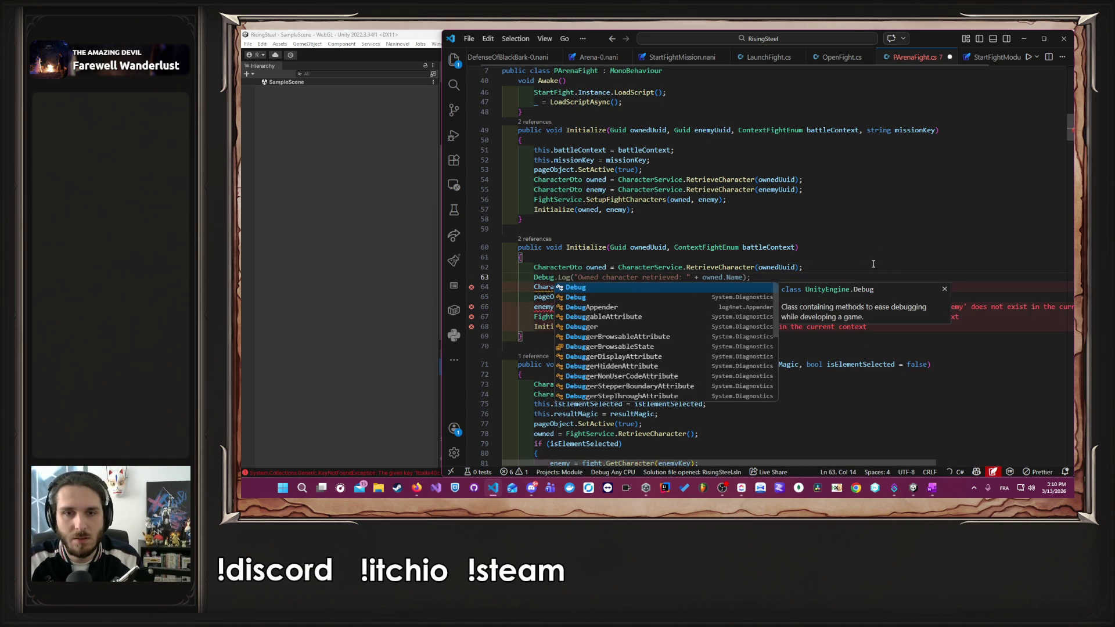
key("Tab")
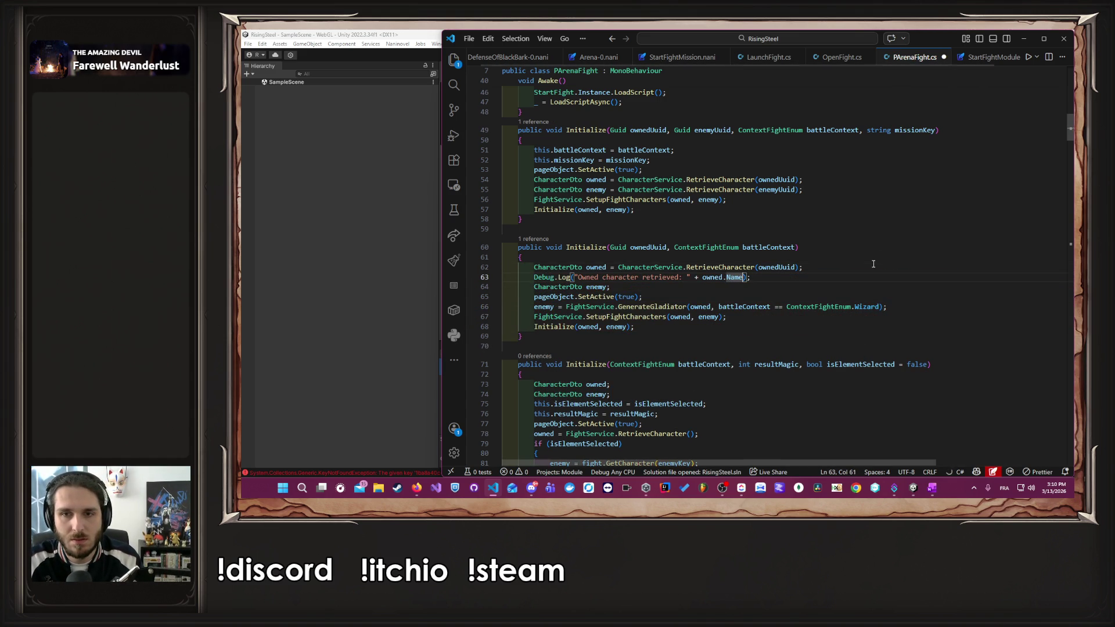
key("ctrl+shift+Left")
key("ctrl+shift+Left")
key("ctrl+shift+Left")
key("BackSpace")
key("Left")
key("ctrl+shift+Left")
key("ctrl+shift+Left")
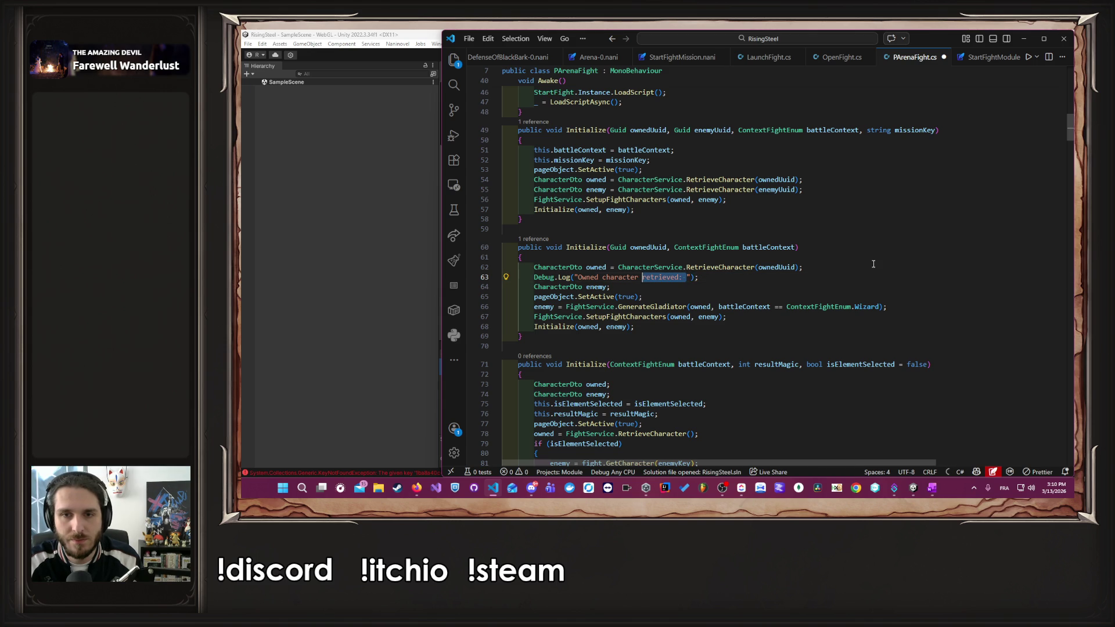
key("BackSpace")
key("ctrl+BackSpace")
key("ctrl+BackSpace")
type("A")
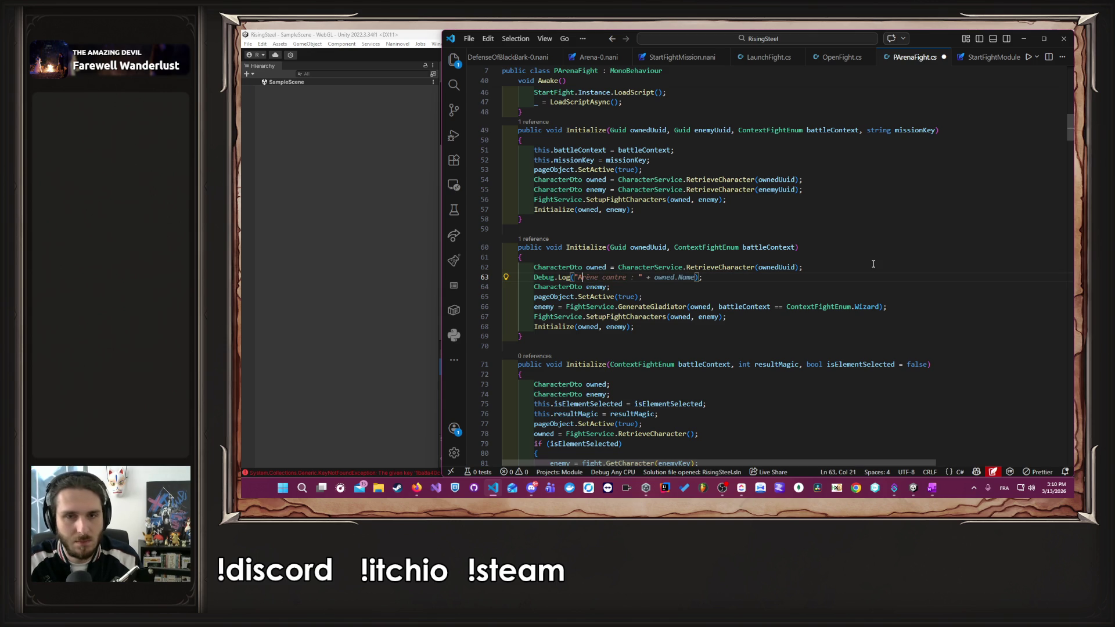
key("ctrl+s")
- Paste the log marker after each remaining Initialize statement, through the Initialize call
key("ctrl+c")
key("Down")
key("Down")
key("ctrl+v")
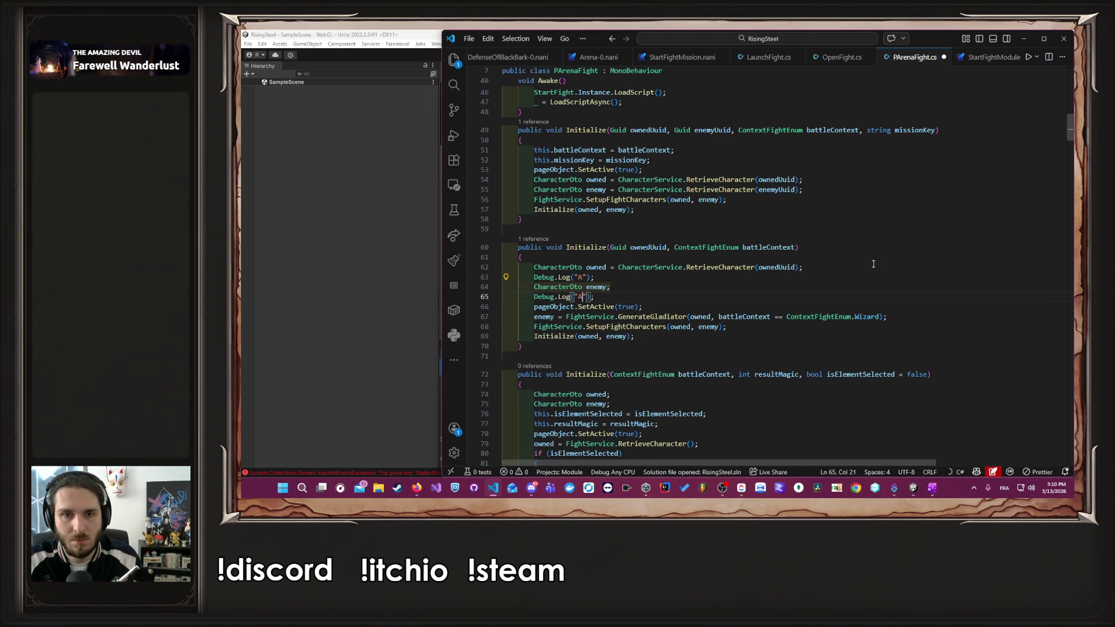
key("Down")
key("ctrl+v")
key("Up")
key("Down")
key("Down")
key("ctrl+v")
key("Up")
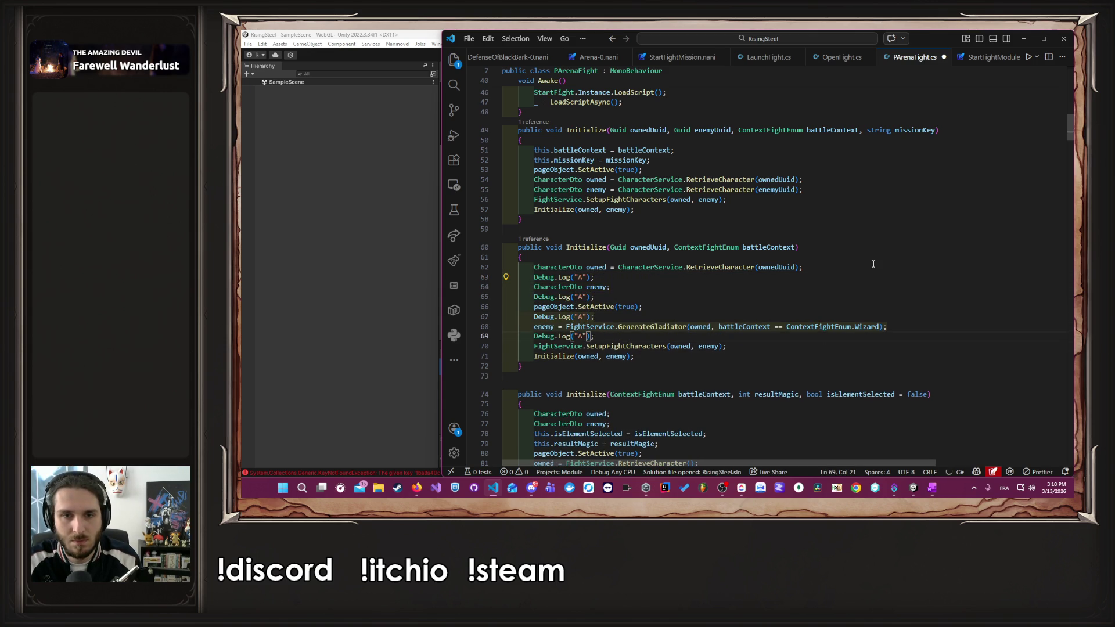
key("Down")
key("Down")
key("ctrl+v")
key("Down")
key("ctrl+v")
key("Up")
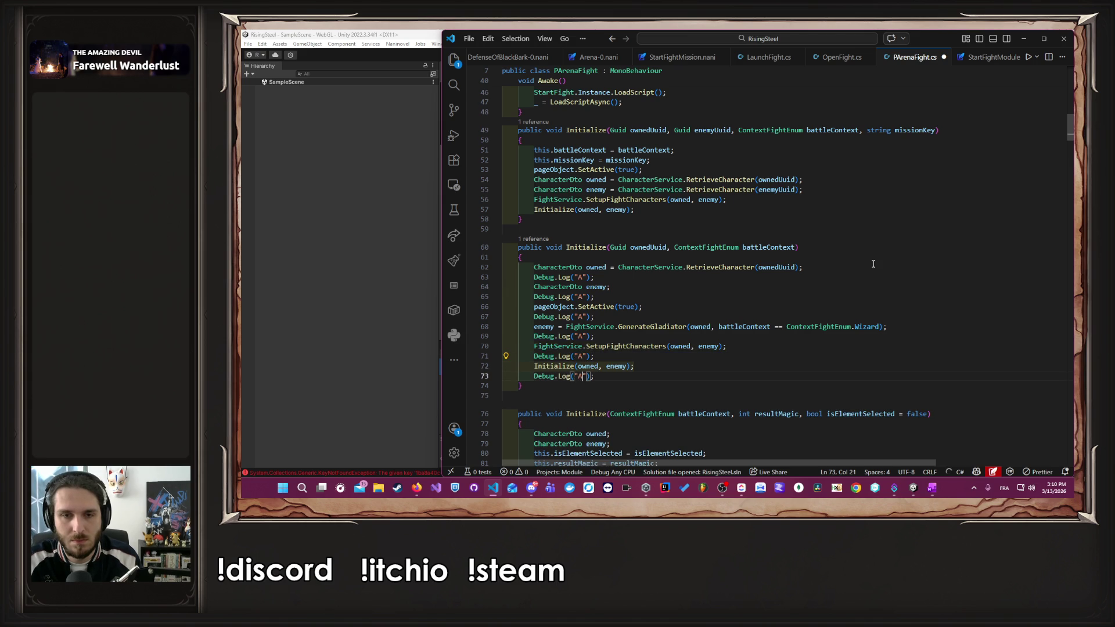
key("Up")
key("Up")
key("Up")
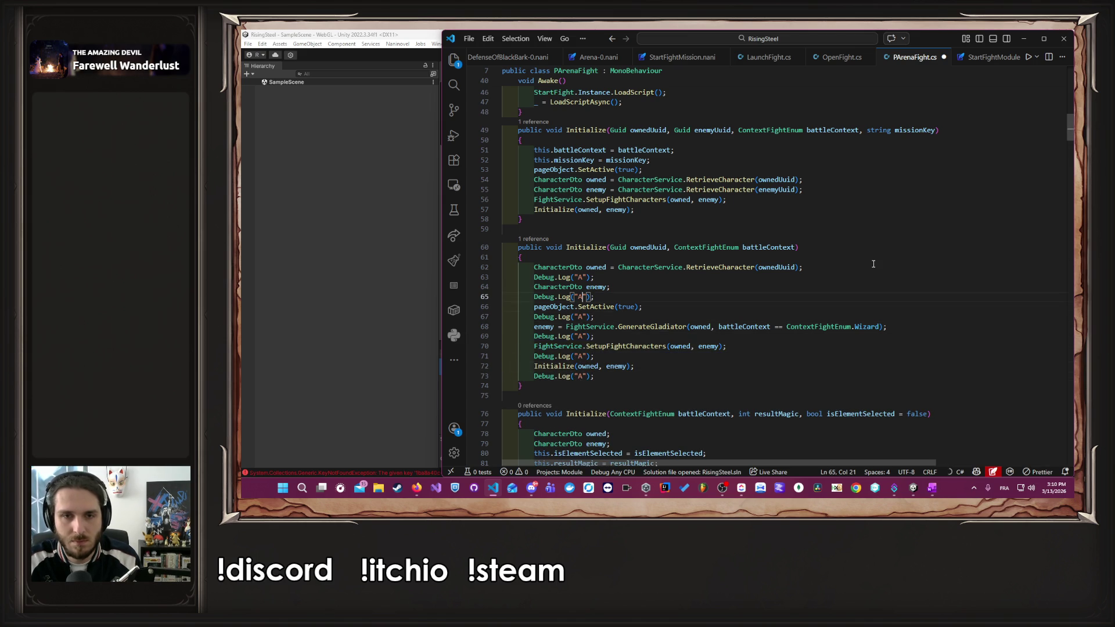
- Relabel the copied markers B through F and save PArenaFight.cs
key("Down")
key("BackSpace")
type("B")
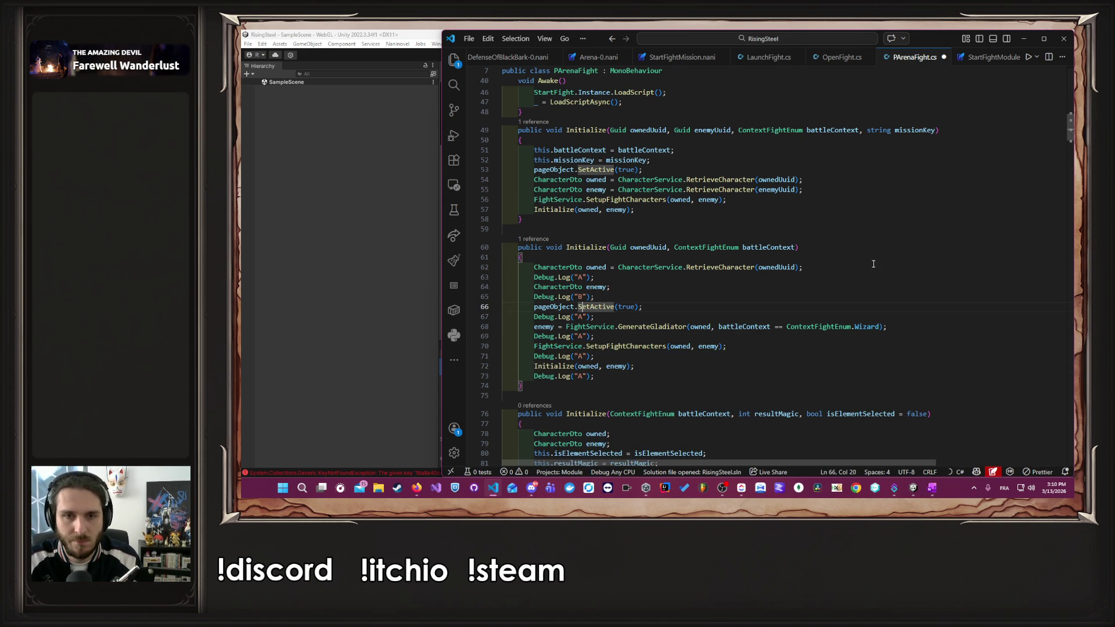
key("Down")
key("Delete")
type("C")
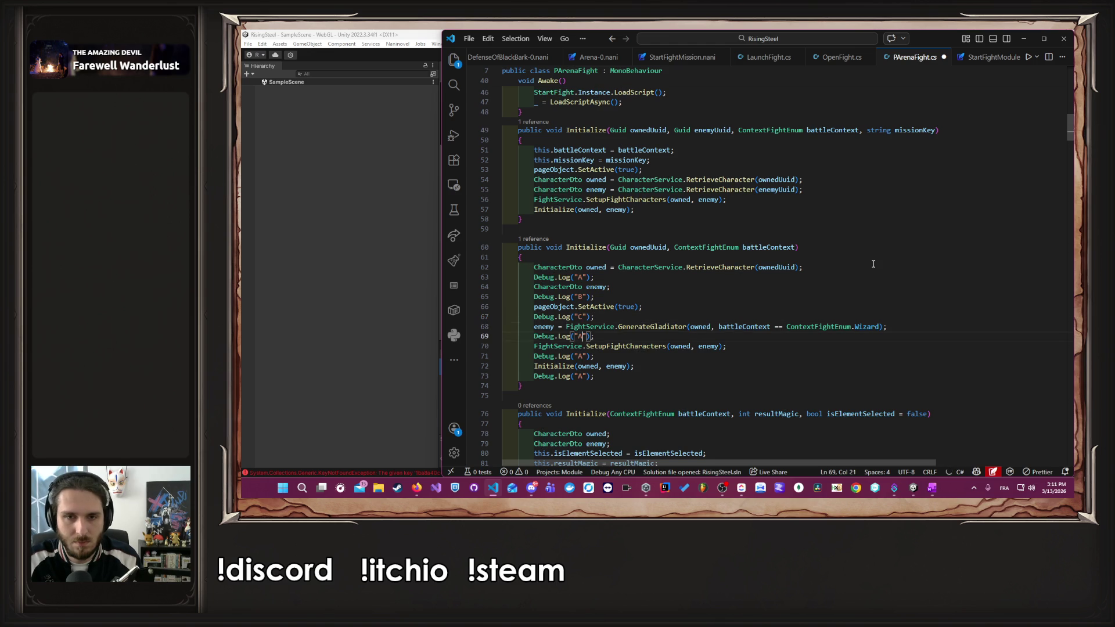
key("BackSpace")
type("D")
key("Down")
key("Down")
key("BackSpace")
type("E")
key("Down")
key("BackSpace")
type("F")
key("ctrl+s")
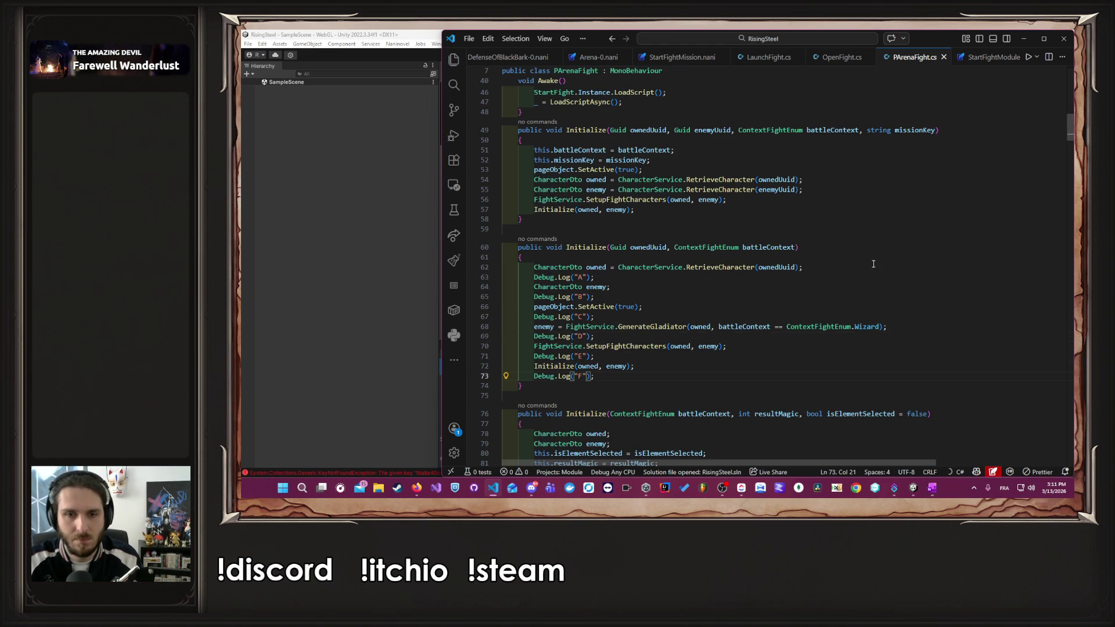
left_click(425, 487)
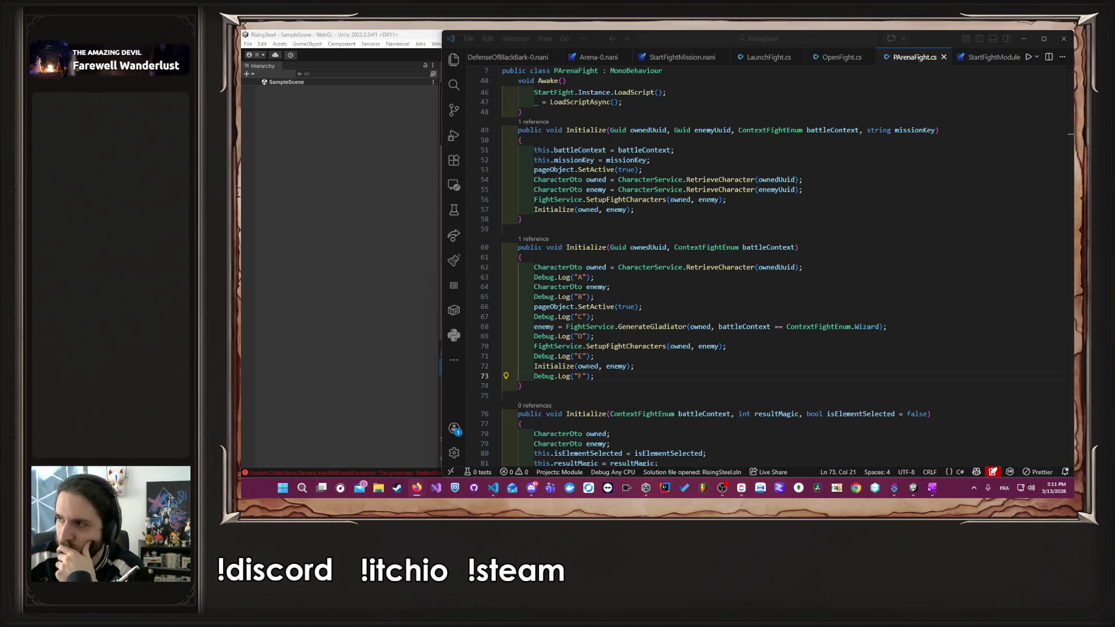
- Start a new game, enter a player name, pick the right-hand character, and skip the tutorial
left_click(319, 273)
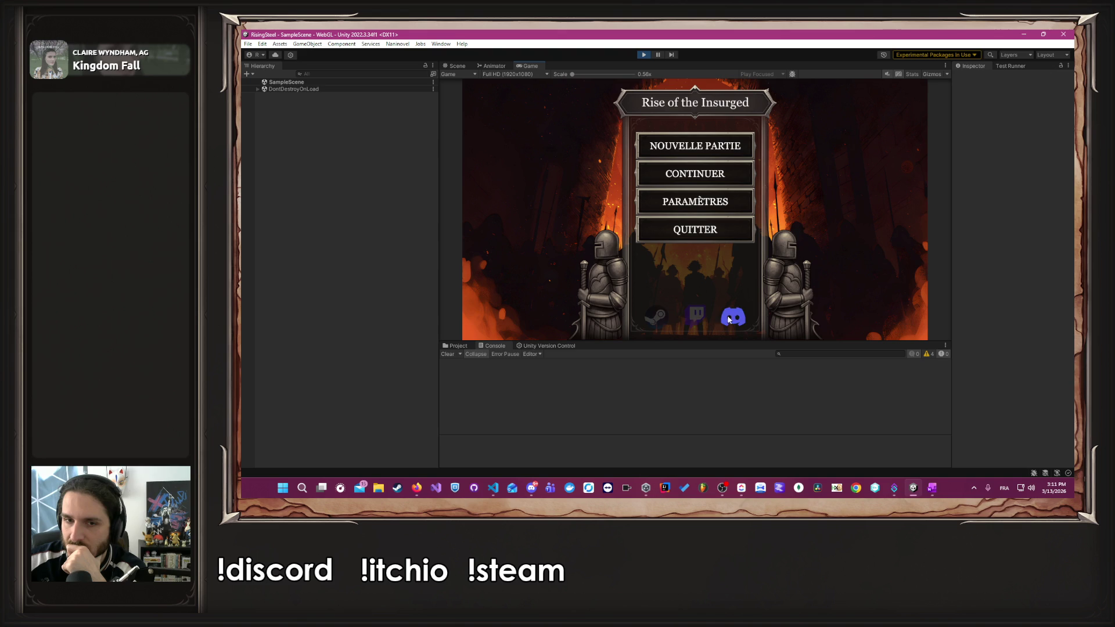
left_click(684, 156)
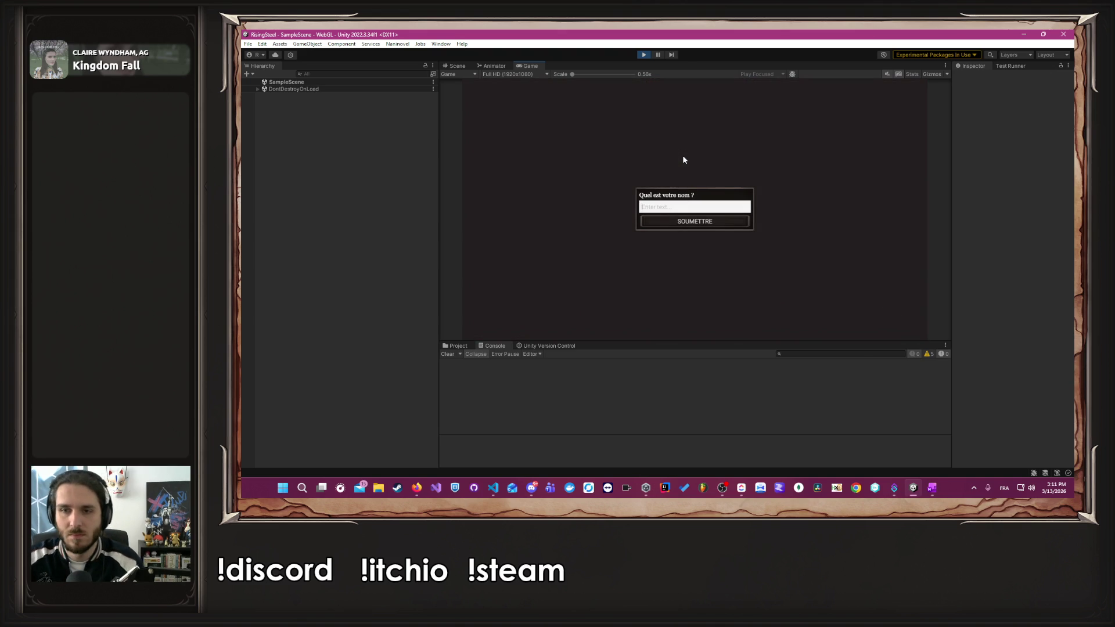
type("Alber")
key("Return")
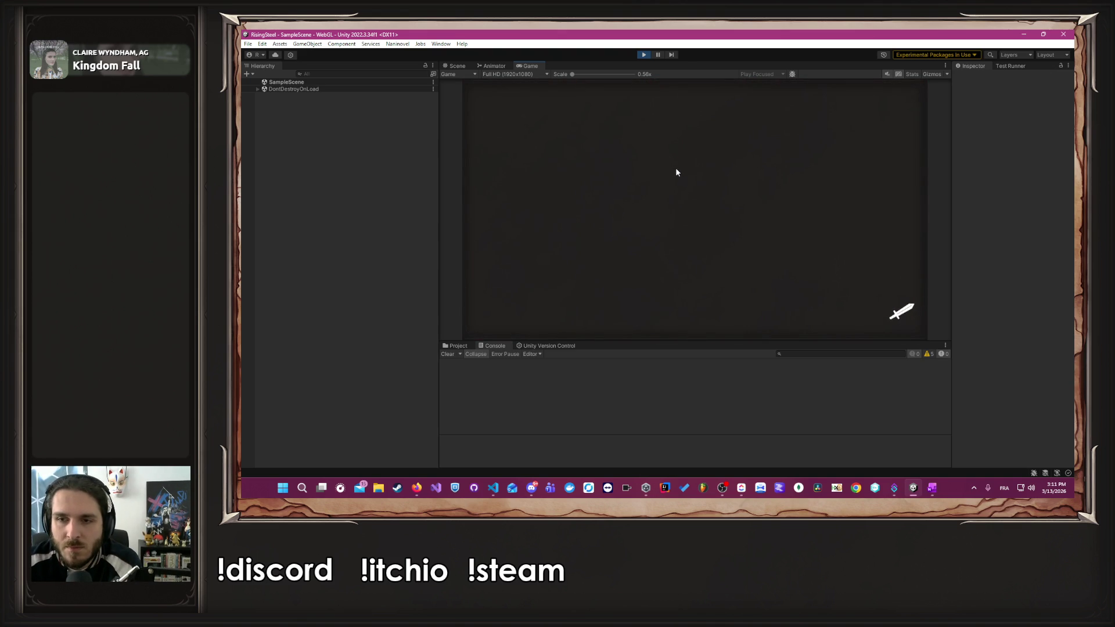
left_click(768, 219)
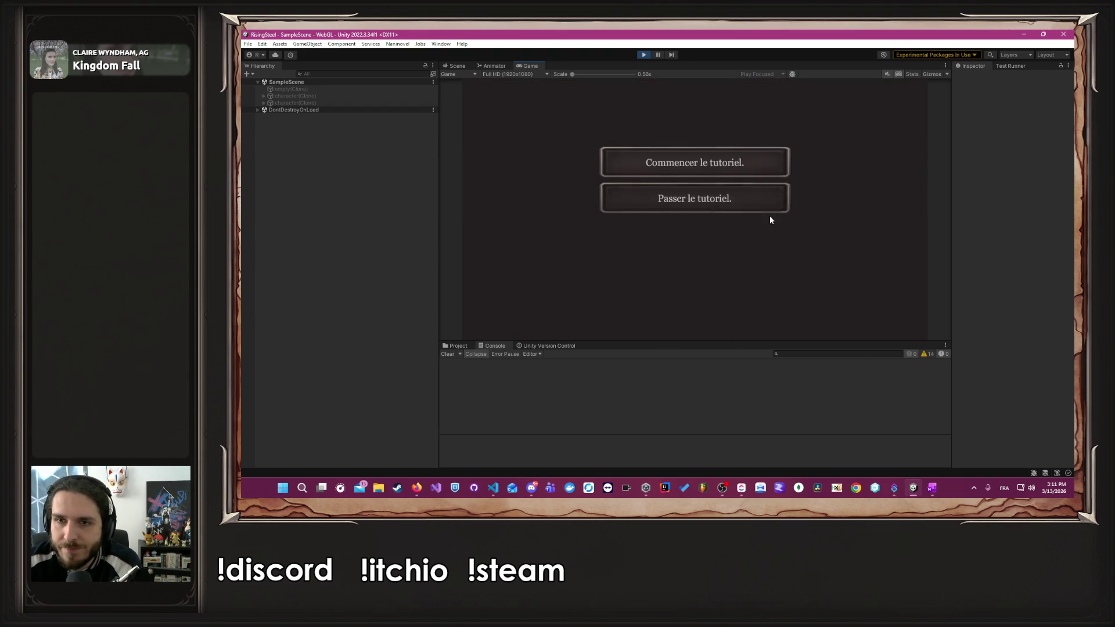
left_click(680, 198)
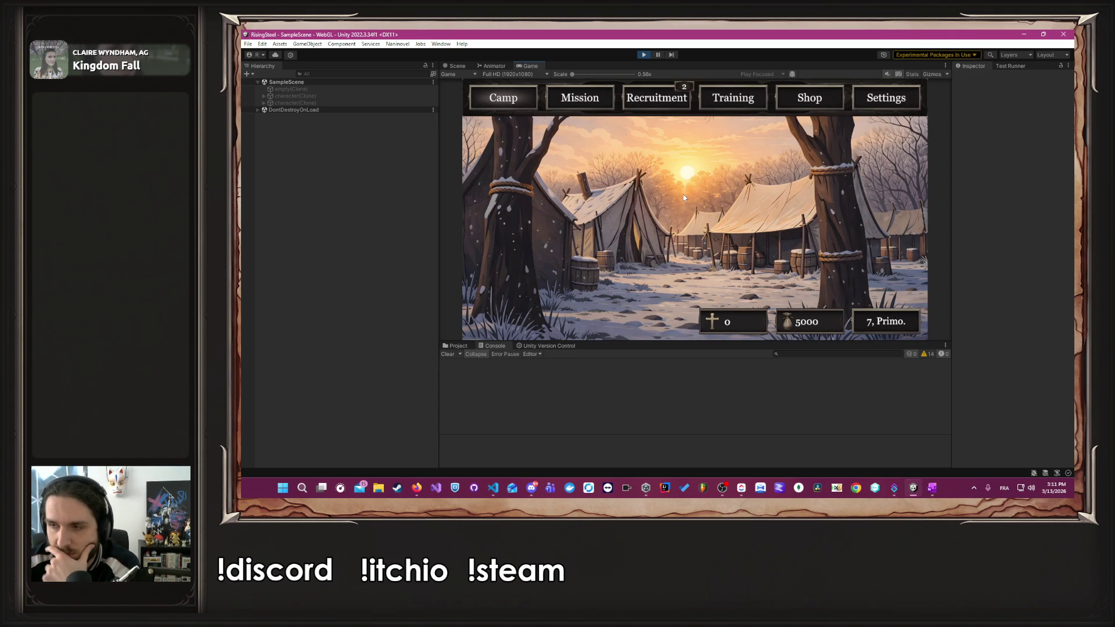
- Rerun the L'Arène mission, check the Console logs stop after marker D, and return to VS Code
left_click(598, 101)
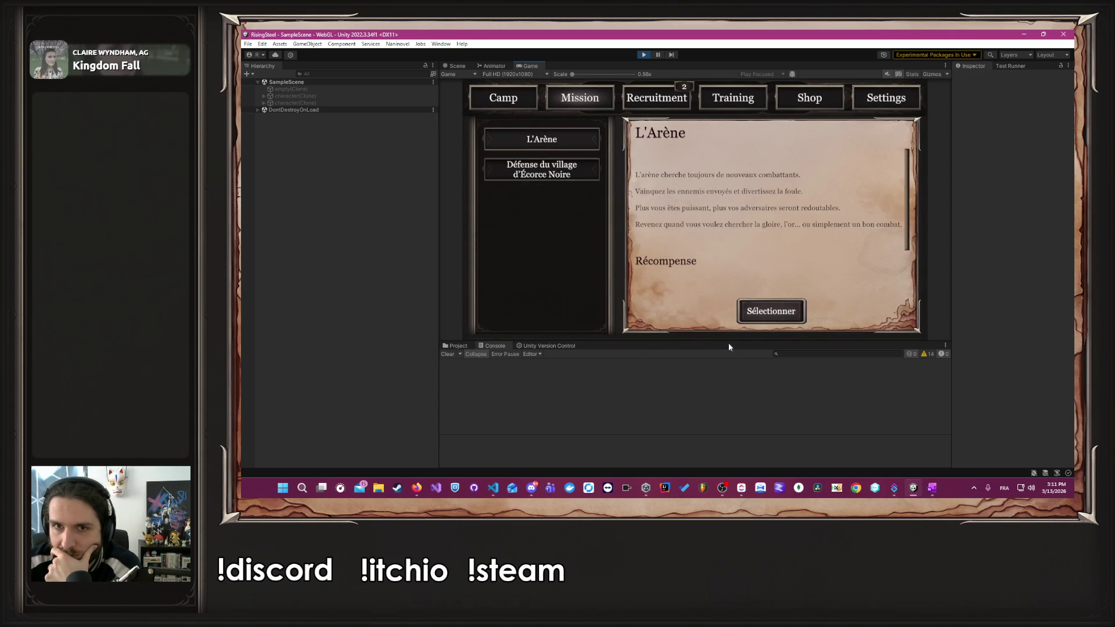
left_click(771, 312)
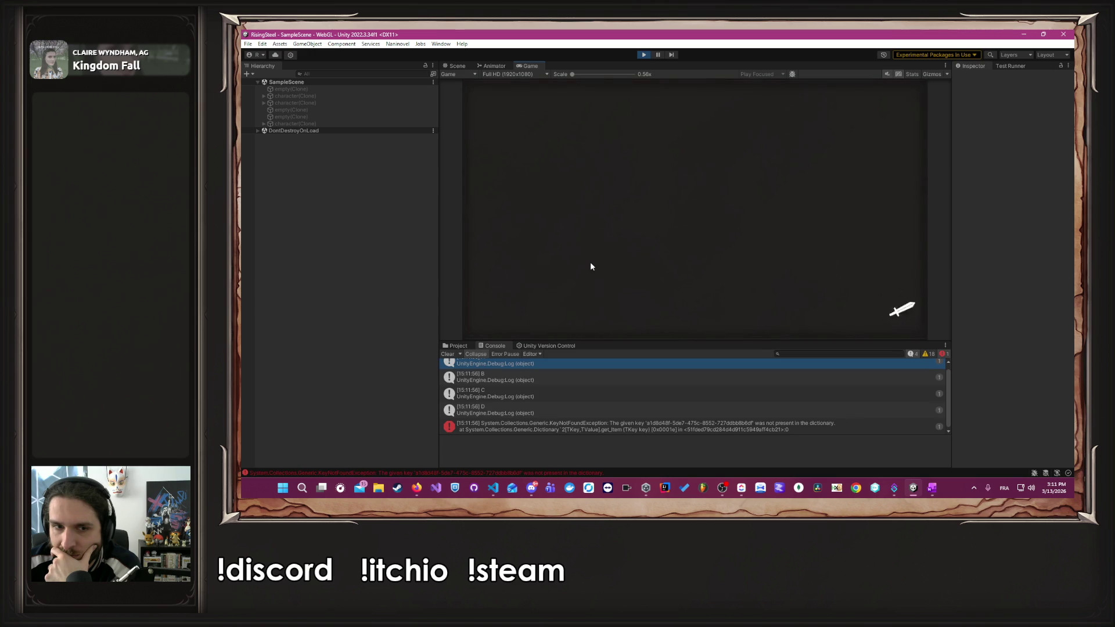
scroll(532, 395, "down", 1)
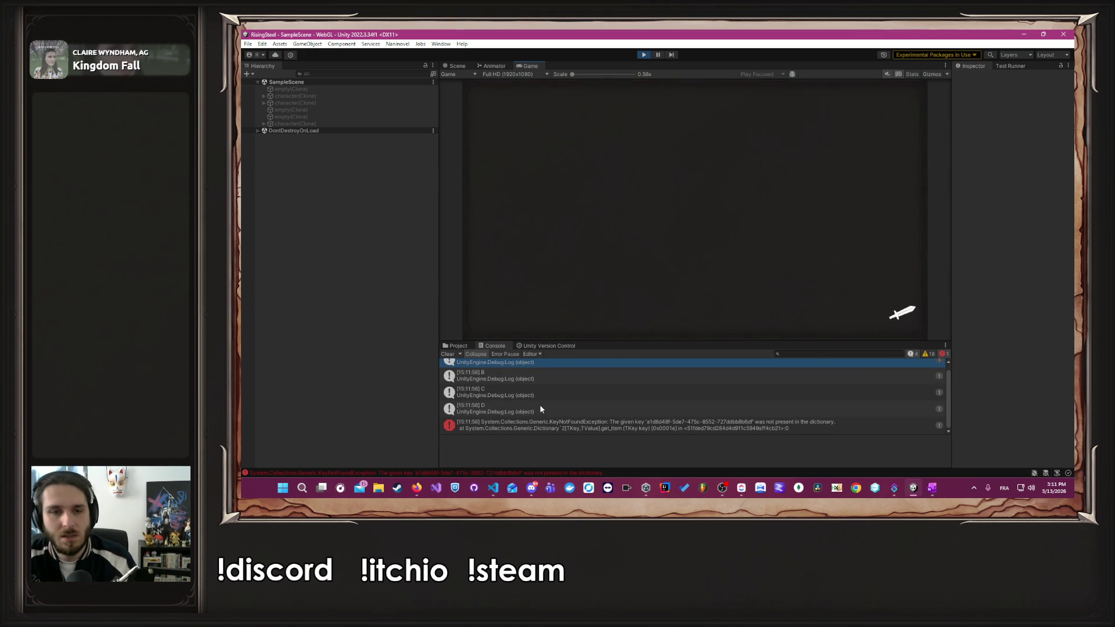
key("alt+Tab")
key("Tab")
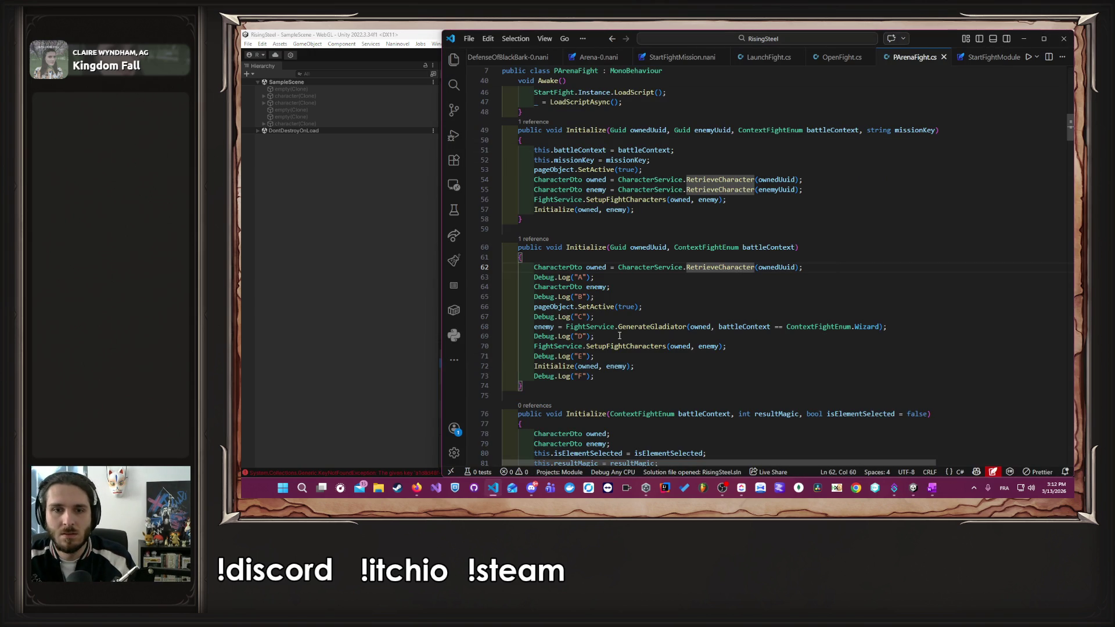
- Follow SetupFightCharacters into SetCharacter, highlight pnjsByUuid, then return to PArenaFight.cs
left_click(620, 335)
left_click(628, 346, "ctrl")
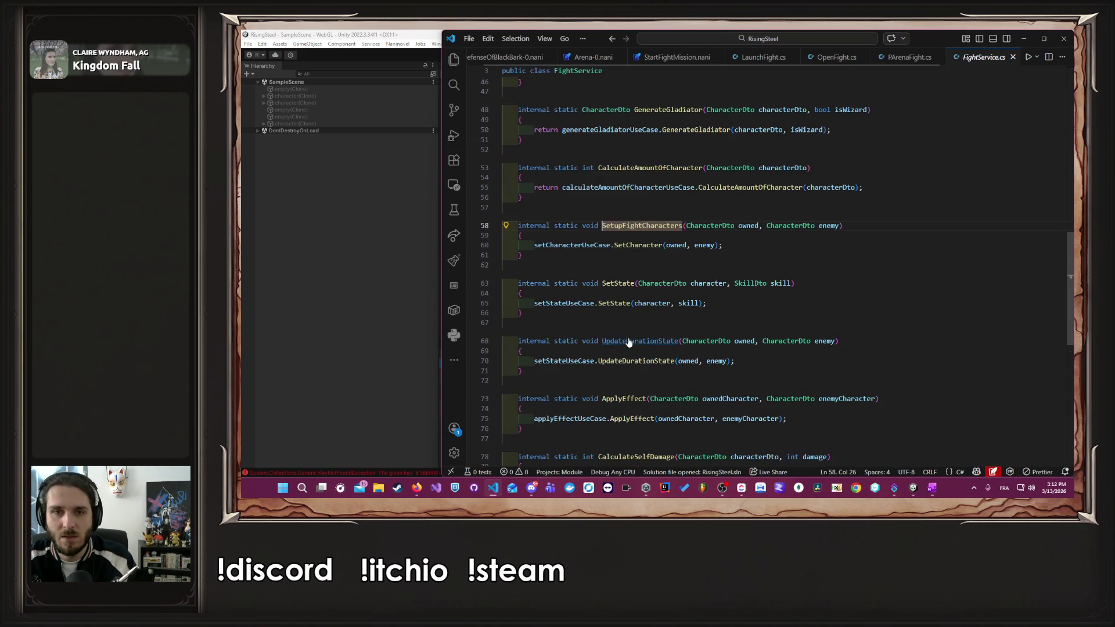
left_click(651, 247, "ctrl")
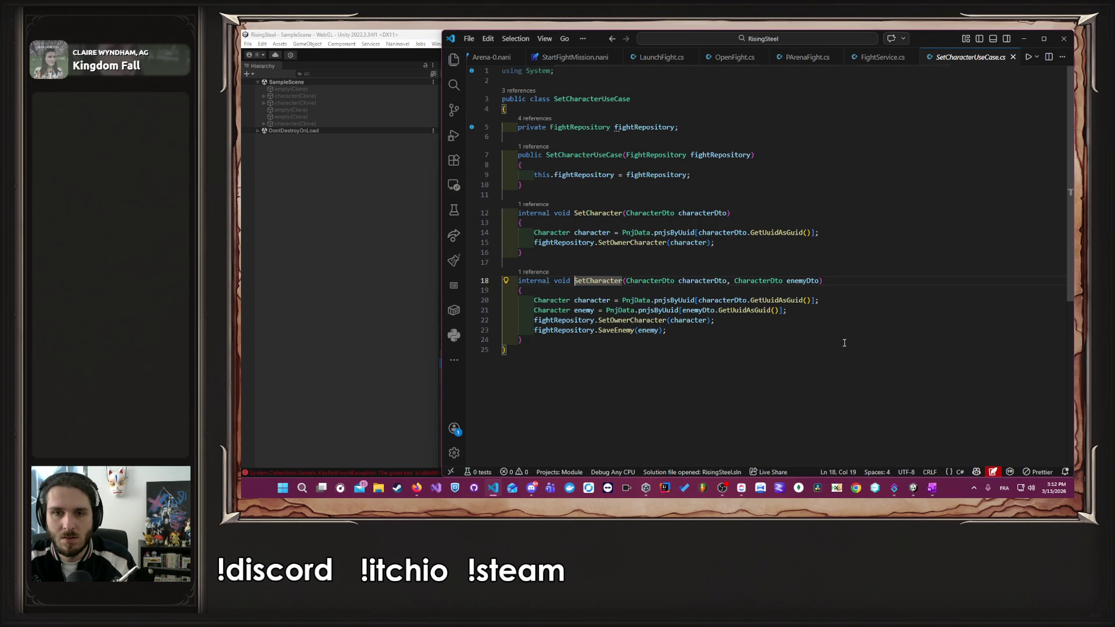
double_click(663, 300)
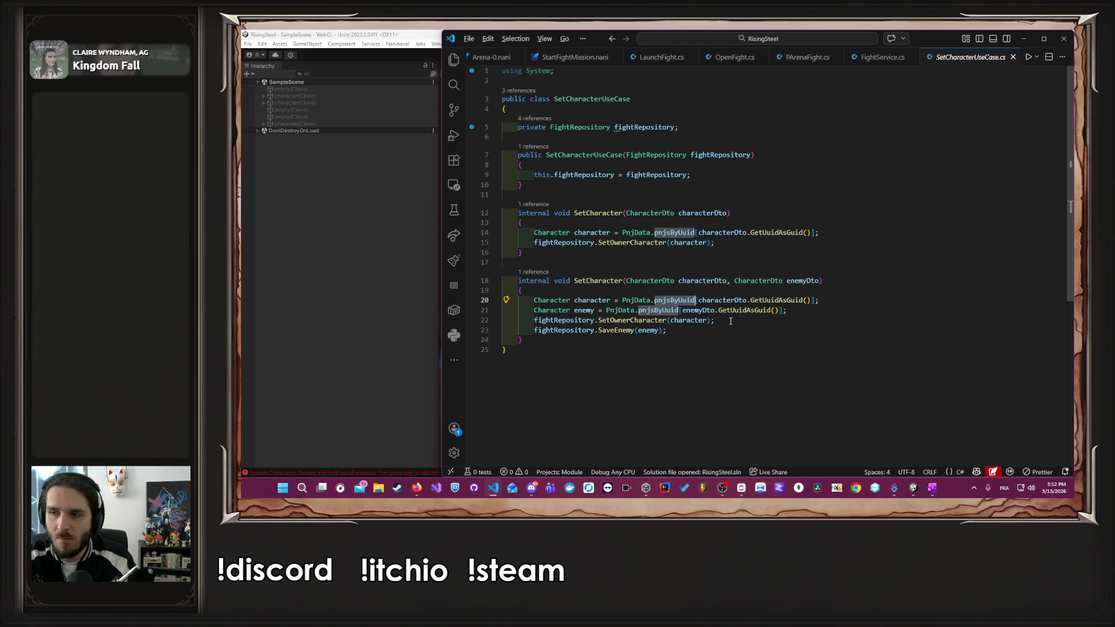
key("alt+Left")
key("alt+Left")
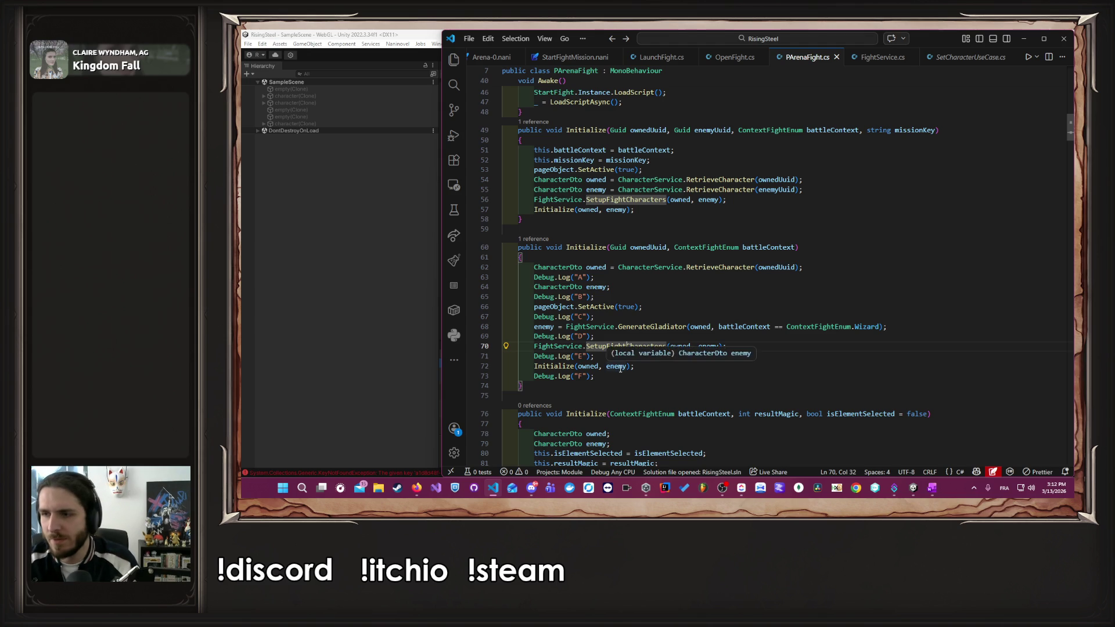
- Review the other Initialize overloads, highlighting GenerateGladiator, RetrieveCharacter and FightService usages
scroll(619, 382, "down", 8)
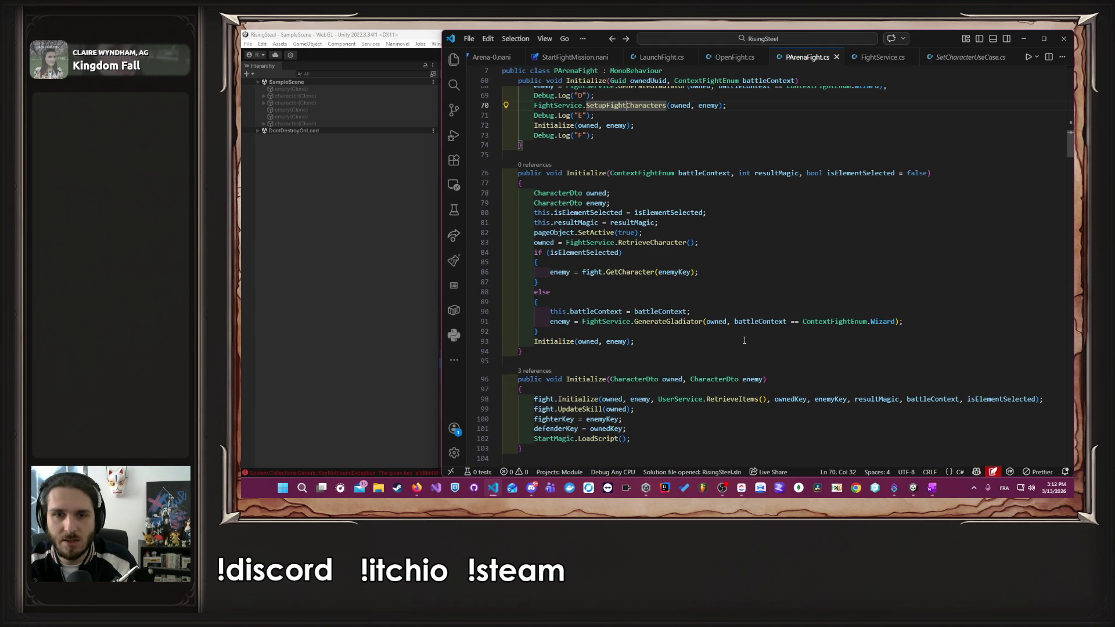
left_click(656, 323)
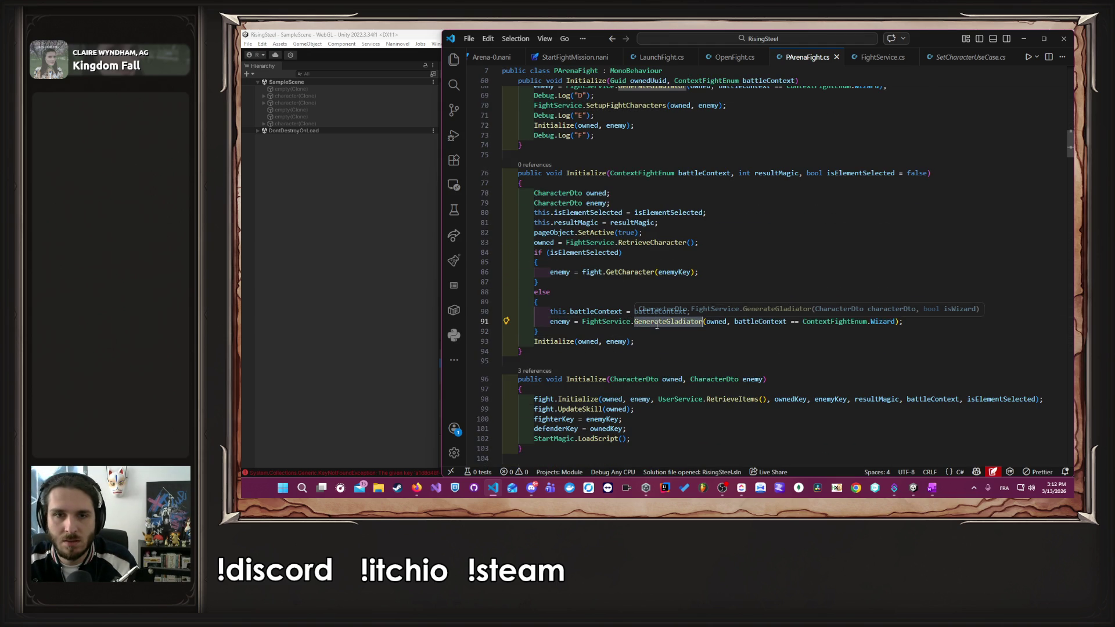
double_click(635, 243)
left_click(594, 244)
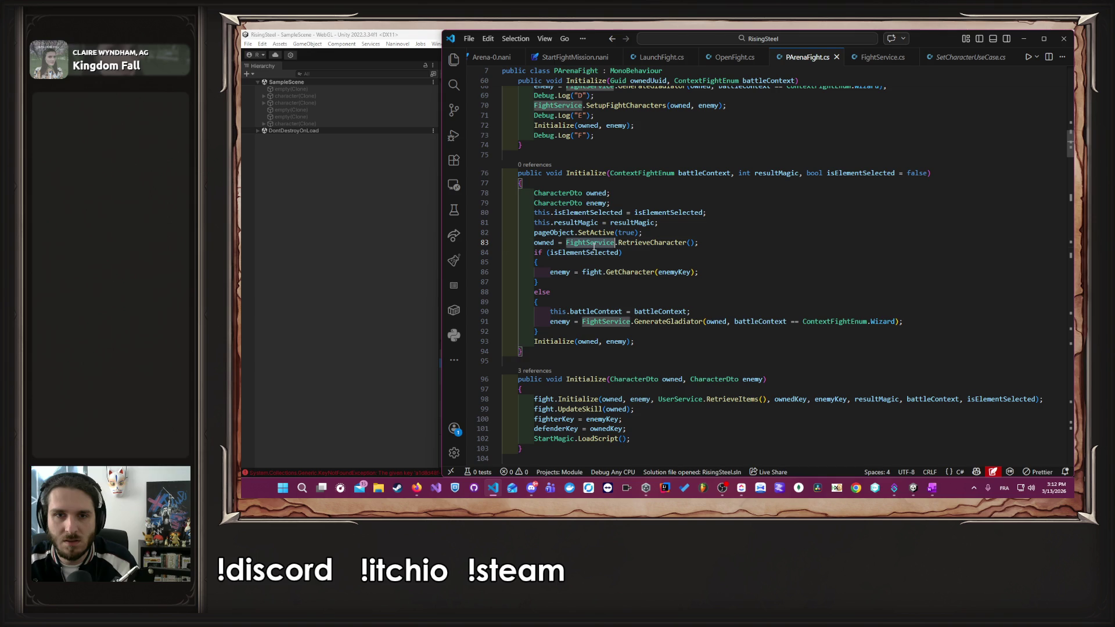
scroll(650, 276, "down", 6)
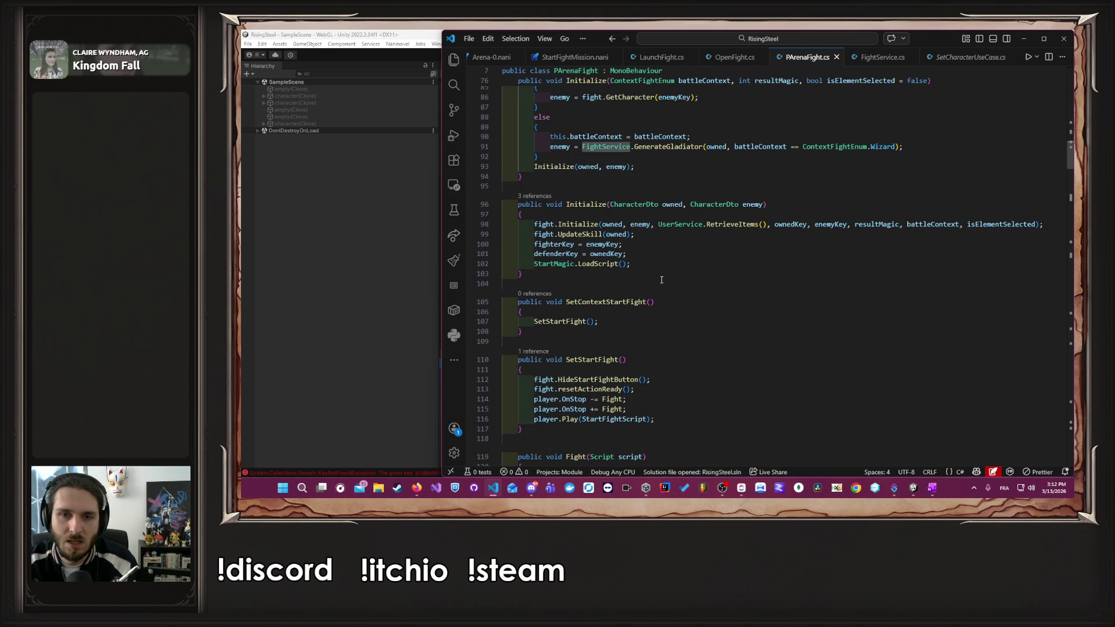
scroll(662, 280, "down", 4)
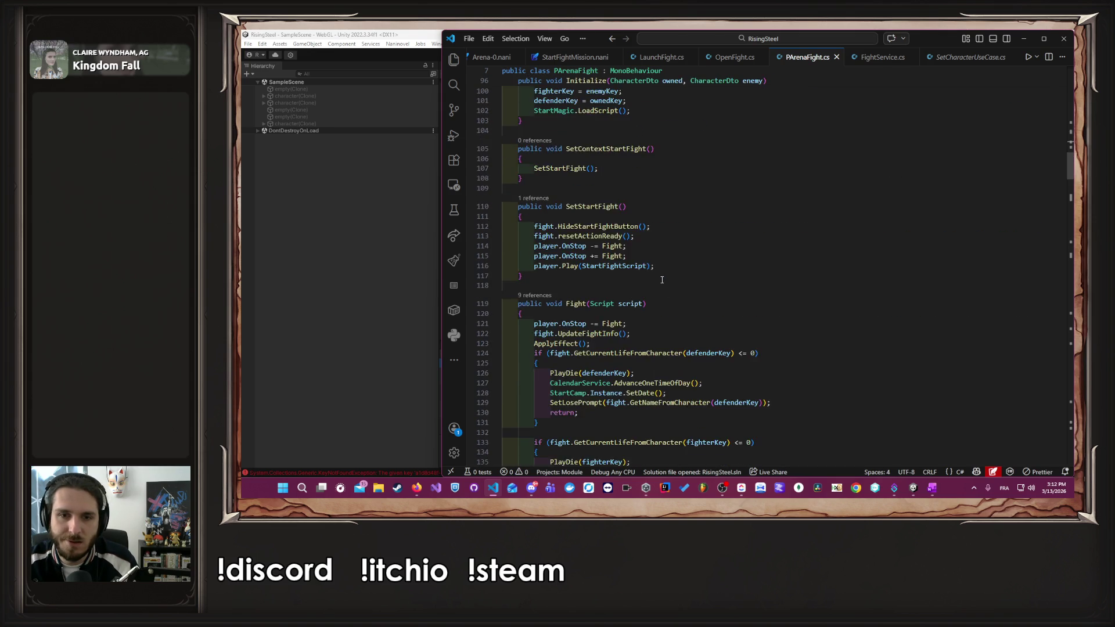
scroll(662, 280, "up", 10)
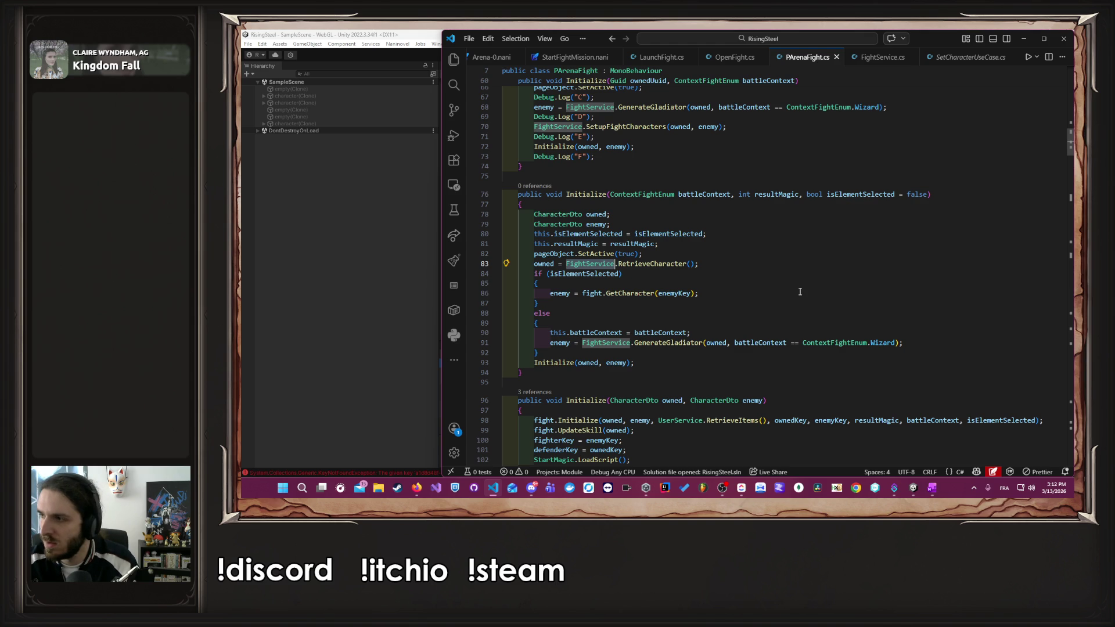
scroll(799, 292, "up", 10)
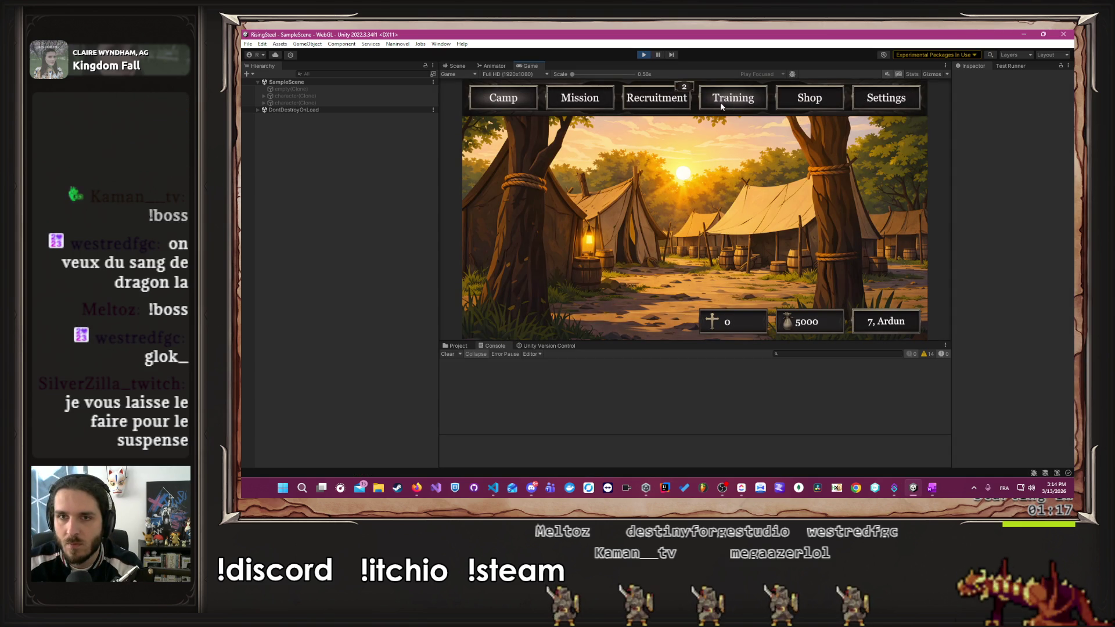
- Recruit Aldrik from the Recruitment screen of the running game
left_click(632, 99)
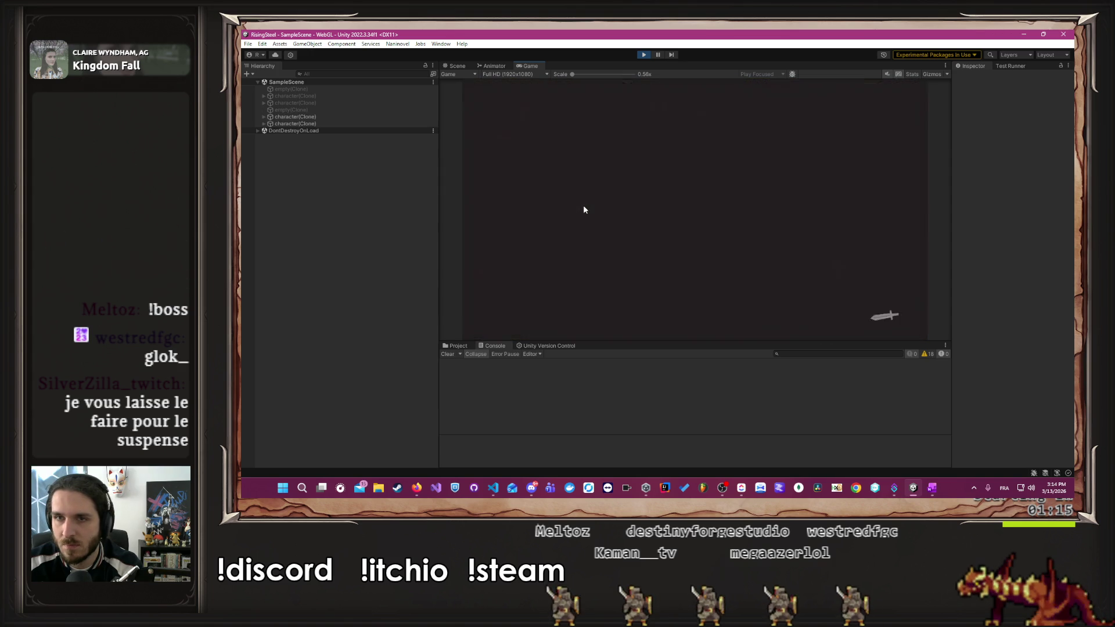
left_click(585, 210)
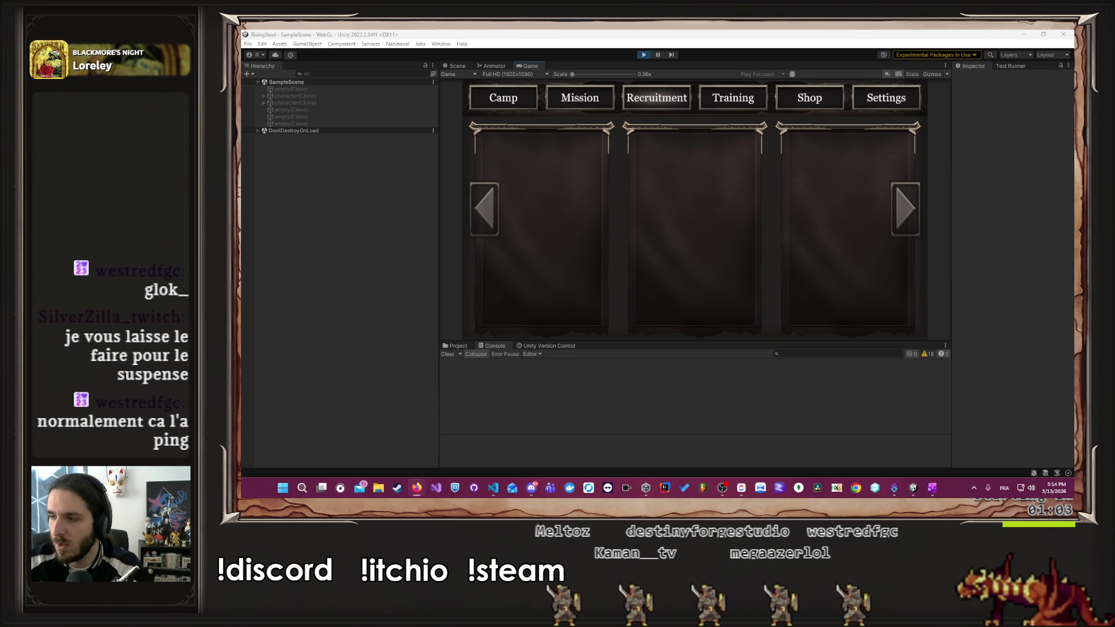
key("alt+Tab")
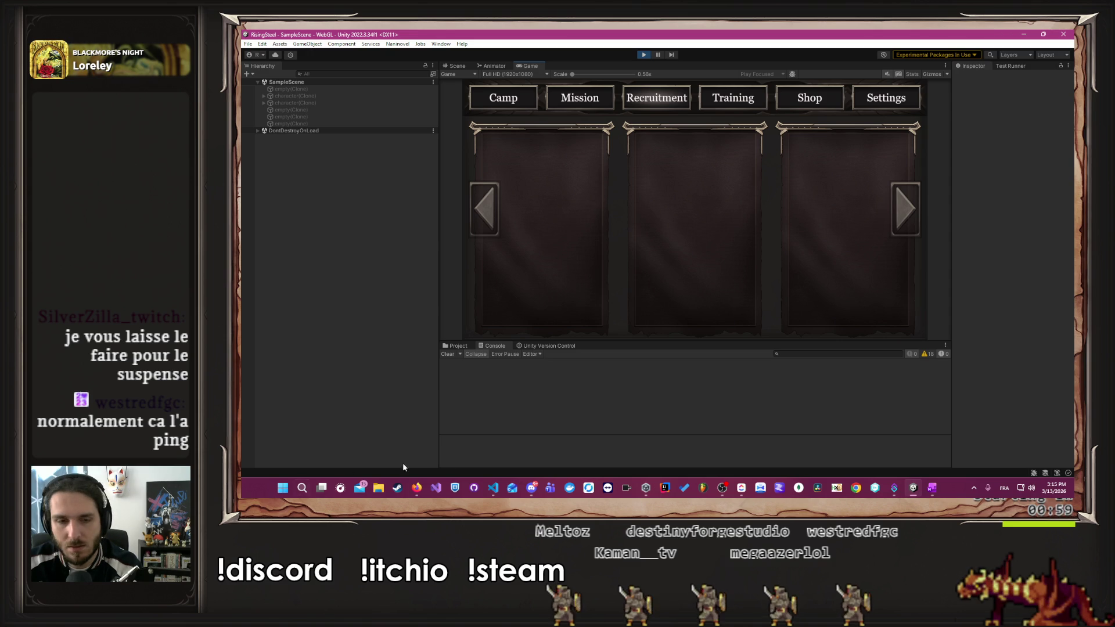
mouse_move(417, 488)
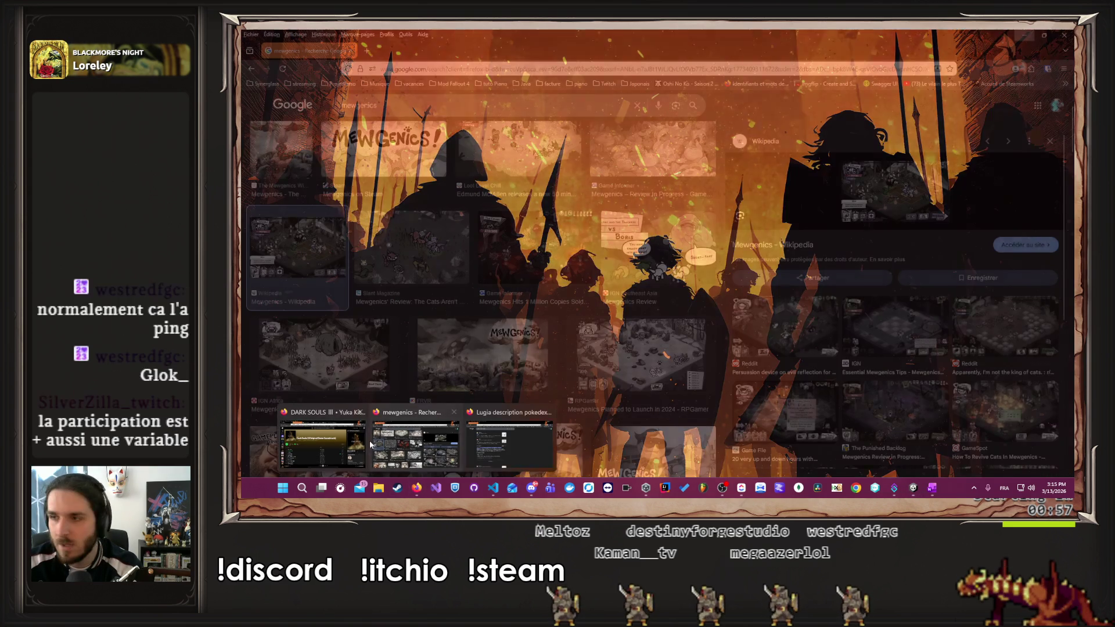
left_click(374, 444)
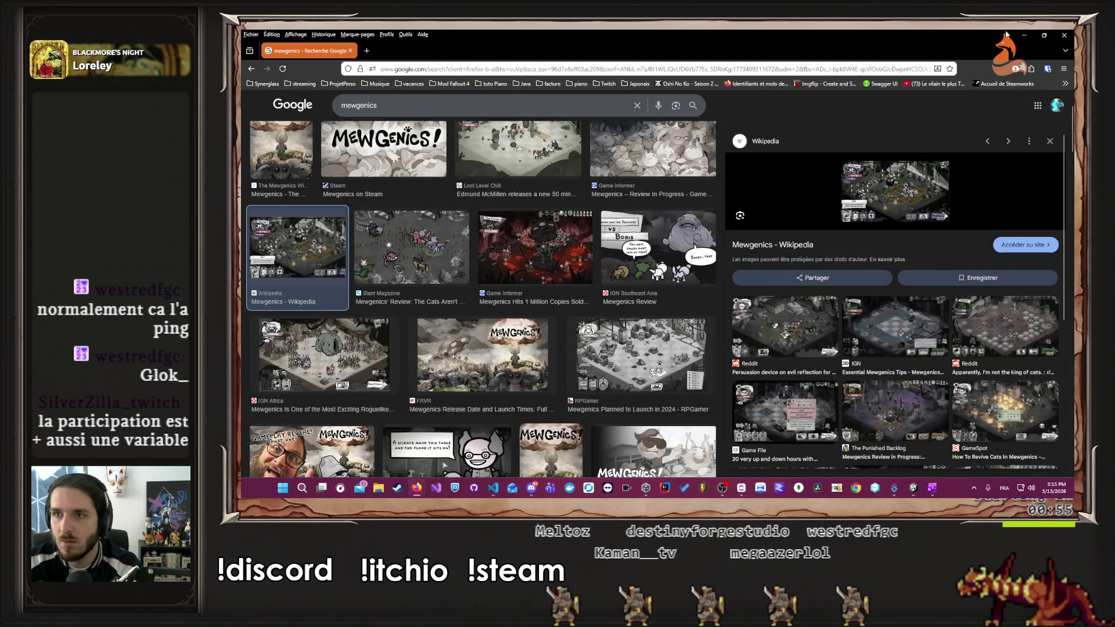
left_click(1024, 35)
left_click(417, 488)
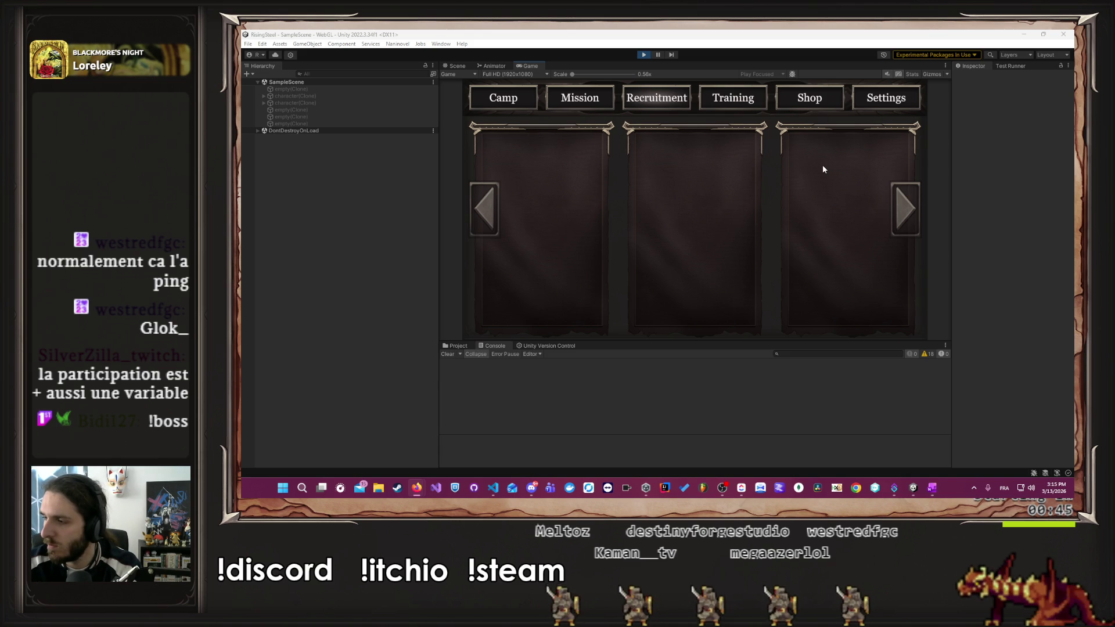
- Train Albert's Force from 0 to 15 for 644 gold, leaving 4356 gold, then show missions
left_click(722, 98)
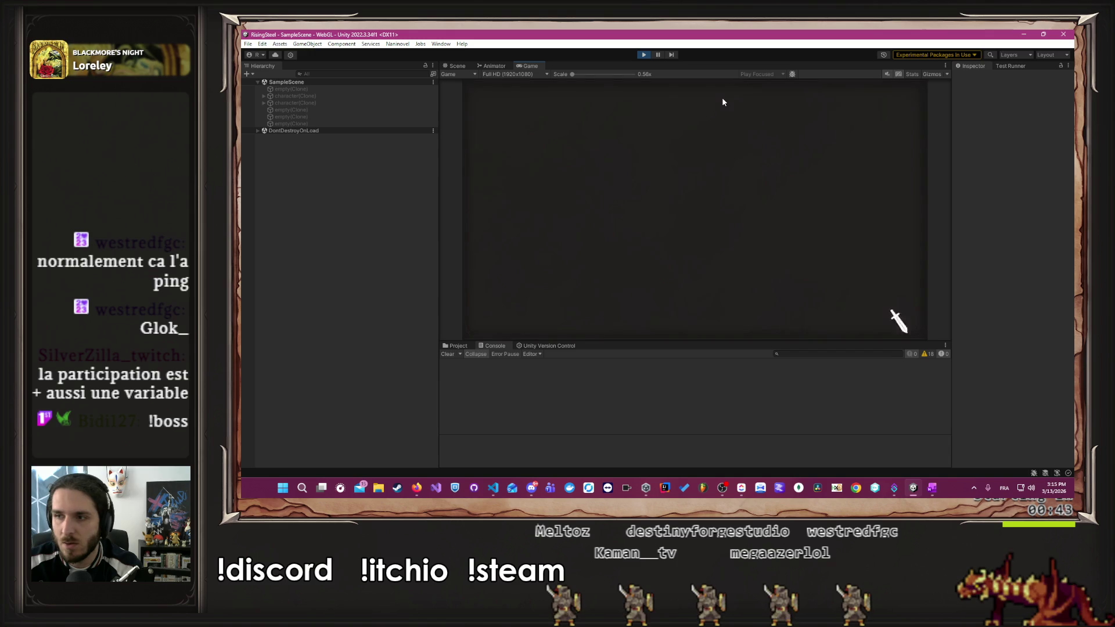
left_click(520, 181)
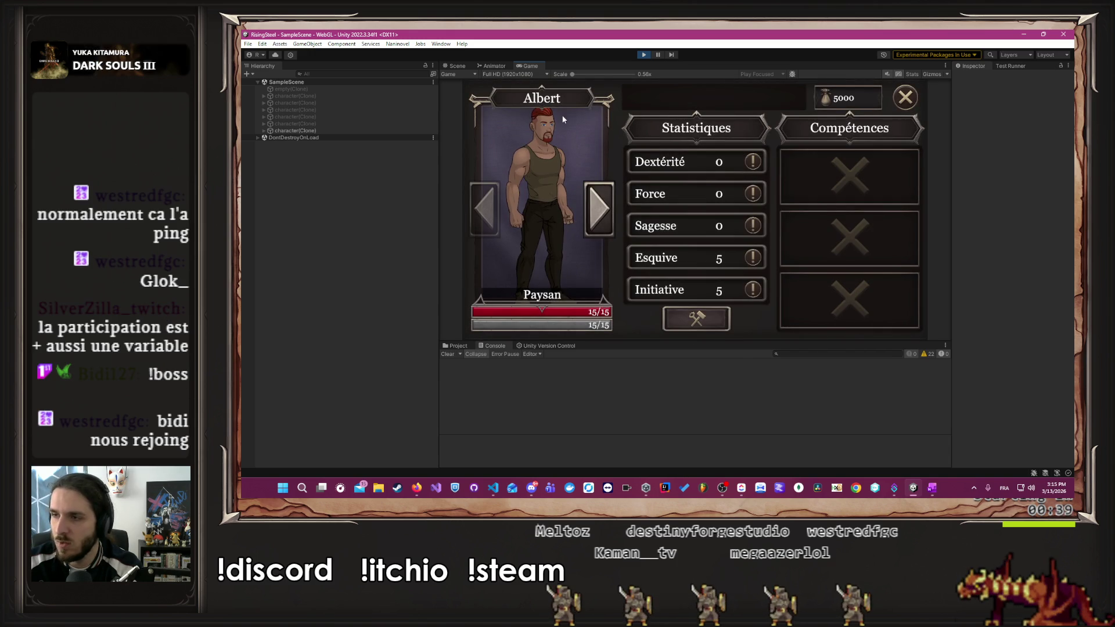
left_click(904, 97)
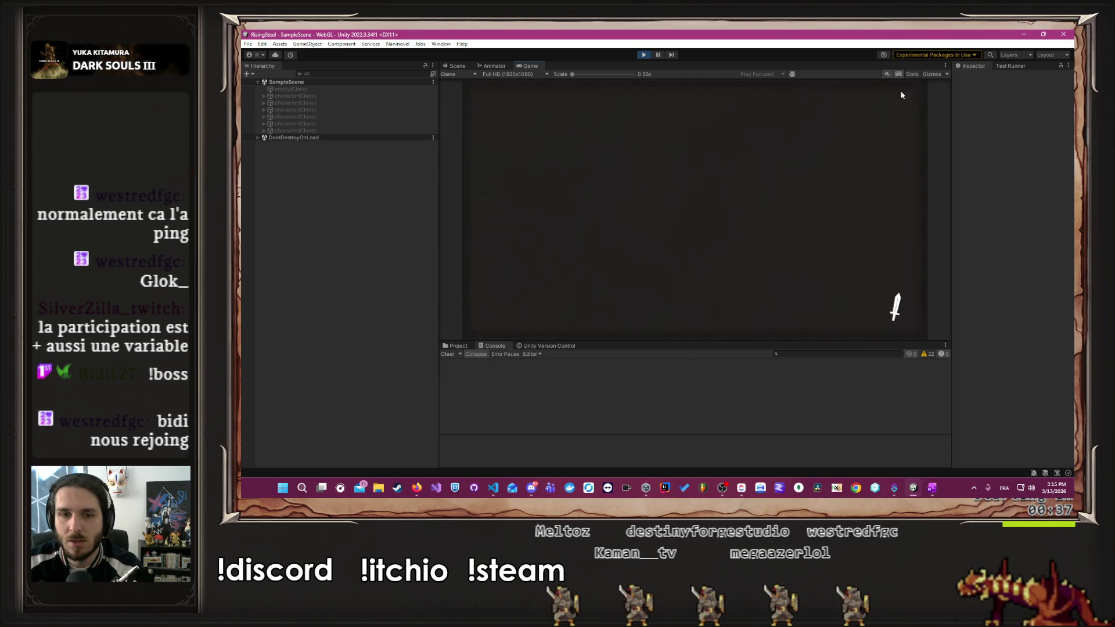
left_click(534, 185)
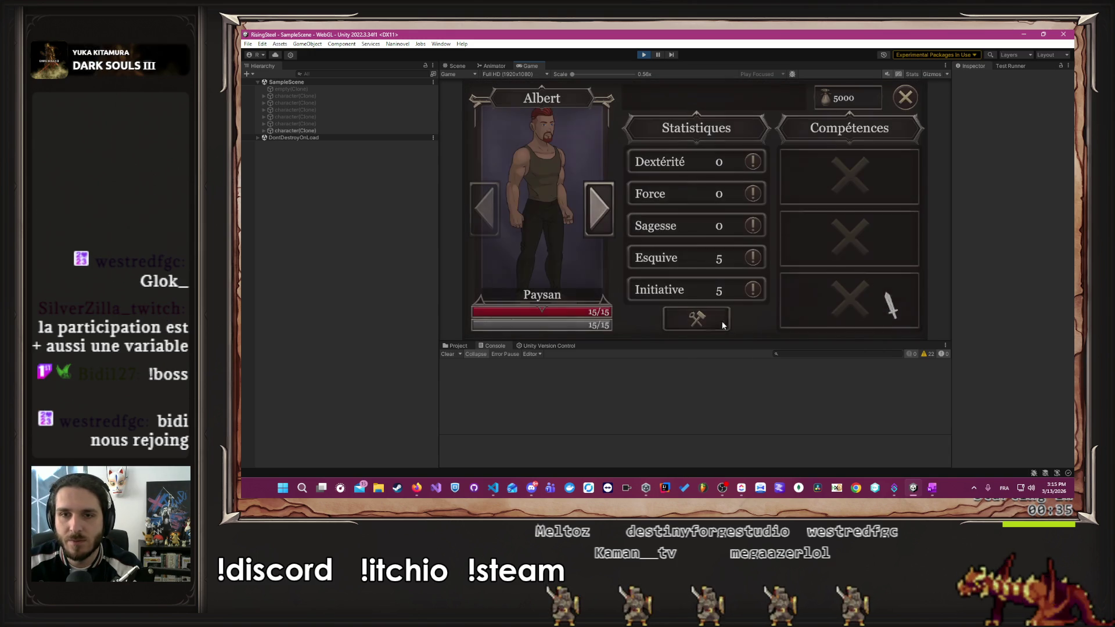
left_click(735, 193)
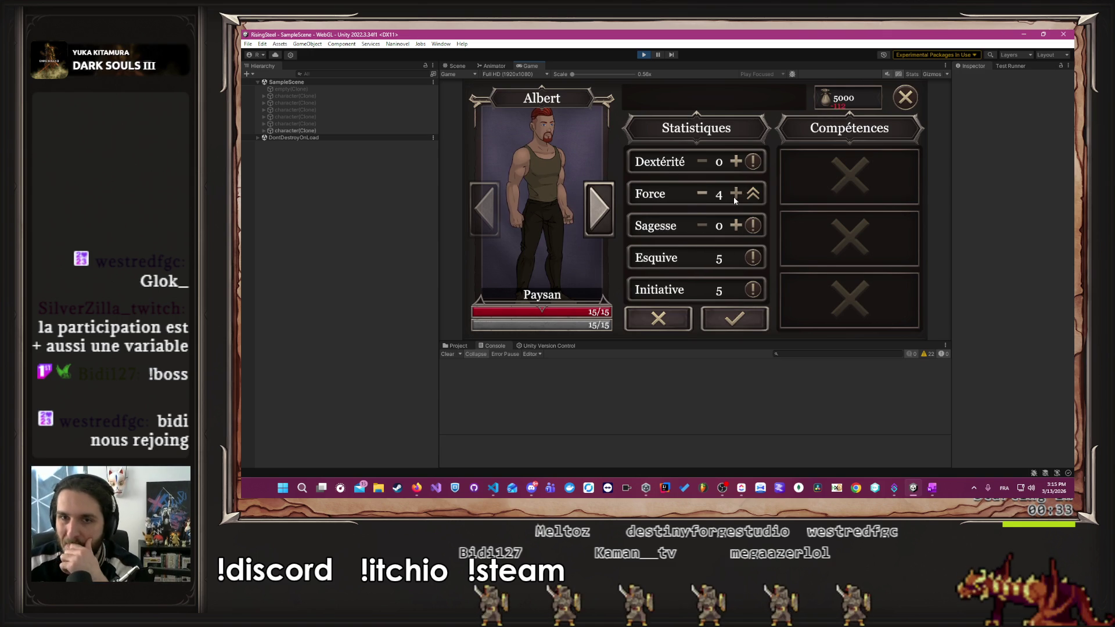
left_click(734, 200)
left_click(734, 200)
left_click(735, 200)
left_click(735, 199)
left_click(734, 200)
left_click(735, 200)
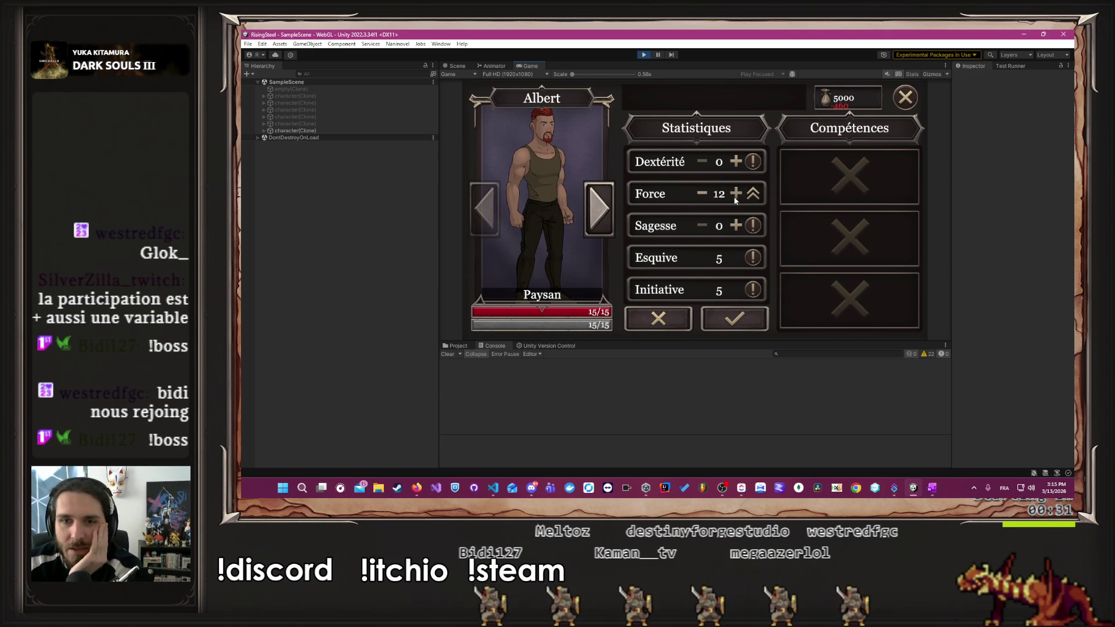
left_click(735, 199)
left_click(734, 200)
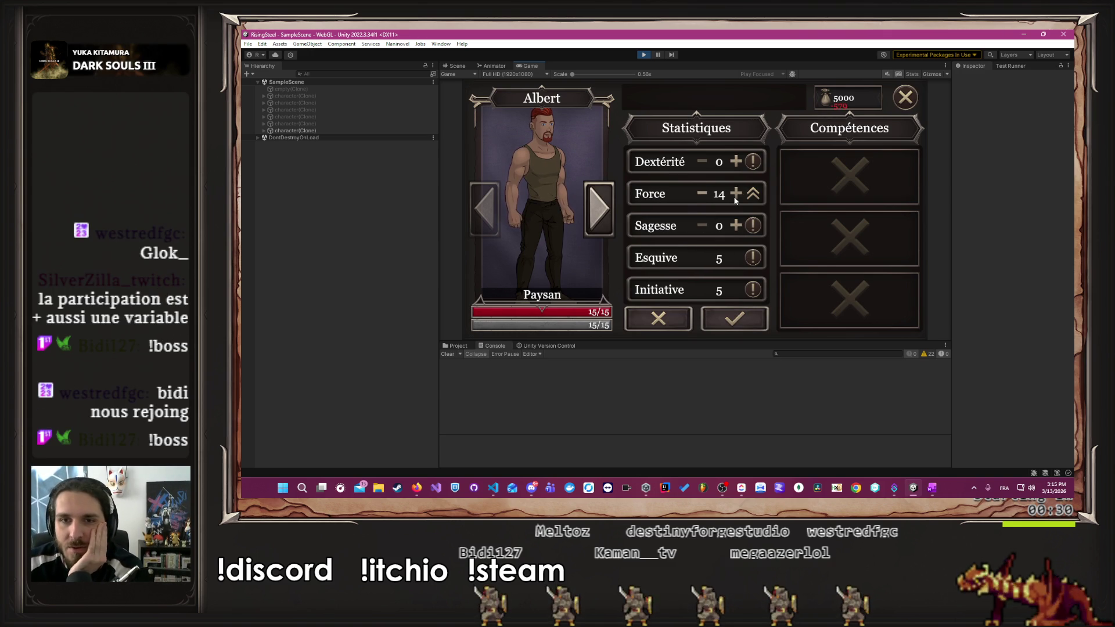
left_click(734, 318)
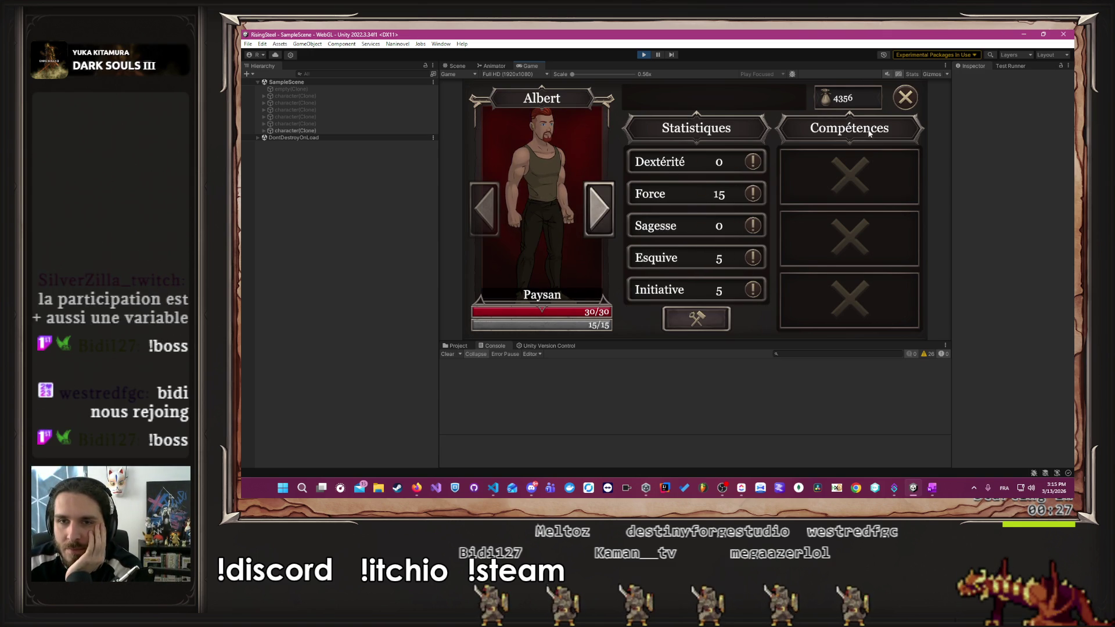
left_click(907, 105)
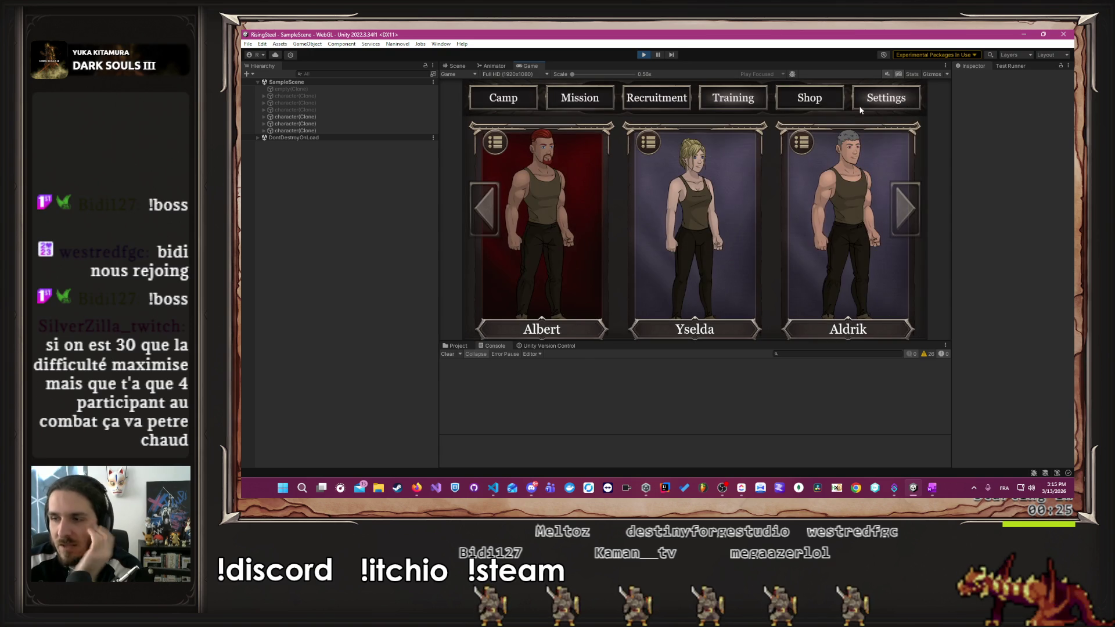
left_click(602, 97)
- Launch the village defence mission with Albert and defeat Bob with three attacks
left_click(546, 169)
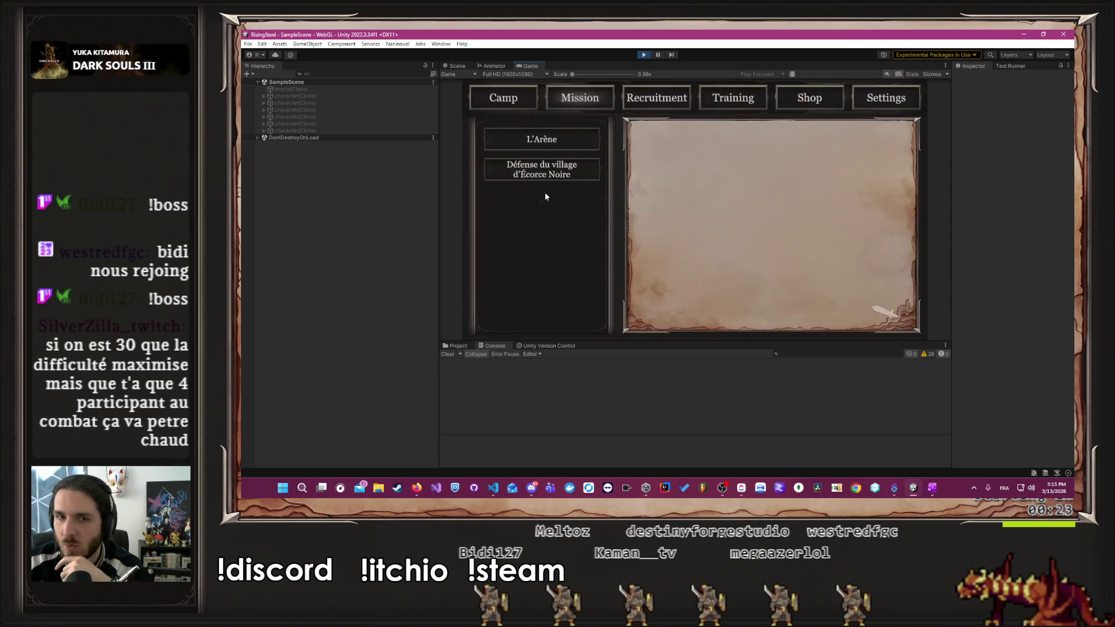
left_click(767, 314)
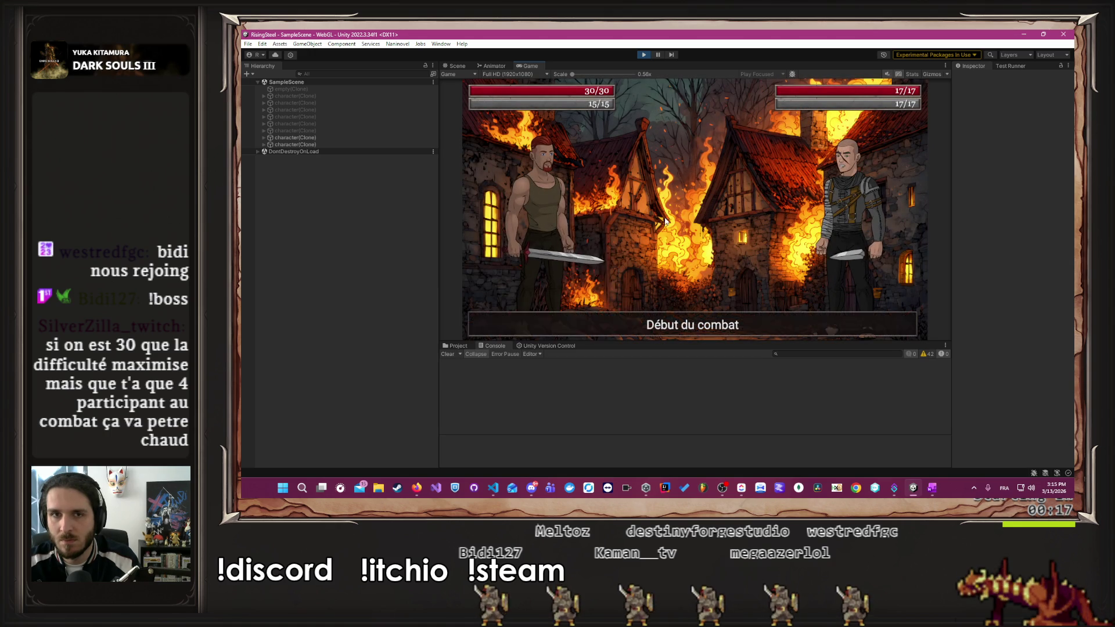
left_click(579, 232)
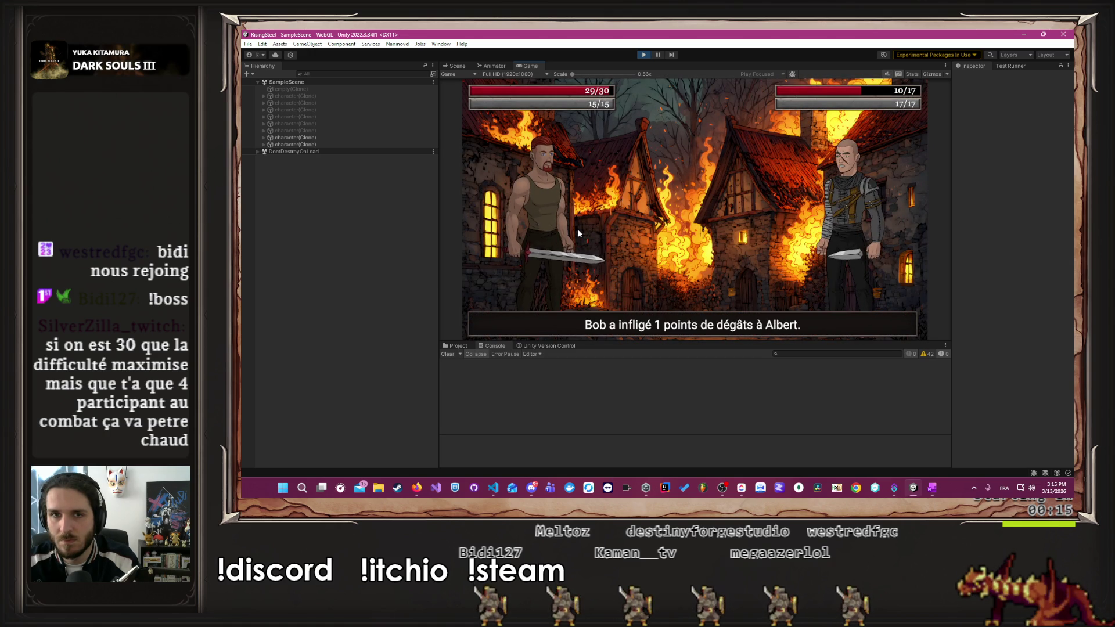
left_click(578, 232)
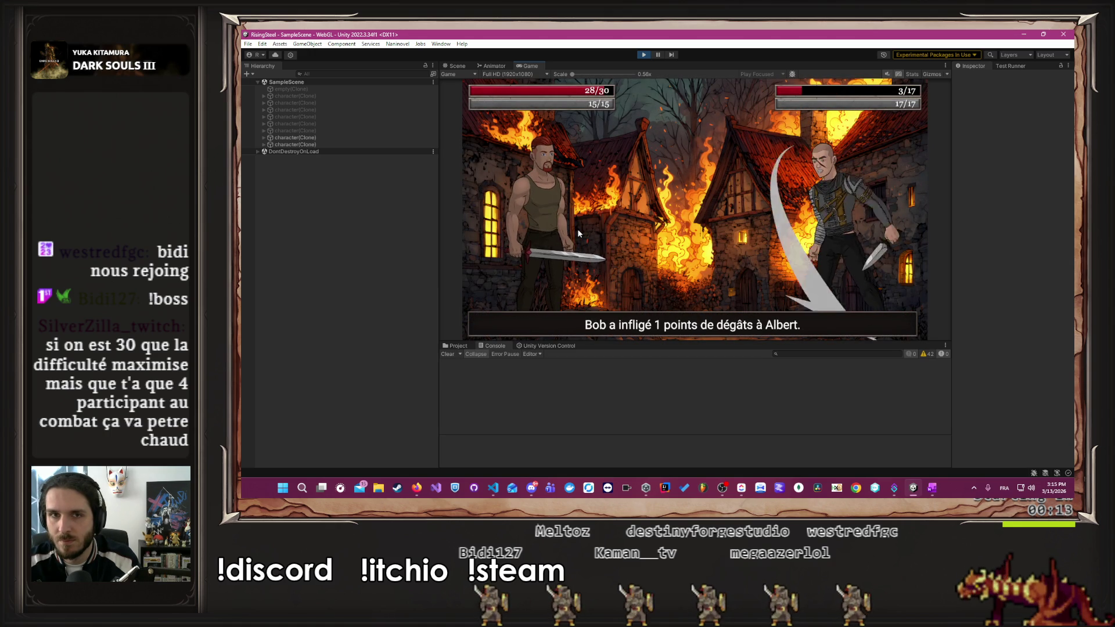
left_click(579, 232)
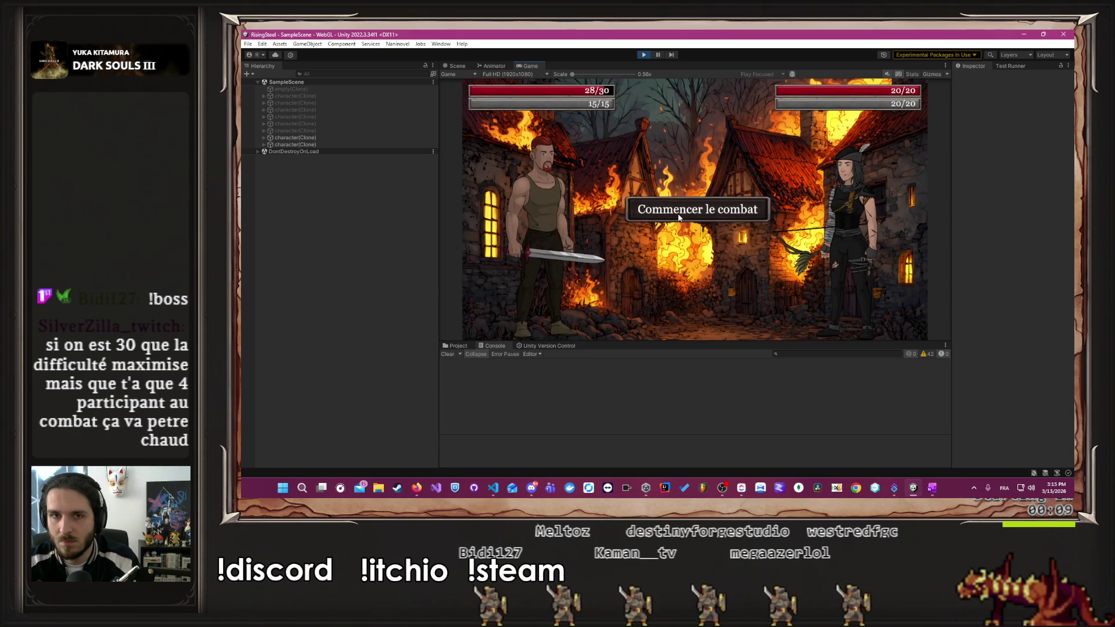
- Defeat Robin with three attacks, advance the defeat dialogue, and decide Robin's fate
left_click(633, 214)
left_click(575, 236)
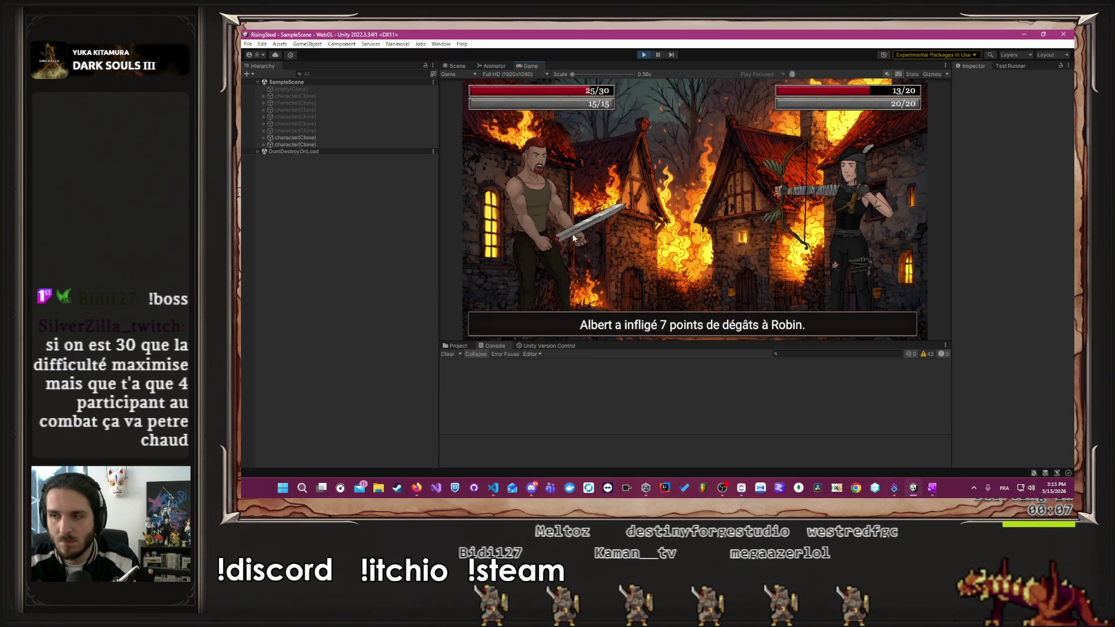
left_click(572, 235)
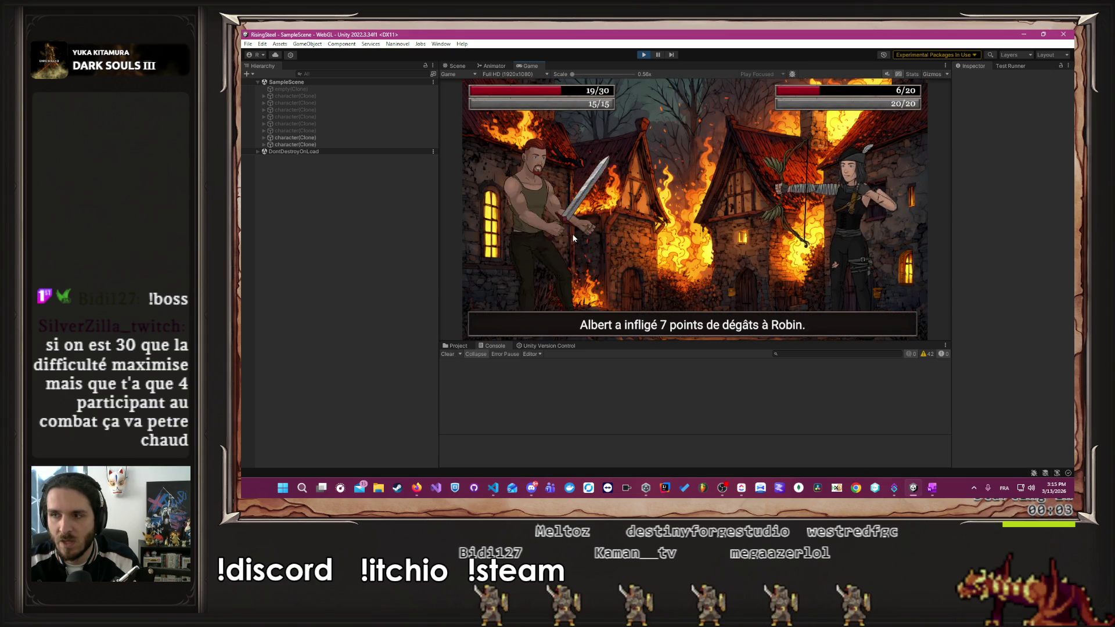
left_click(573, 235)
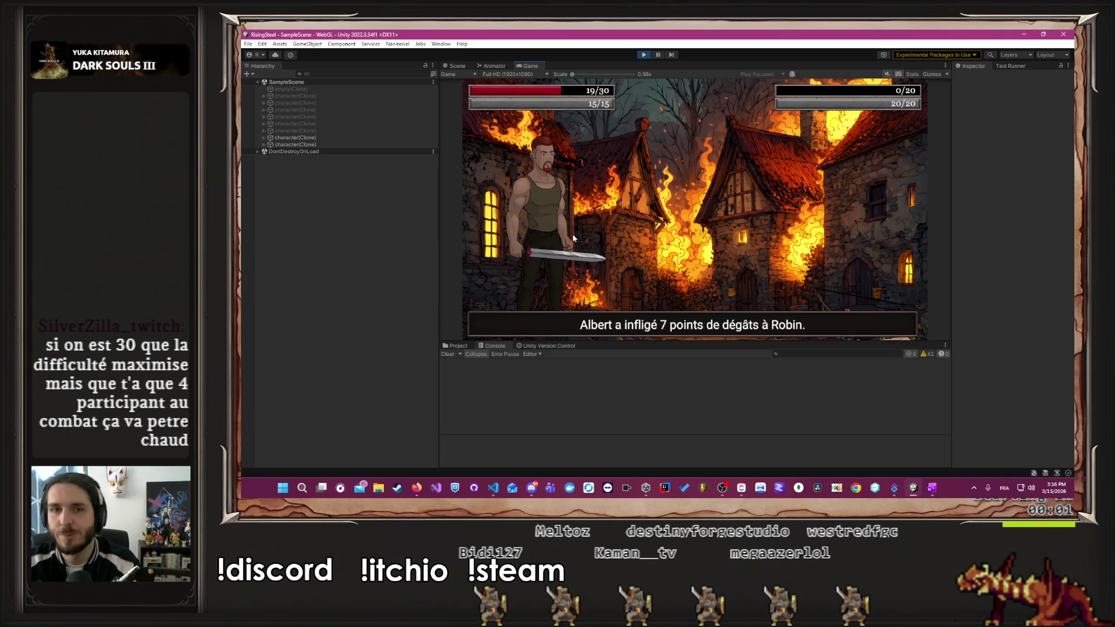
left_click(573, 222)
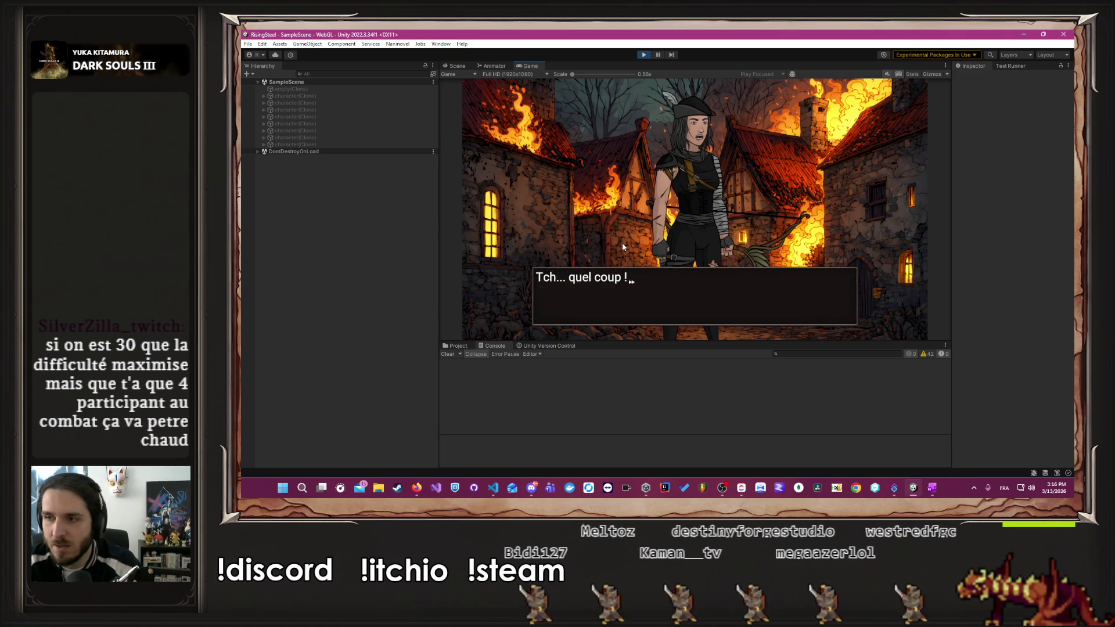
left_click(622, 242)
left_click(719, 167)
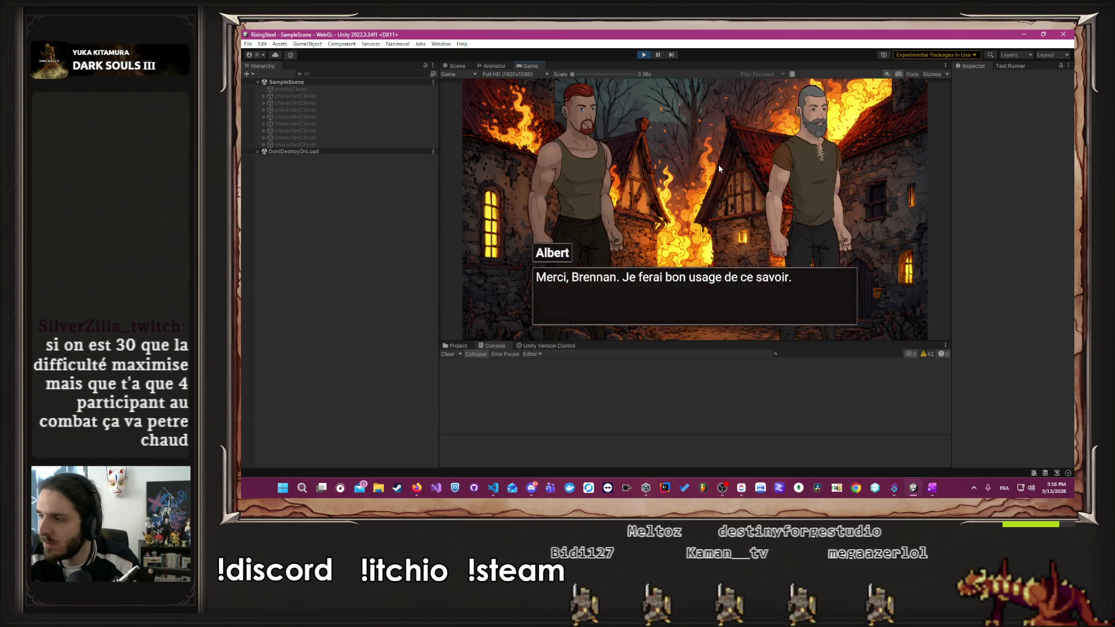
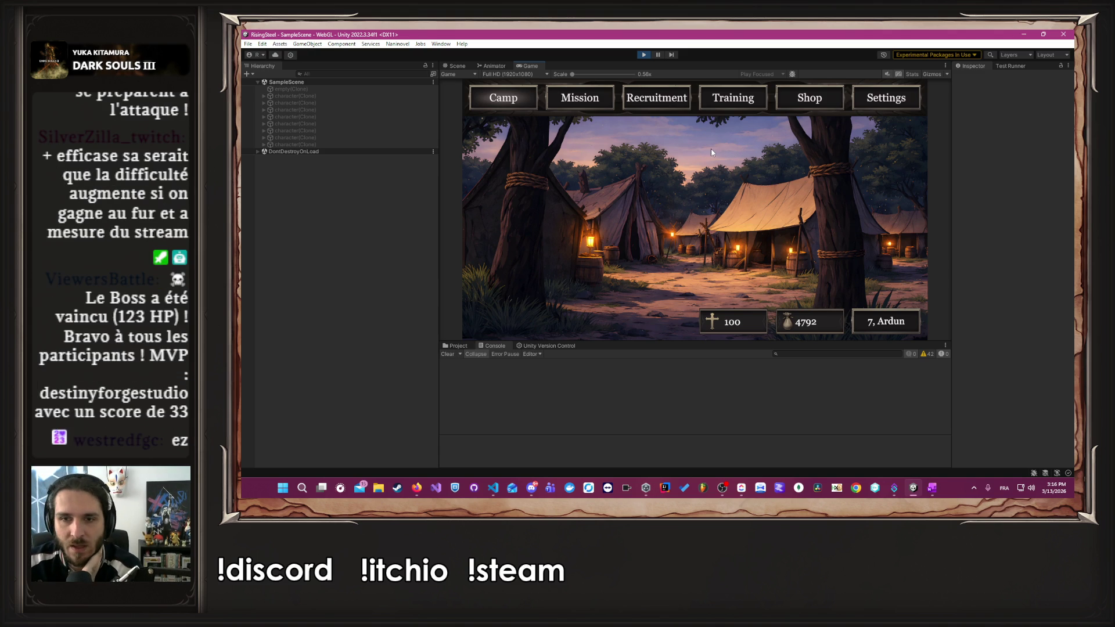
- Buy the Parchemin d'Aspirant scroll plus Poulet and Bière rations, leaving 4192 gold, then go to Training
left_click(761, 99)
left_click(601, 249)
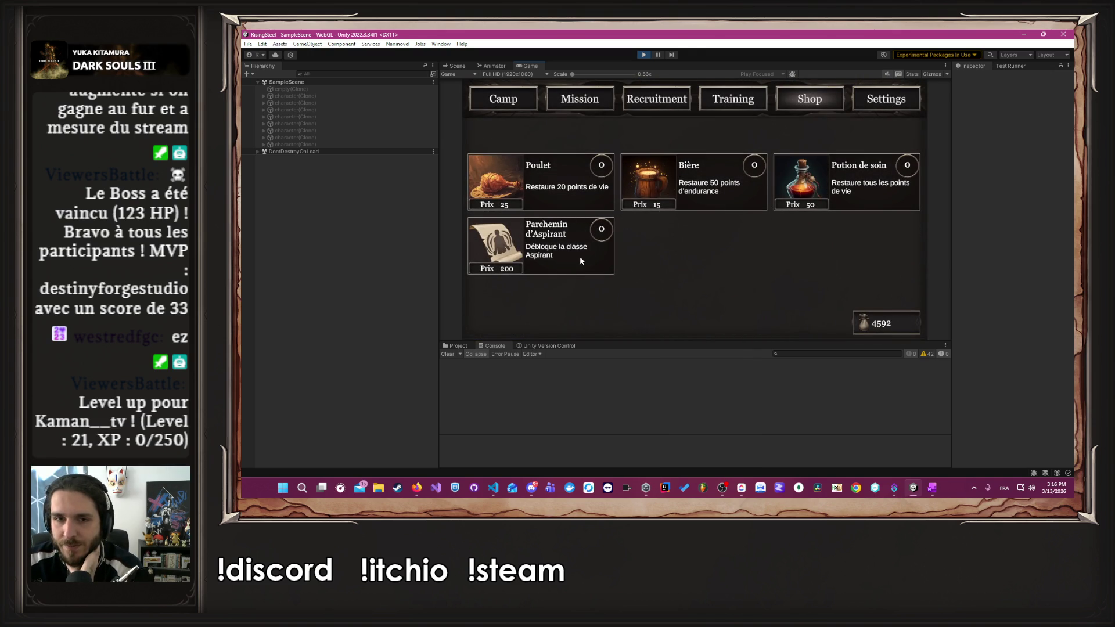
left_click(580, 256)
left_click(561, 220)
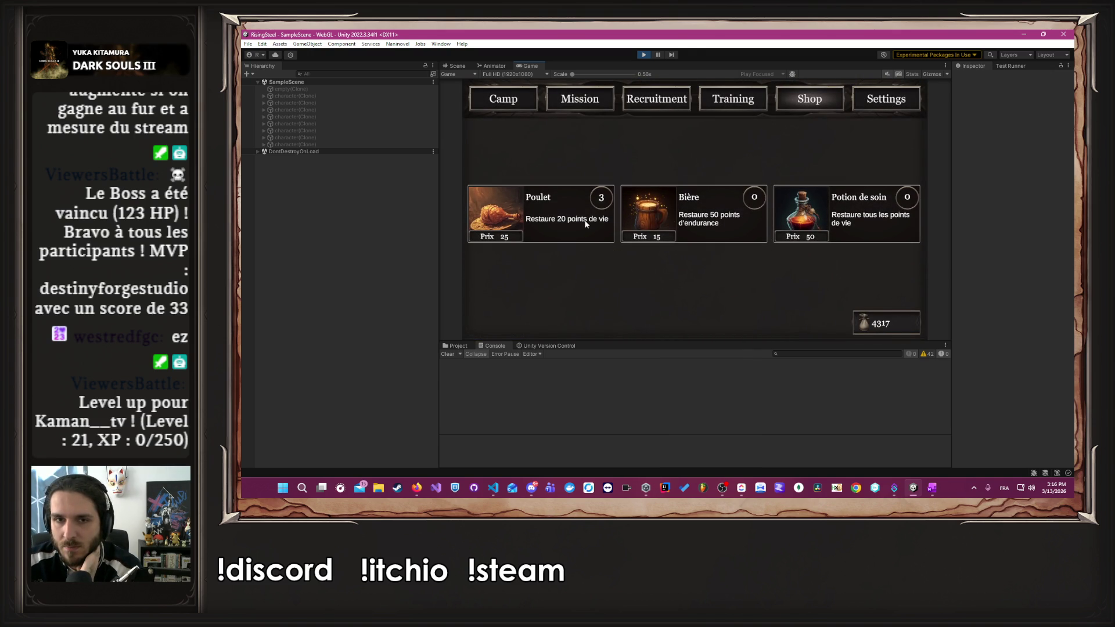
left_click(660, 219)
left_click(659, 219)
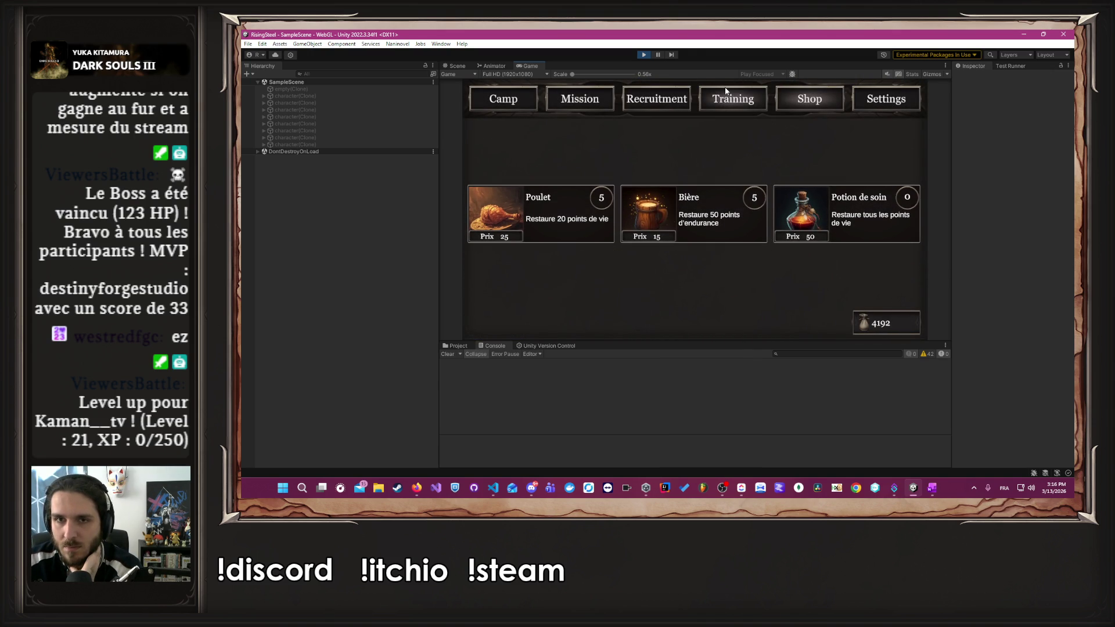
left_click(728, 96)
- Make Albert a Soldat and train Yselda's Dextérité up to 15
left_click(582, 203)
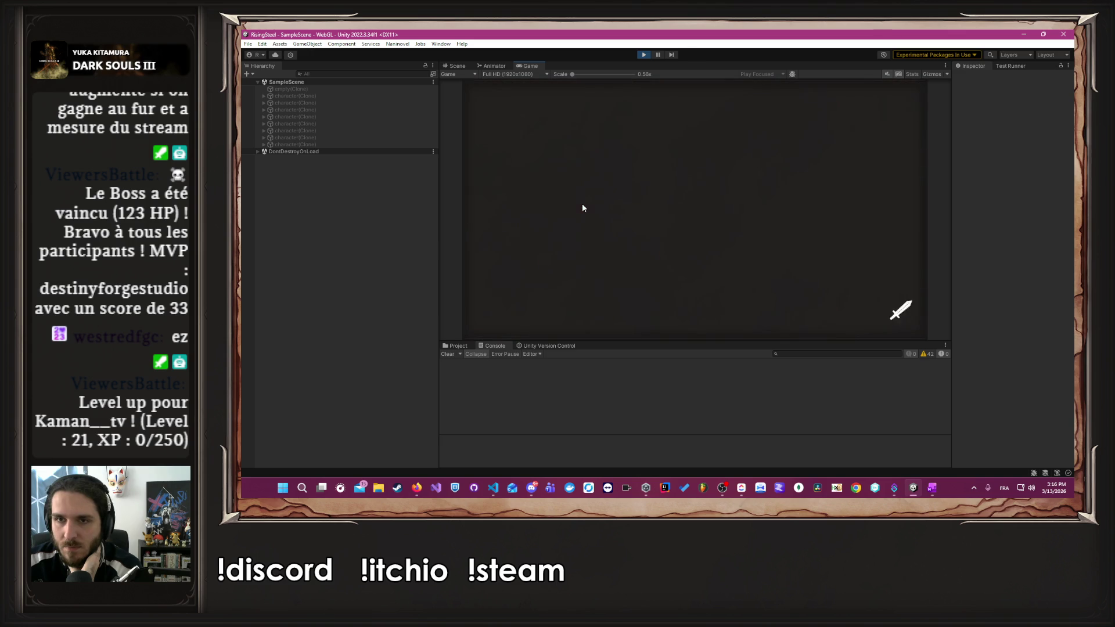
left_click(598, 206)
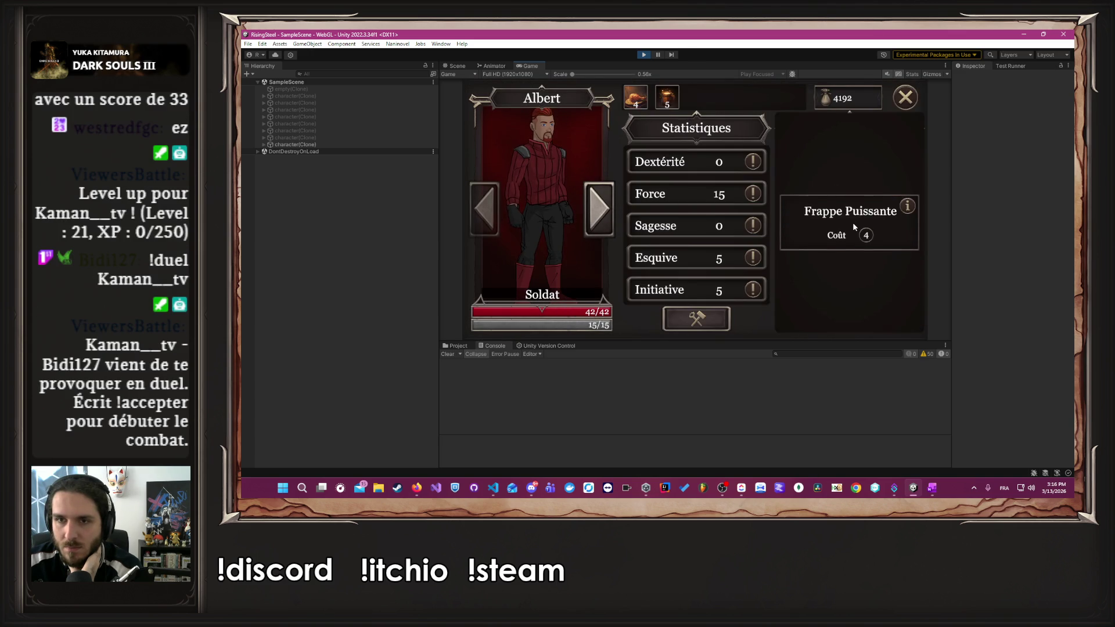
left_click(588, 202)
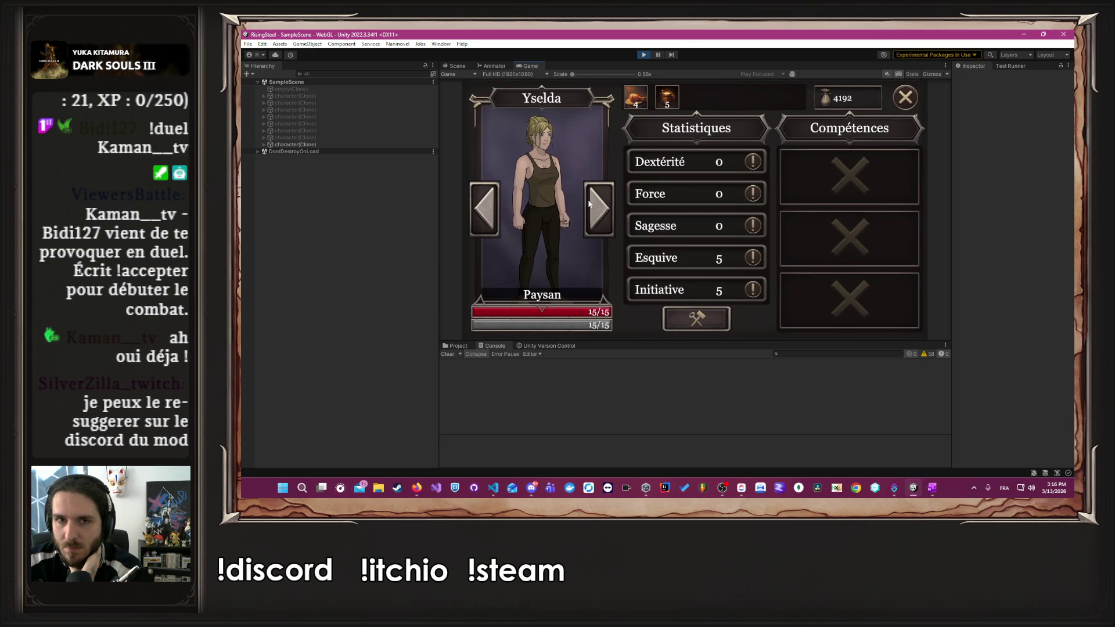
left_click(726, 317)
left_click(736, 162)
left_click(736, 162)
left_click(736, 162)
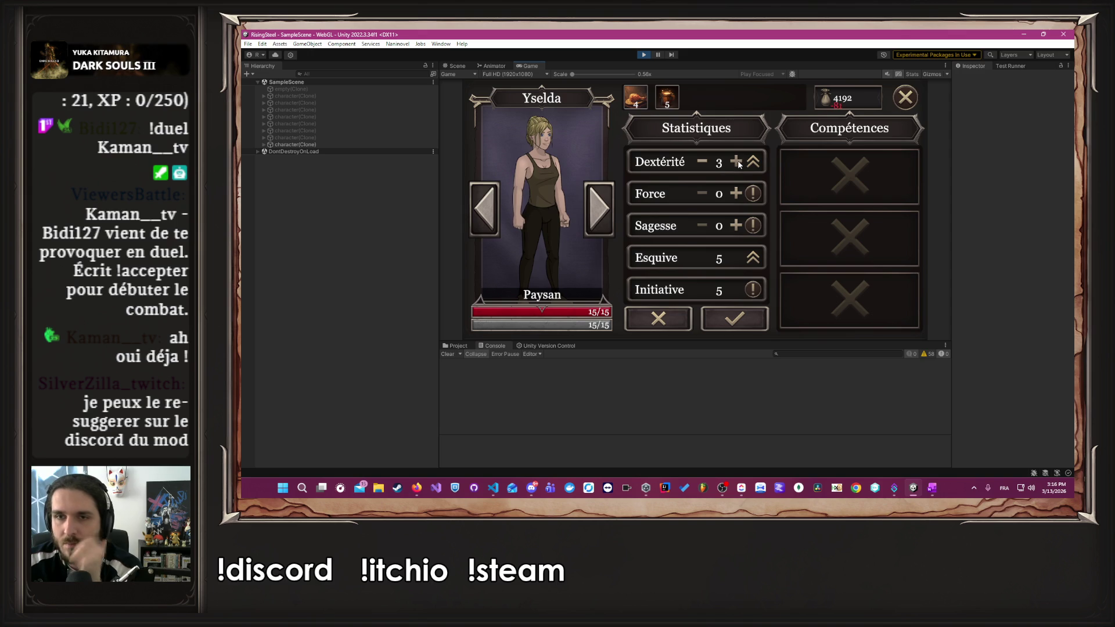
left_click(736, 162)
left_click(737, 162)
left_click(736, 162)
left_click(738, 163)
left_click(738, 163)
left_click(738, 163)
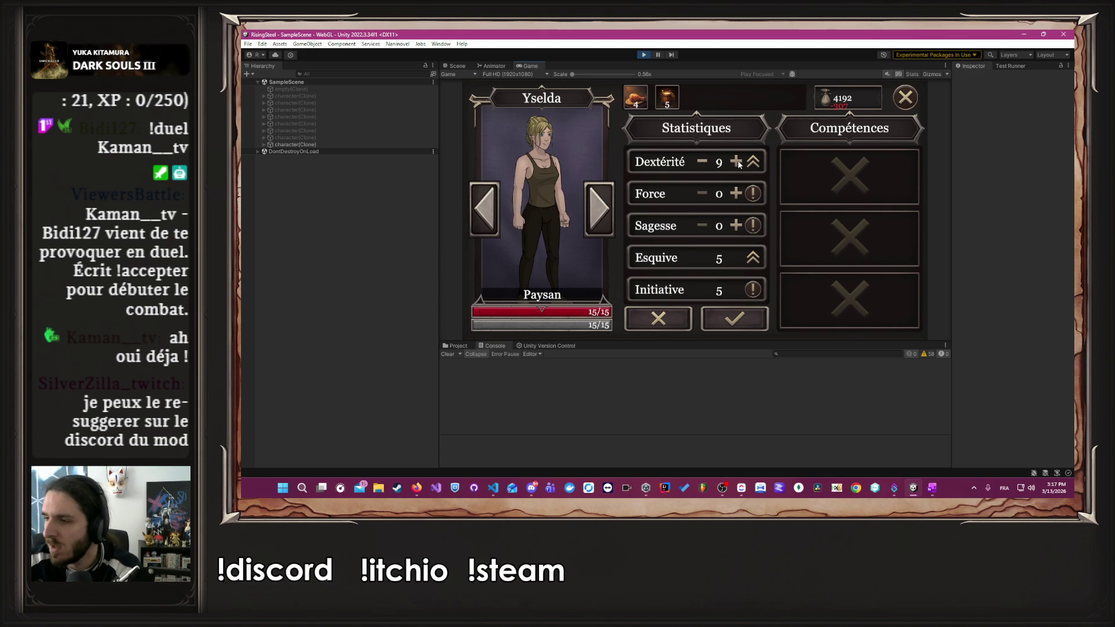
left_click(739, 164)
left_click(738, 164)
left_click(739, 165)
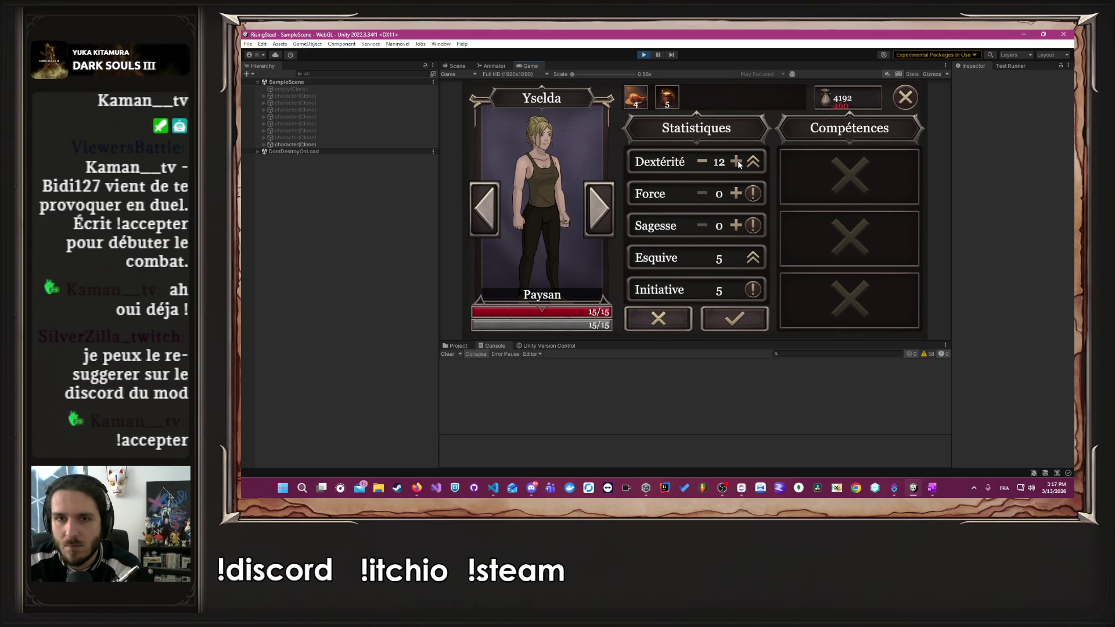
left_click(739, 164)
left_click(739, 165)
left_click(736, 163)
left_click(734, 318)
- Make Yselda a Chasseur and equip Frappe Précise in her first skill slot
left_click(601, 210)
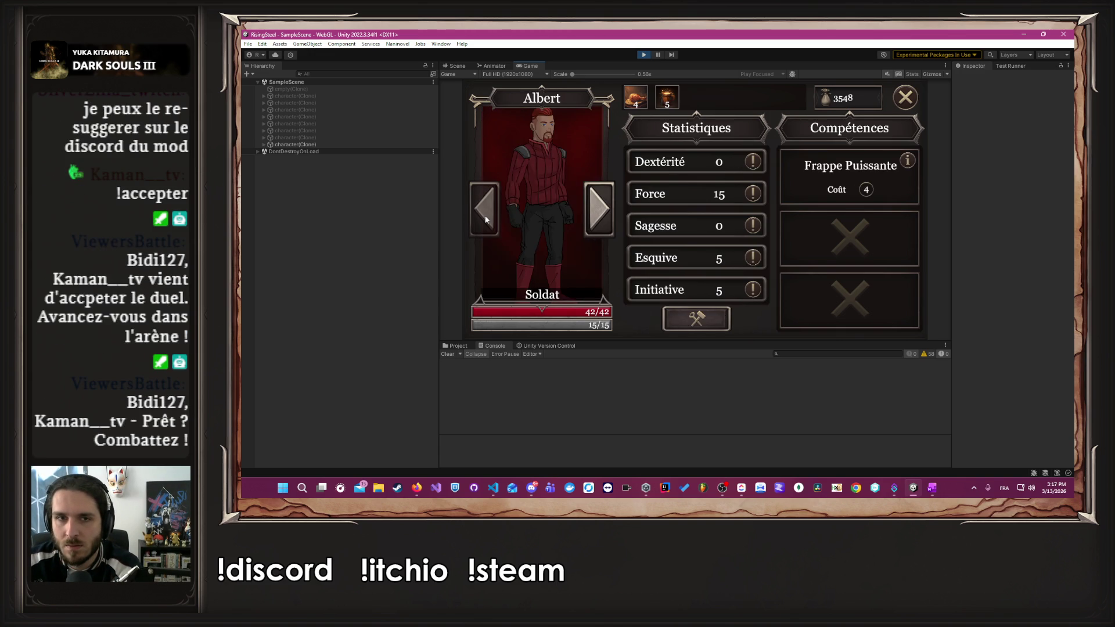
left_click(602, 210)
left_click(696, 128)
left_click(708, 114)
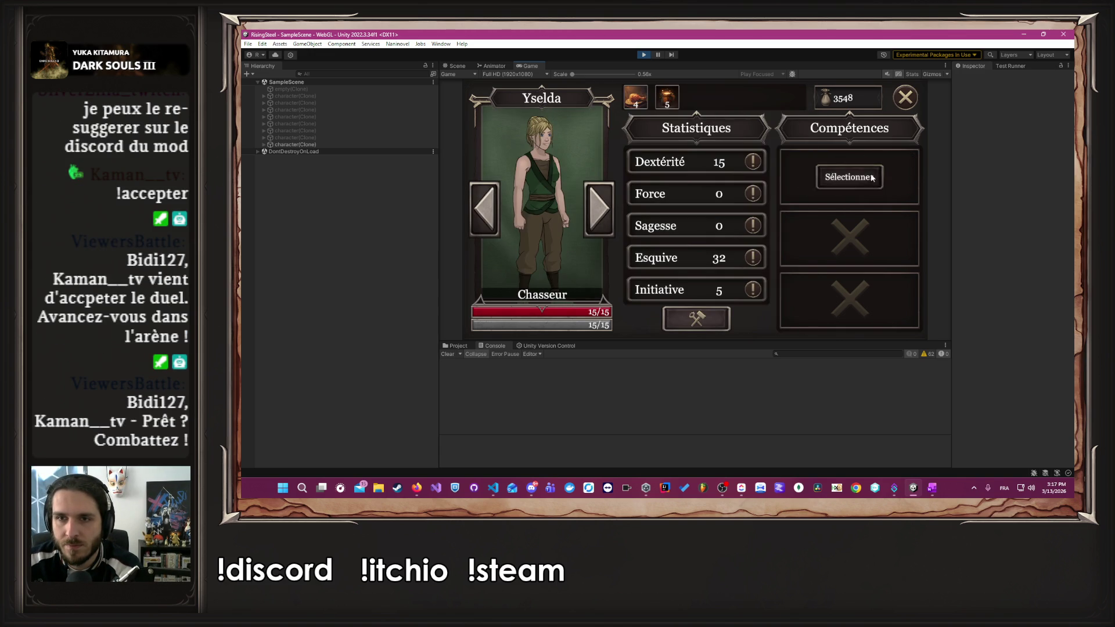
left_click(842, 174)
left_click(833, 218)
- Raise Aldrik's Sagesse to 15 and confirm the upgrade
left_click(599, 209)
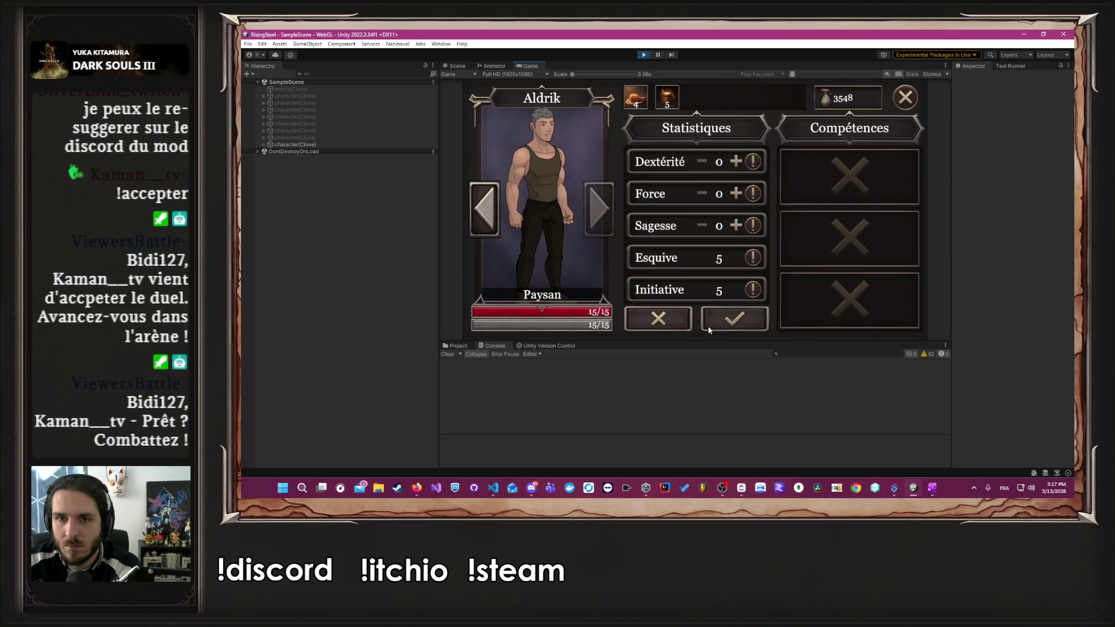
left_click(737, 227)
left_click(737, 228)
left_click(738, 227)
left_click(737, 227)
left_click(737, 228)
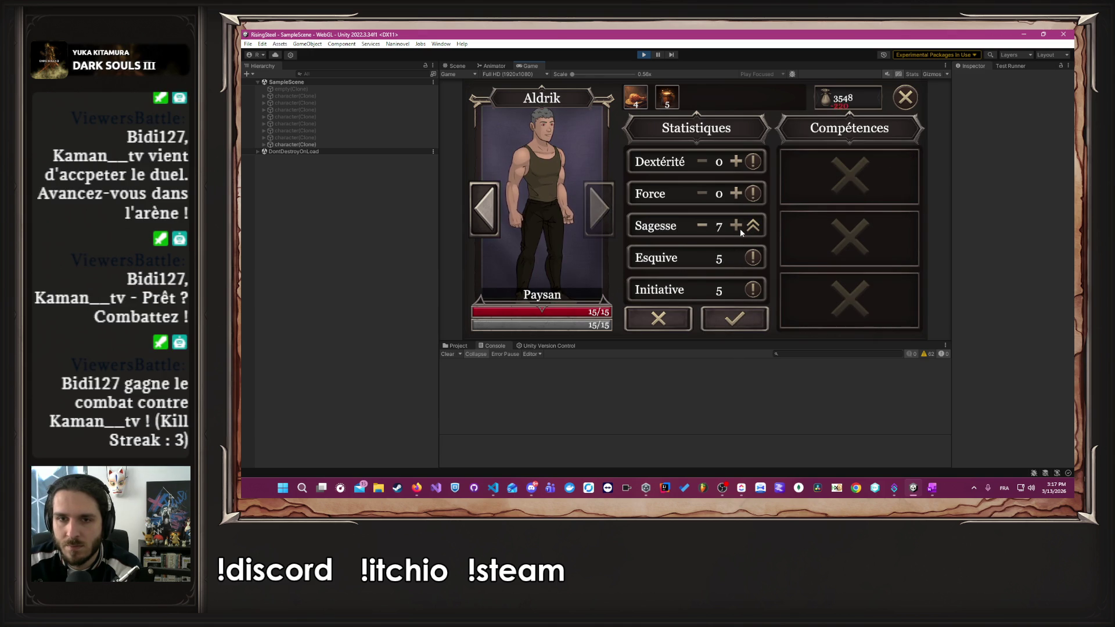
left_click(738, 230)
left_click(739, 230)
left_click(740, 232)
left_click(739, 229)
left_click(739, 229)
left_click(738, 230)
left_click(739, 230)
left_click(738, 230)
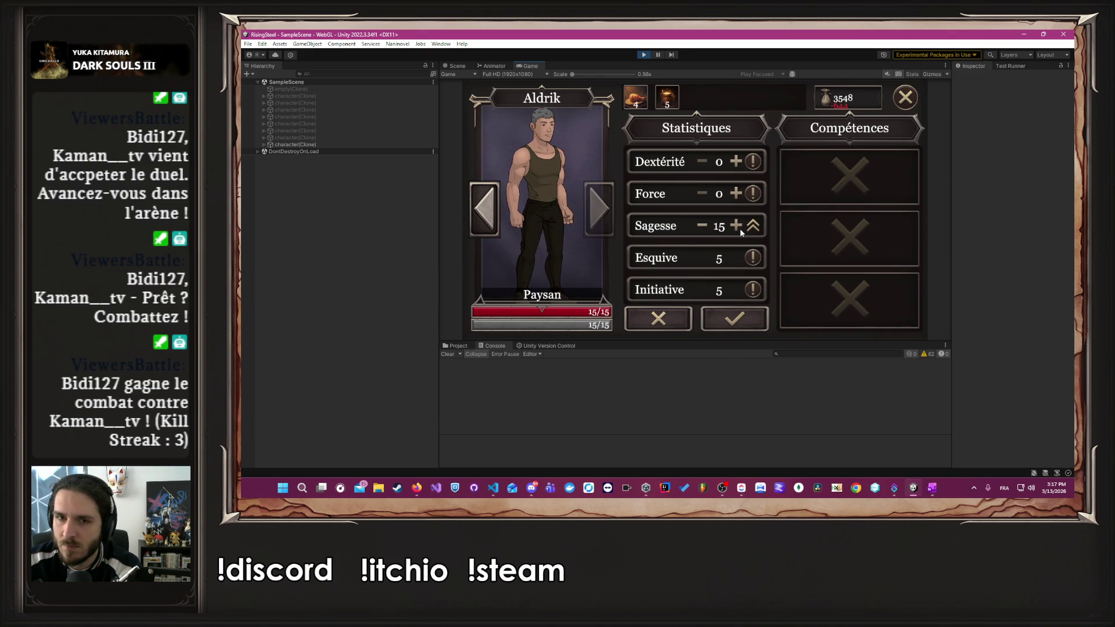
left_click(735, 329)
- Make Aldrik an Aspirant, synthesize fire into the Brûlure skill, and close the character panel
left_click(580, 135)
left_click(670, 110)
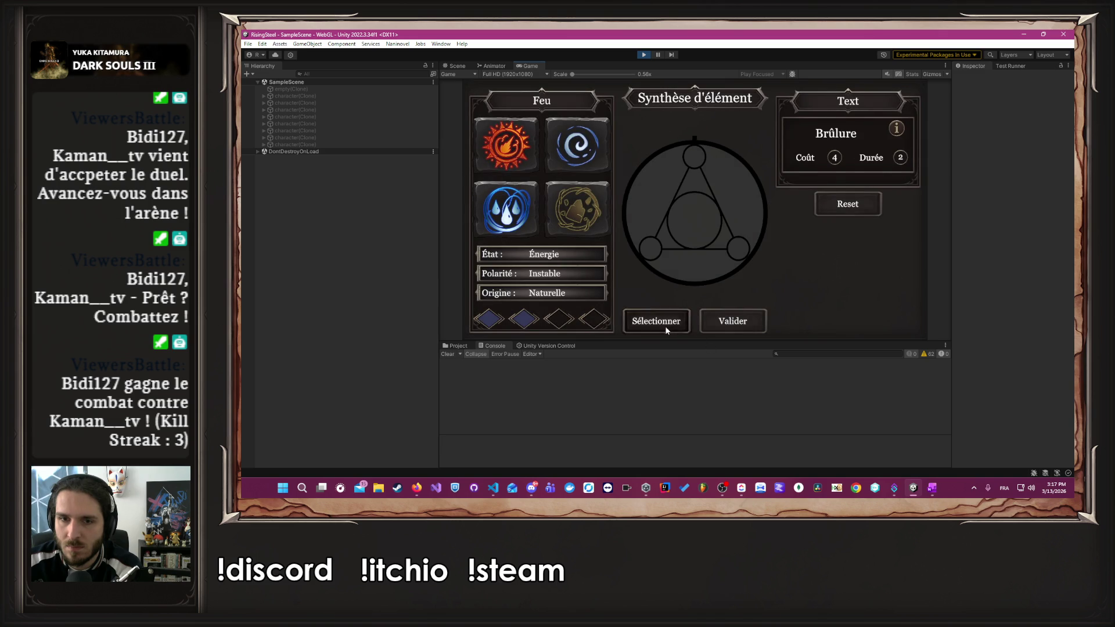
left_click(666, 329)
left_click(720, 325)
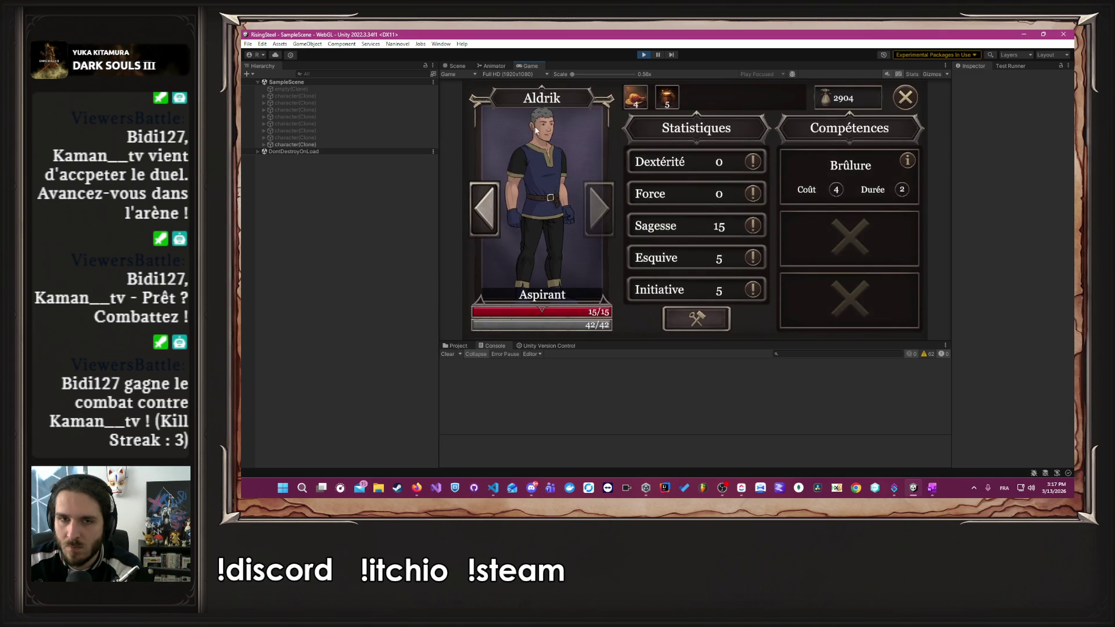
left_click(493, 208)
left_click(493, 208)
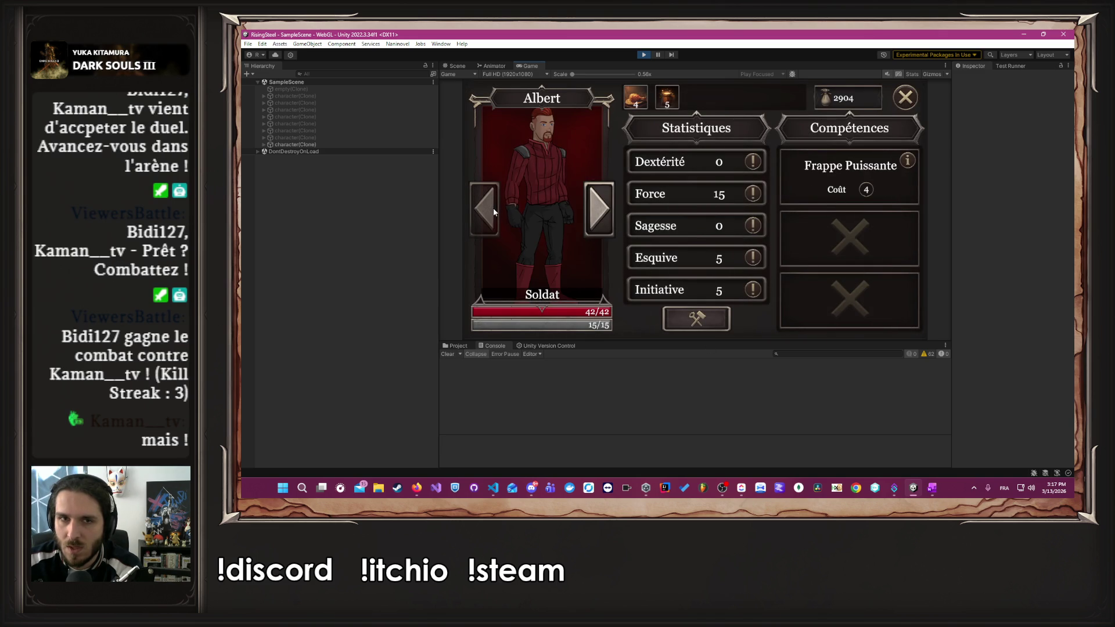
left_click(589, 217)
left_click(904, 98)
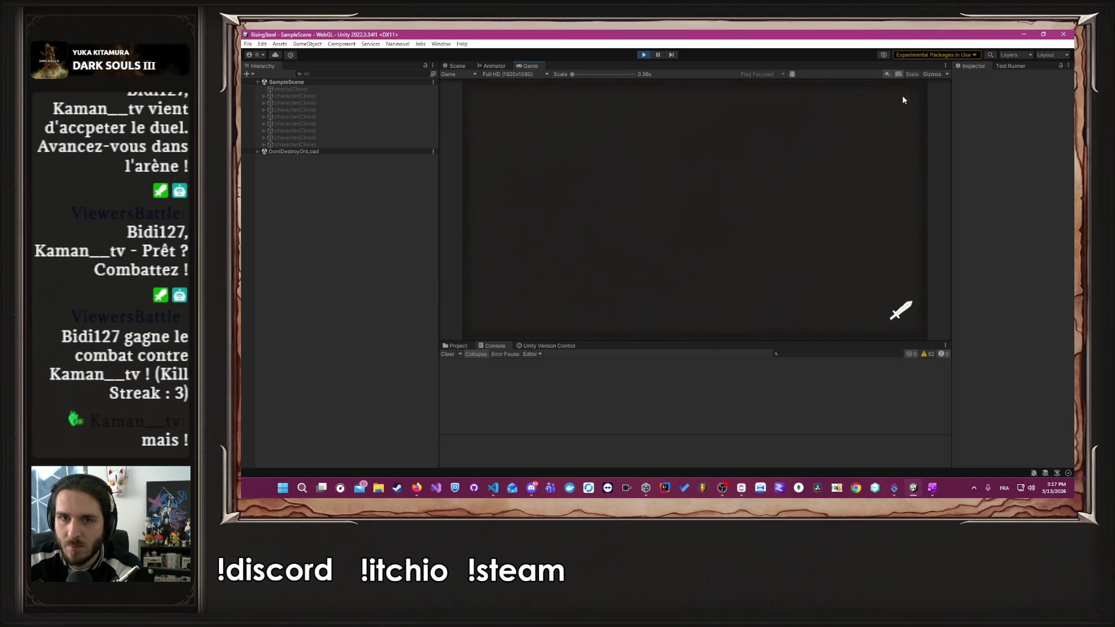
- Launch the L'Arène mission with the team
left_click(830, 100)
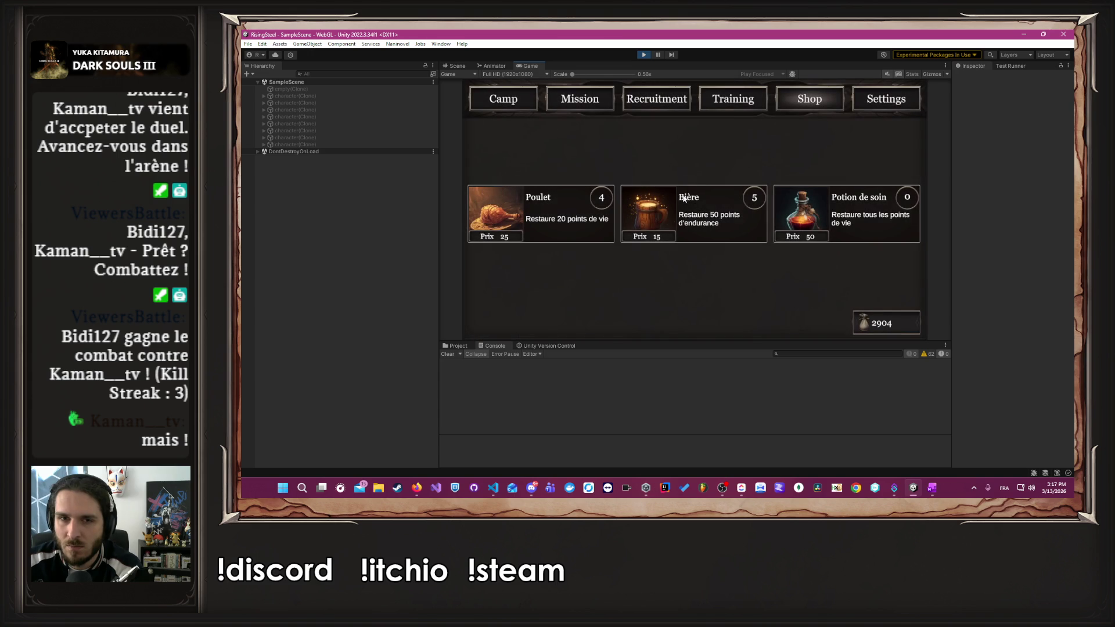
left_click(591, 106)
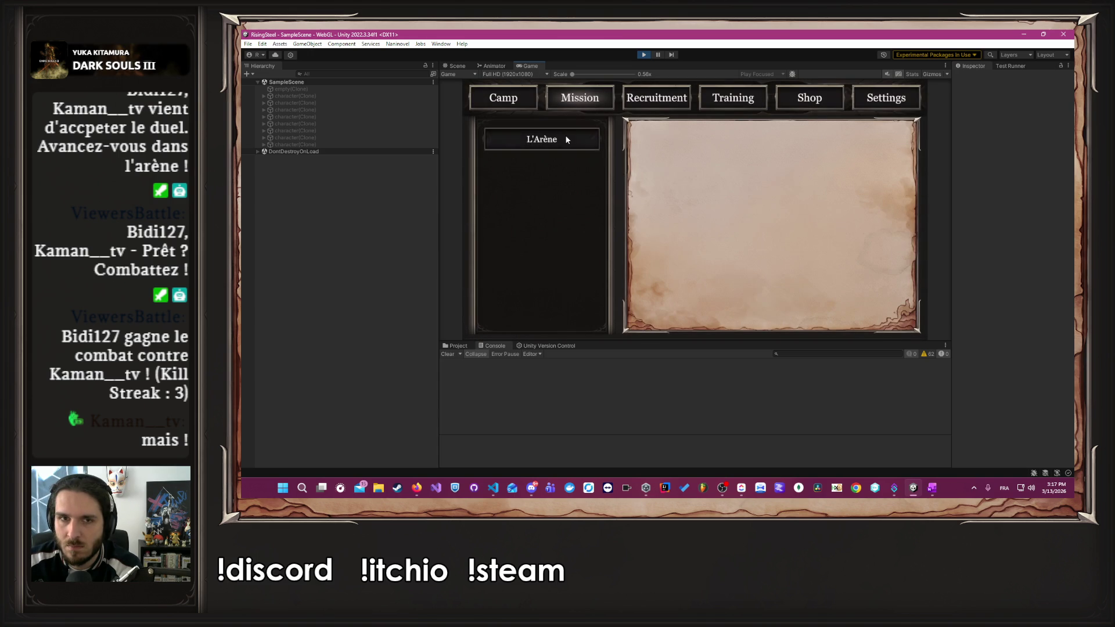
left_click(776, 313)
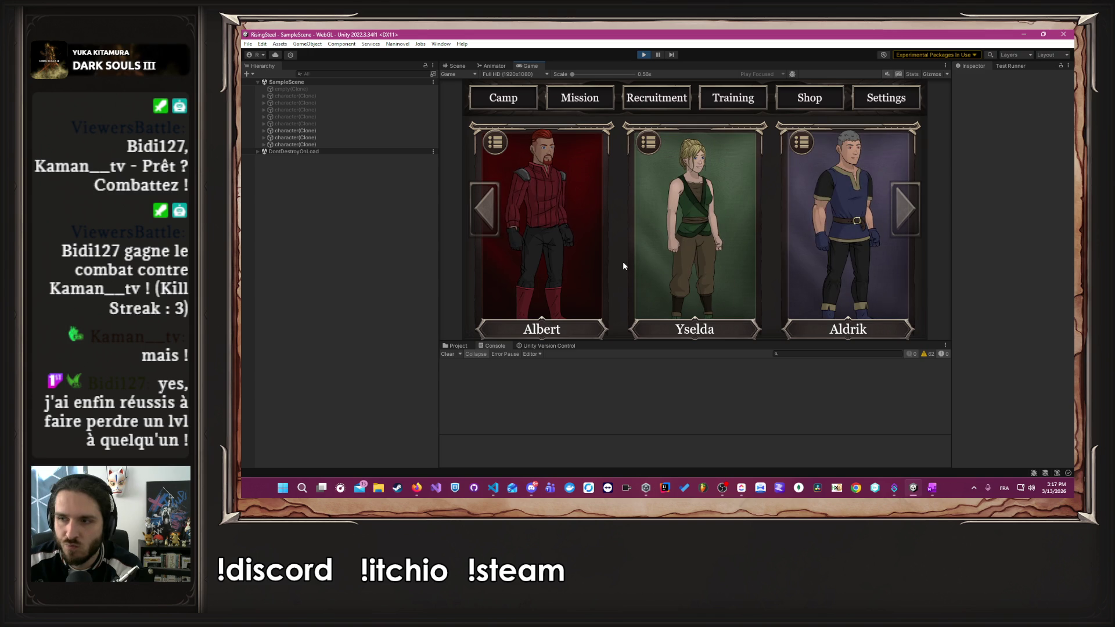
left_click(581, 266)
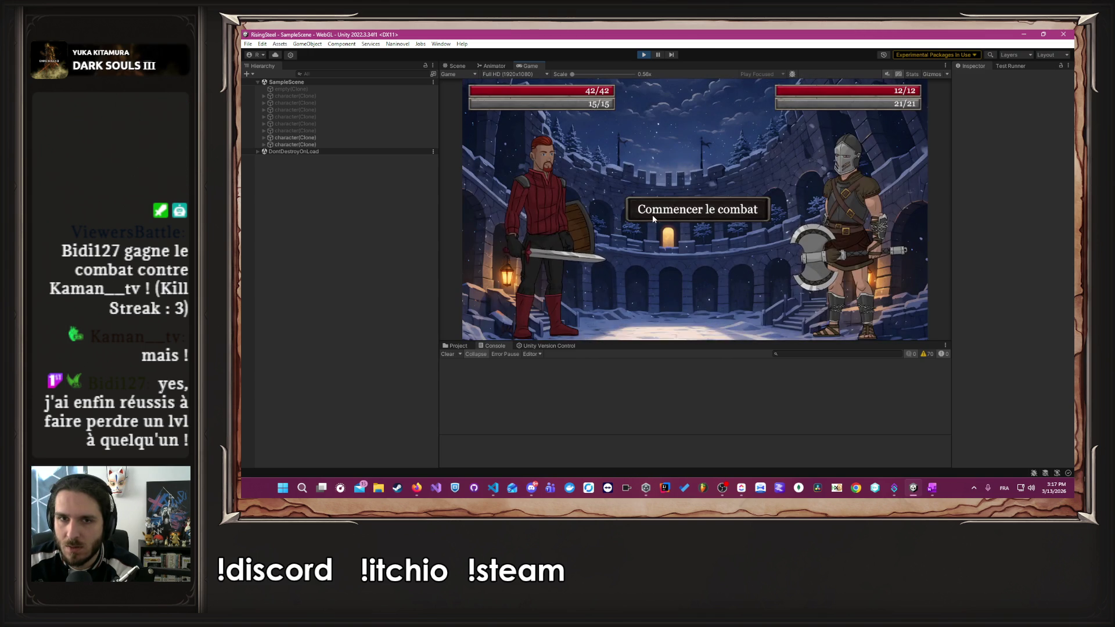
- Defeat Sirius with Frappe Puissante and a follow-up attack, then spare him
left_click(541, 280)
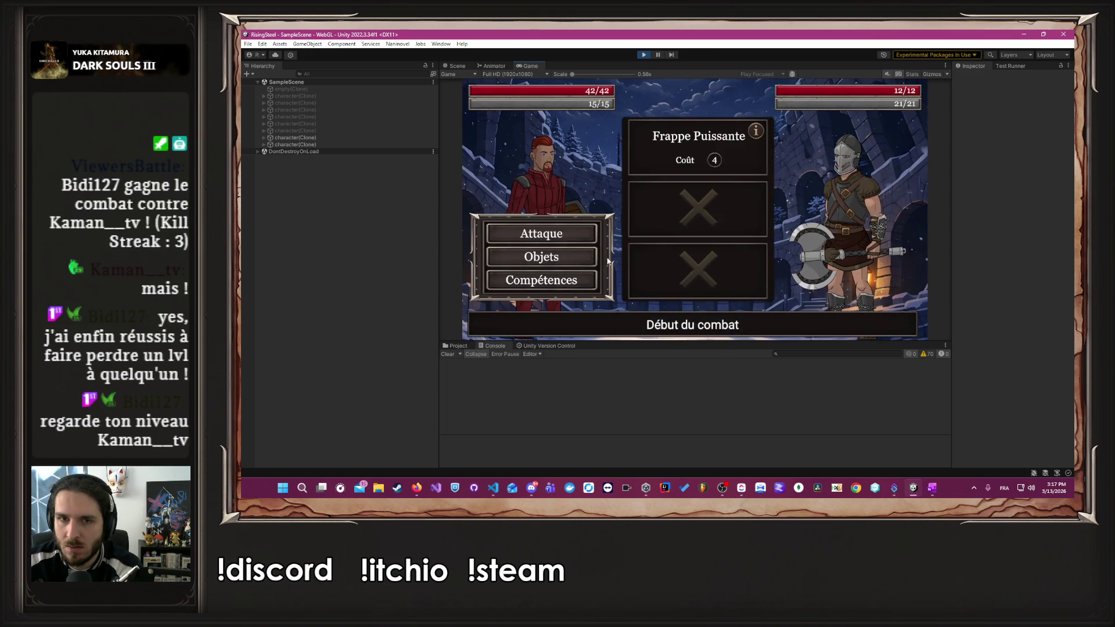
left_click(687, 144)
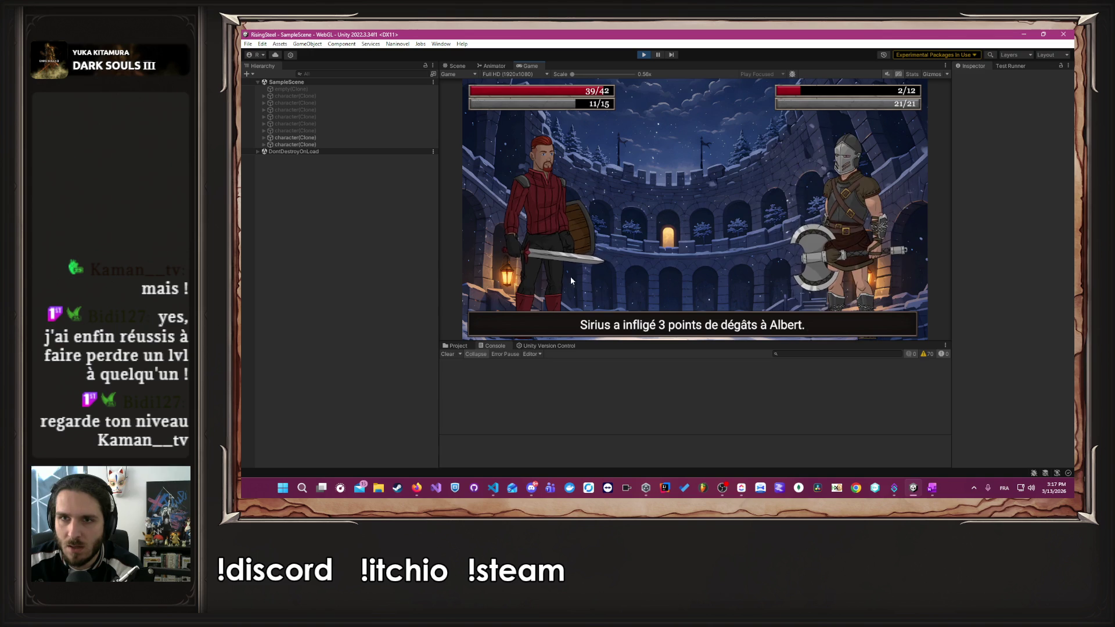
left_click(569, 232)
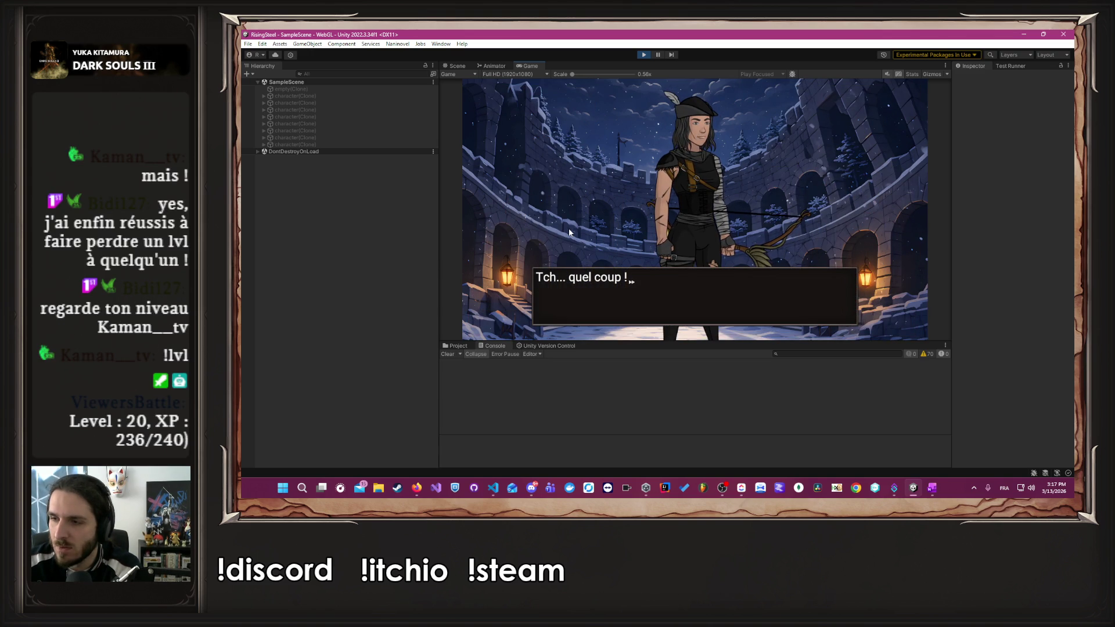
left_click(569, 232)
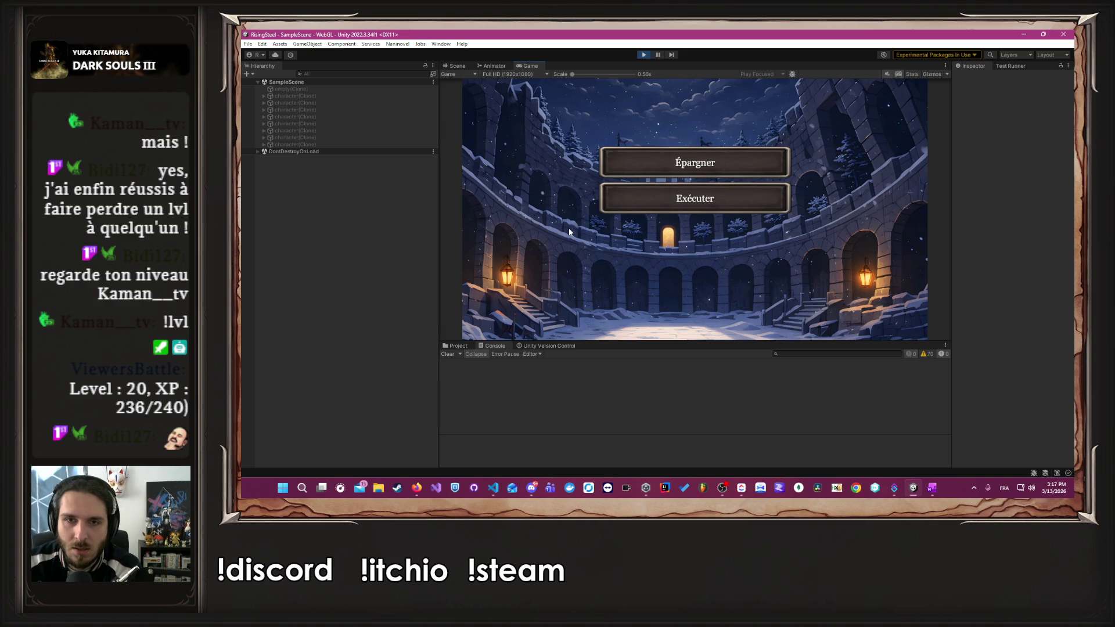
left_click(658, 168)
- Play through the remaining story dialogue until the camp returns with 3224 gold
left_click(635, 201)
left_click(635, 199)
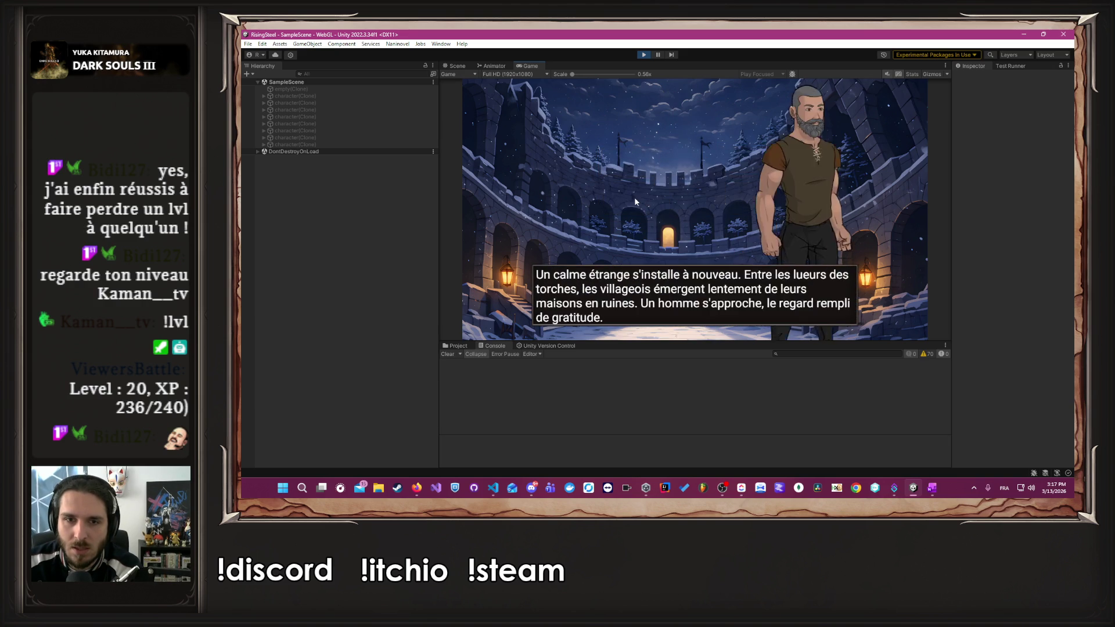
left_click(634, 199)
left_click(635, 200)
left_click(635, 199)
left_click(635, 201)
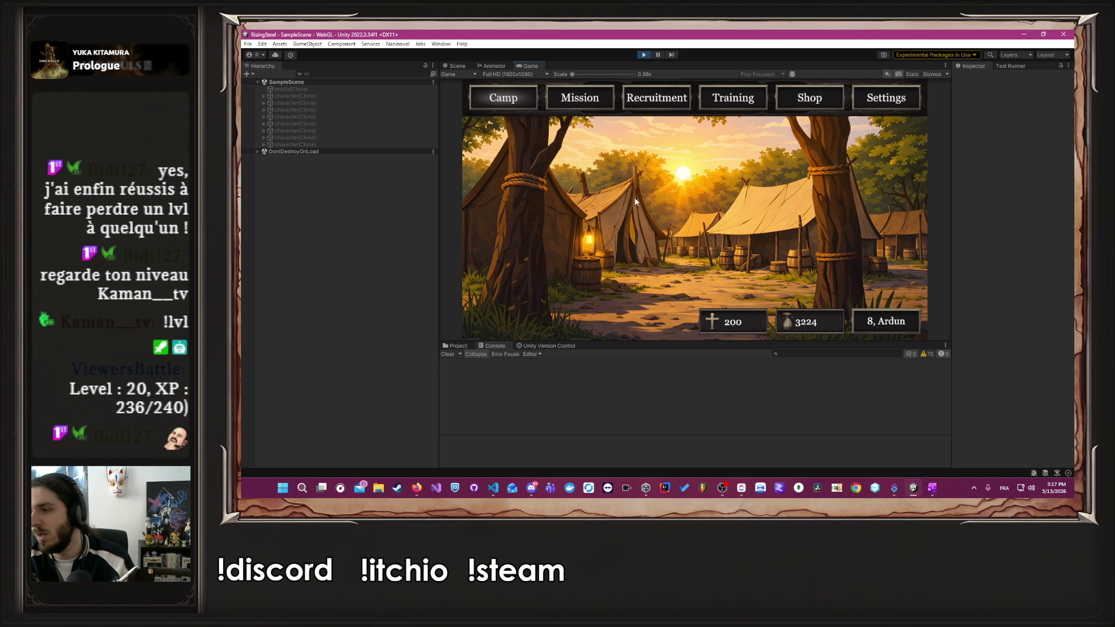
- Glance at PArenaFight.cs, stop the running game, and return to the Unity editor on SampleScene
key("alt+Tab")
key("Tab")
key("Tab")
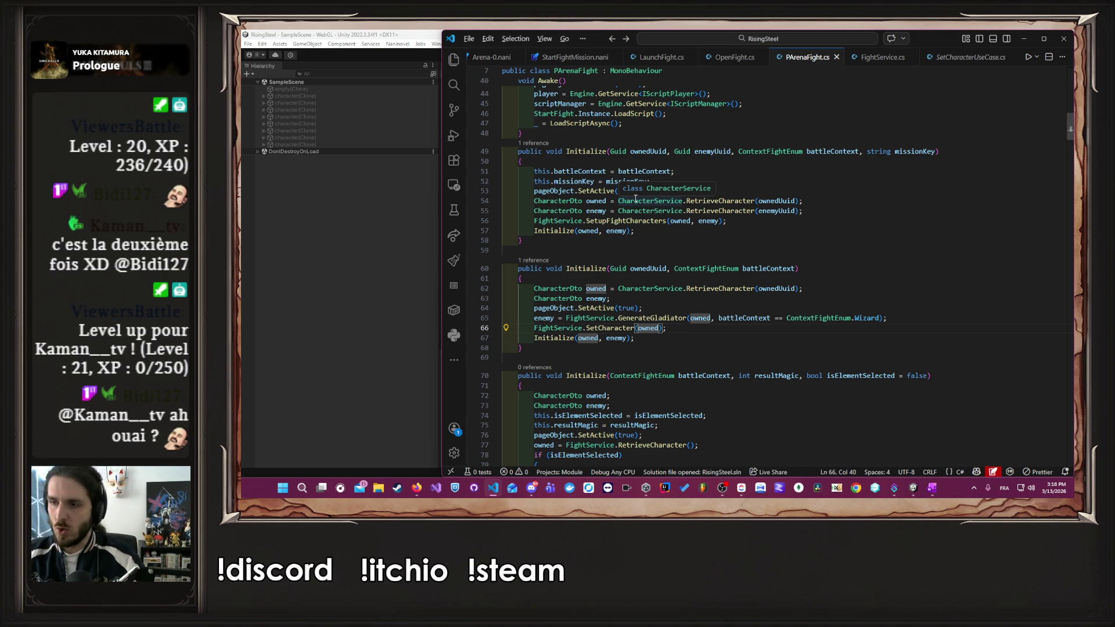
key("alt+Tab")
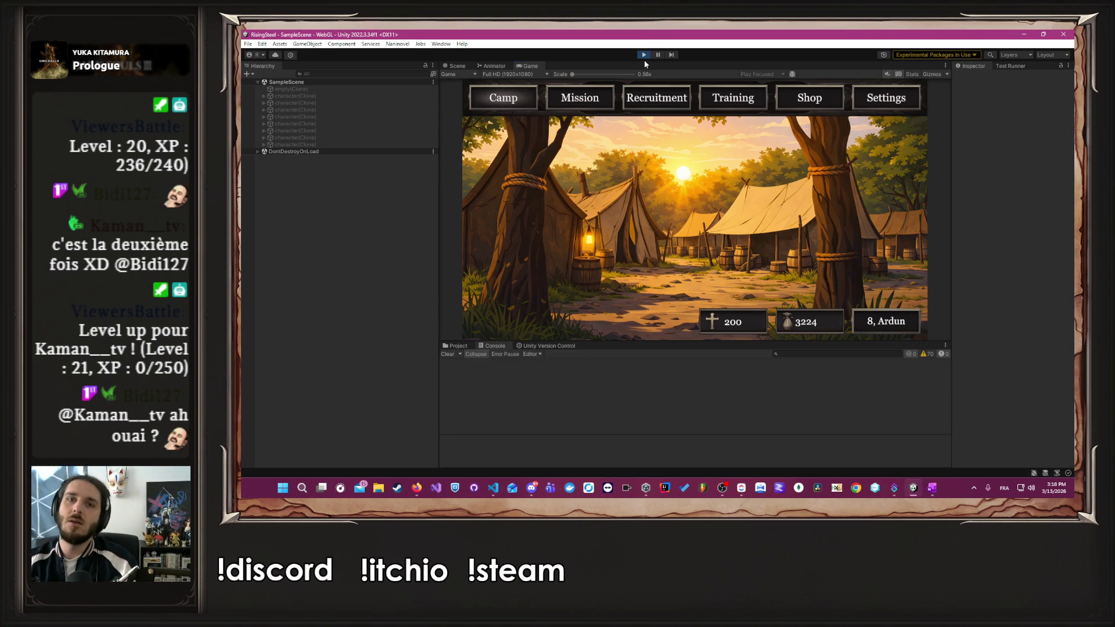
left_click(645, 54)
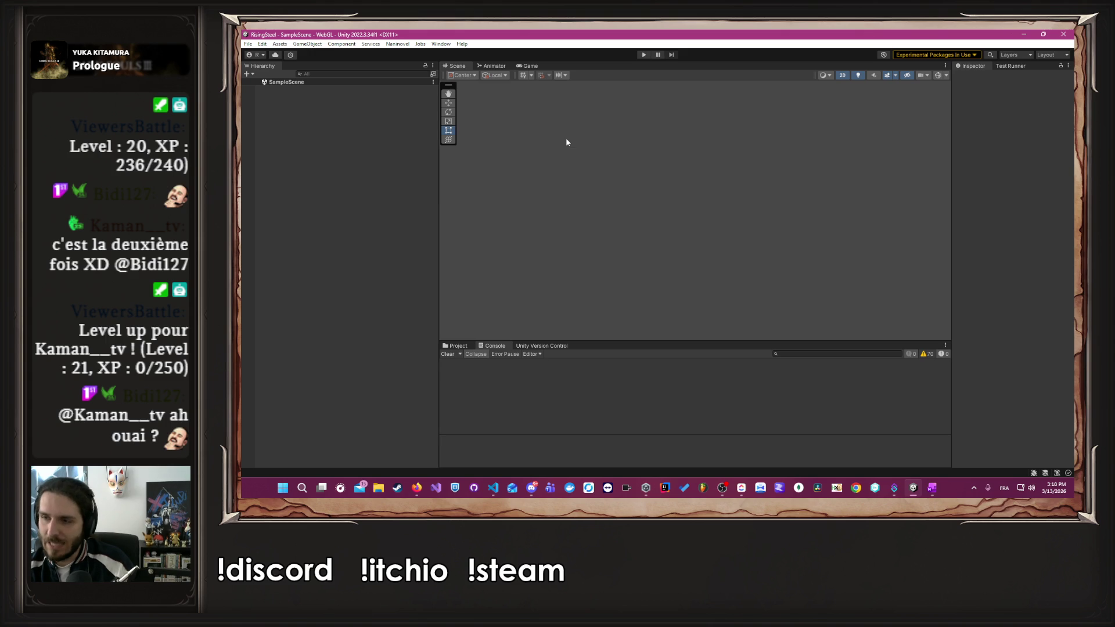
key("alt+Tab")
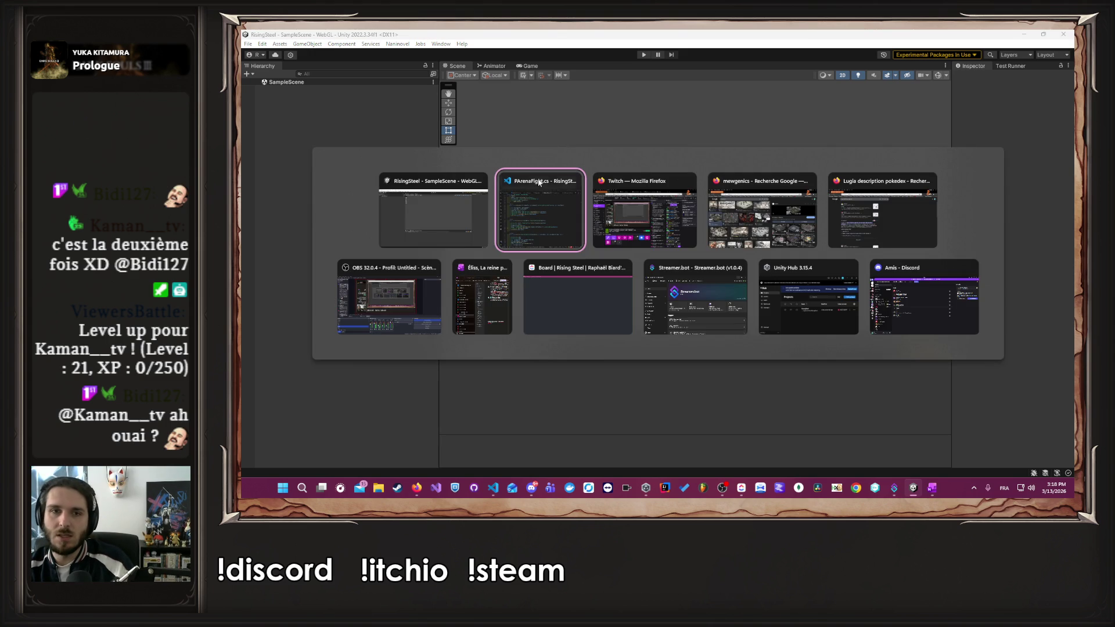
left_click(446, 231)
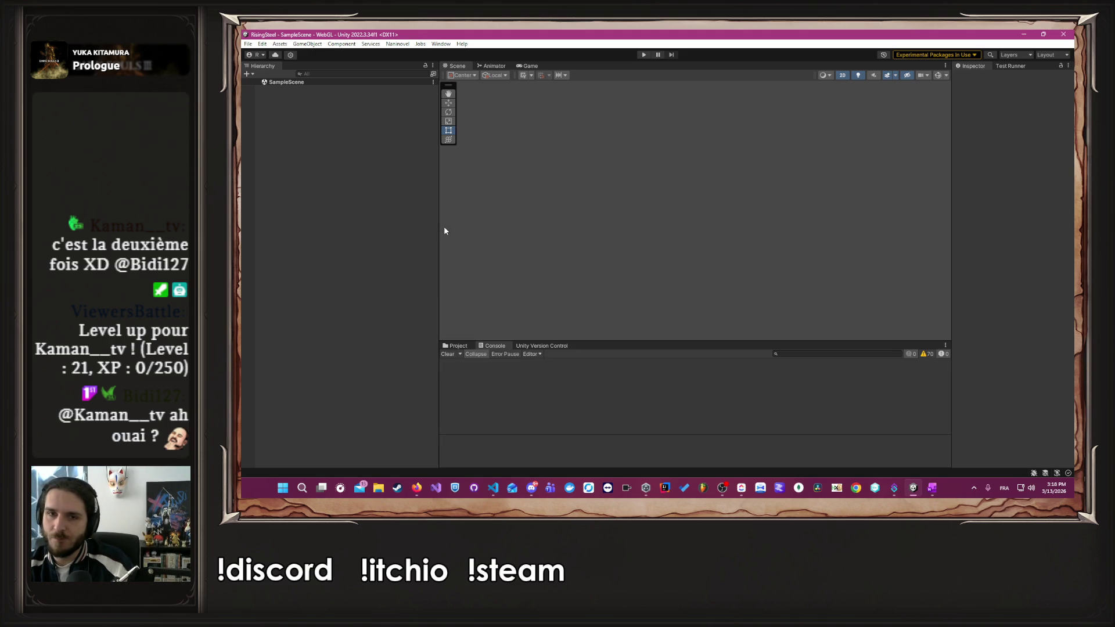
- Start a new game in Play mode with a player name and starting character, skipping the tutorial
left_click(644, 55)
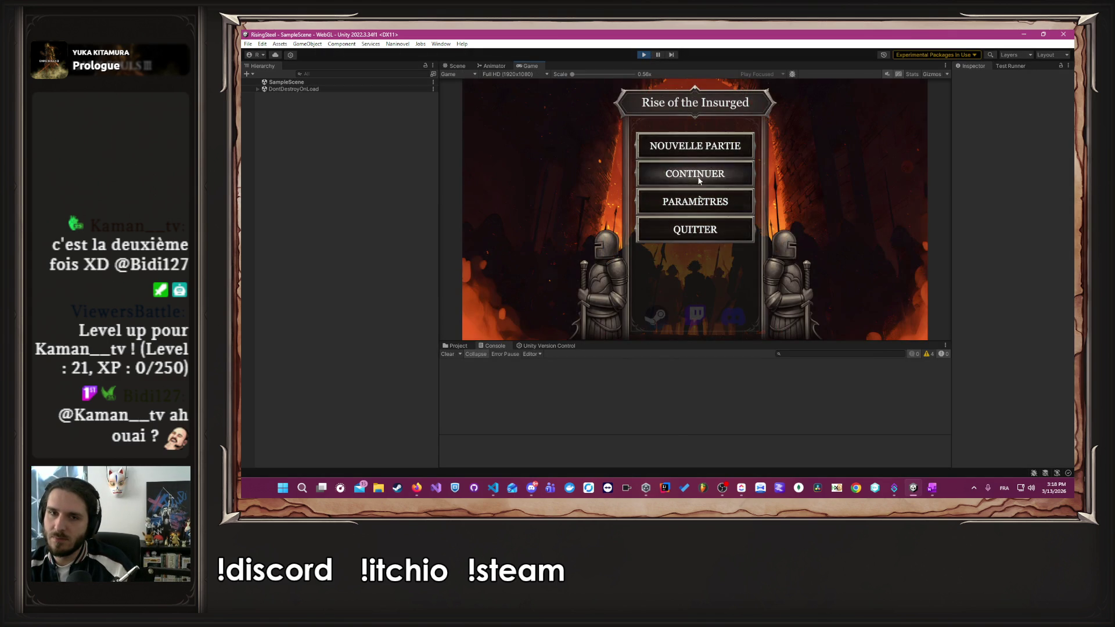
left_click(713, 149)
type("Albert")
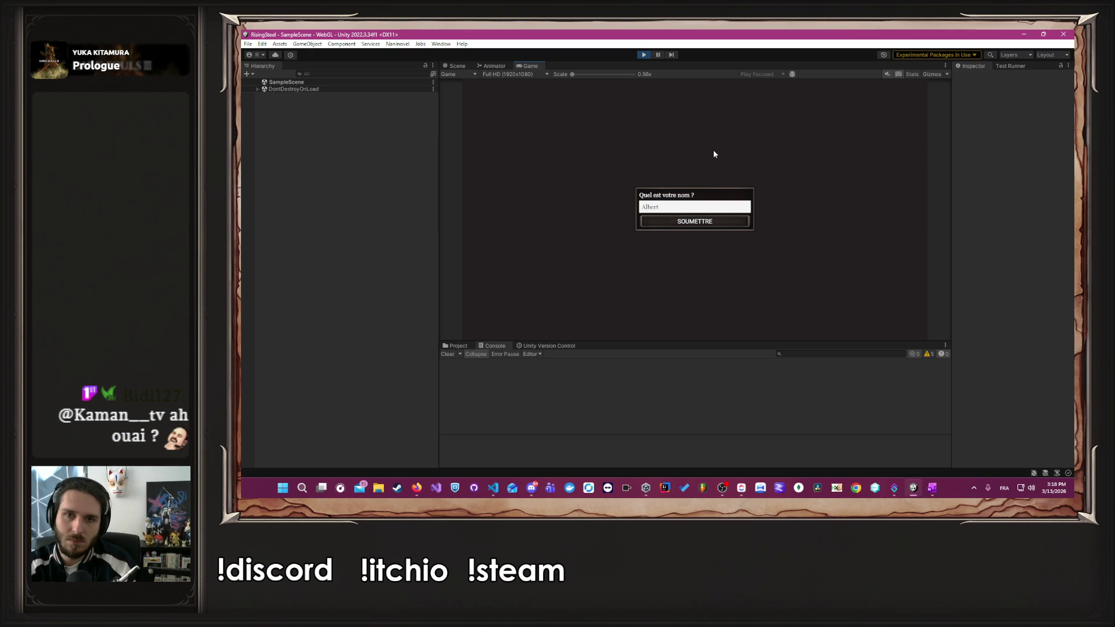
key("Return")
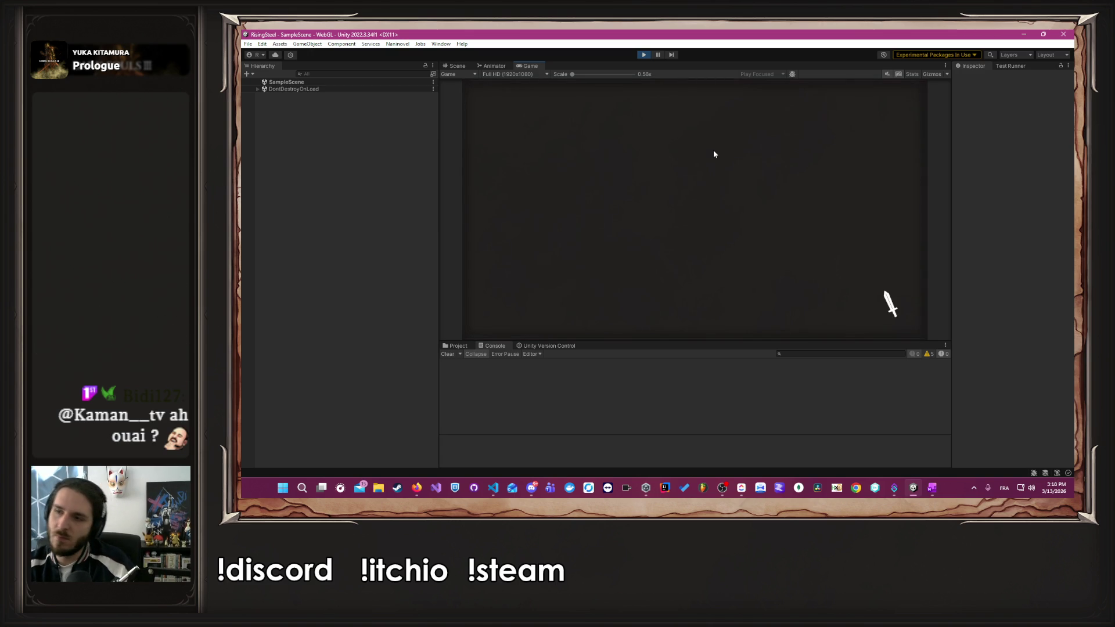
left_click(771, 221)
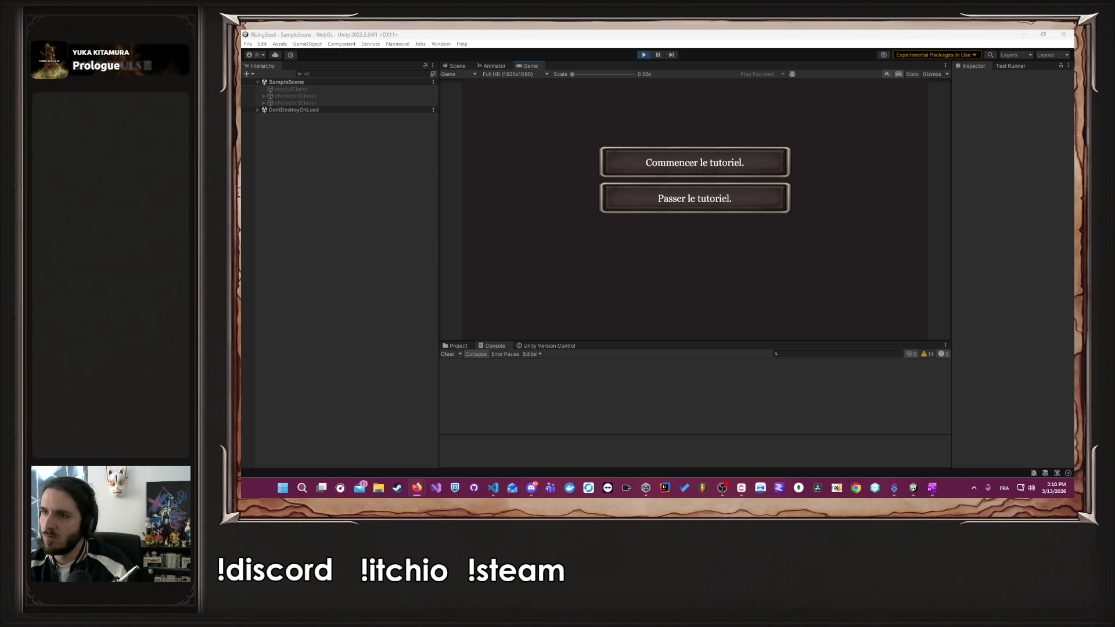
left_click(706, 206)
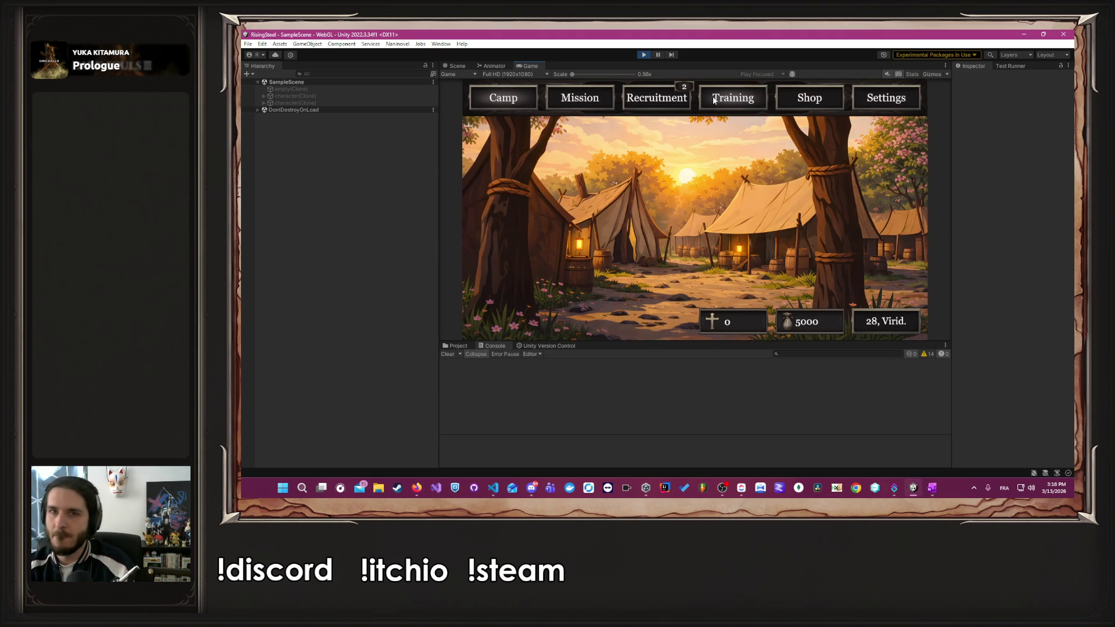
- Recruit Yselda and Aldrik, then open Albert's Paysan stat sheet in Training
left_click(643, 96)
left_click(562, 186)
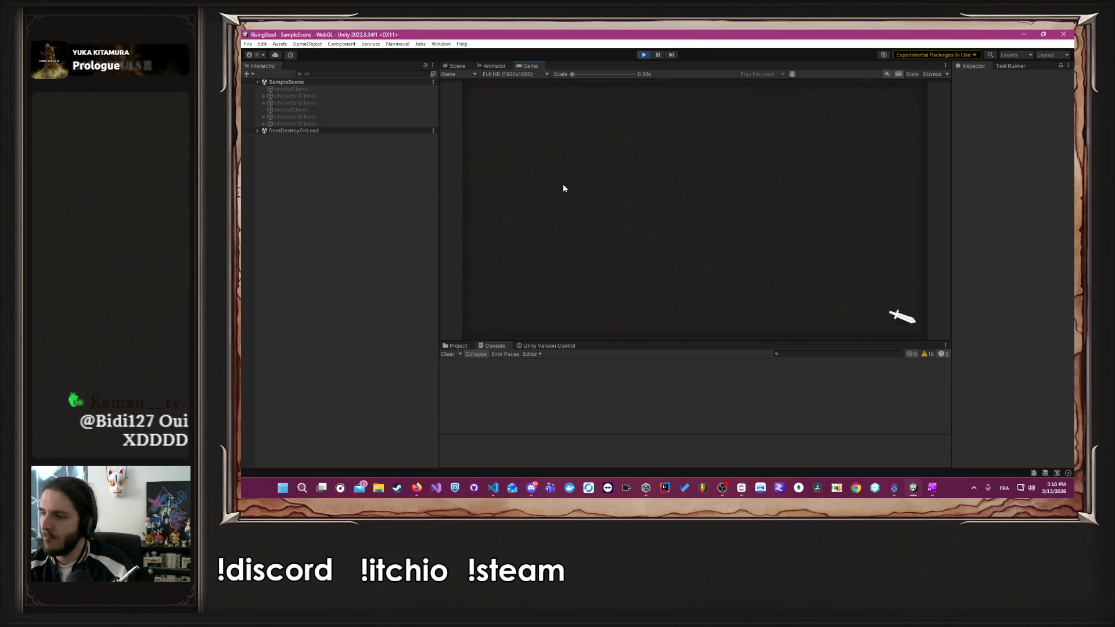
left_click(580, 180)
left_click(728, 85)
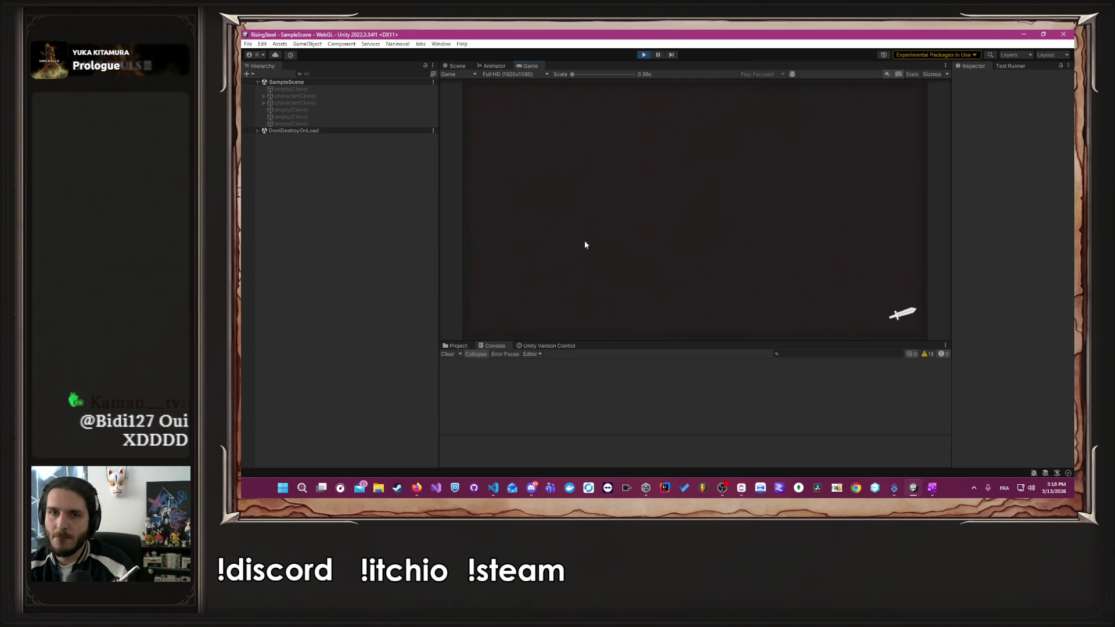
left_click(566, 286)
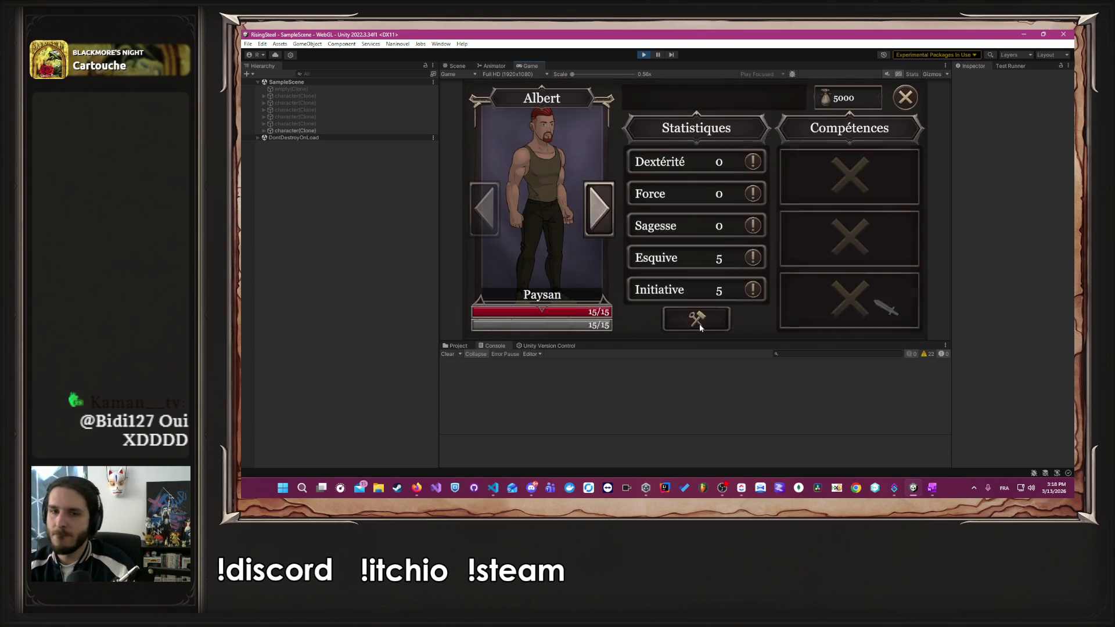
- Train Albert's Dextérité, Yselda's Force and Aldrik's Sagesse to 15 each, leaving 3068 gold
left_click(736, 162)
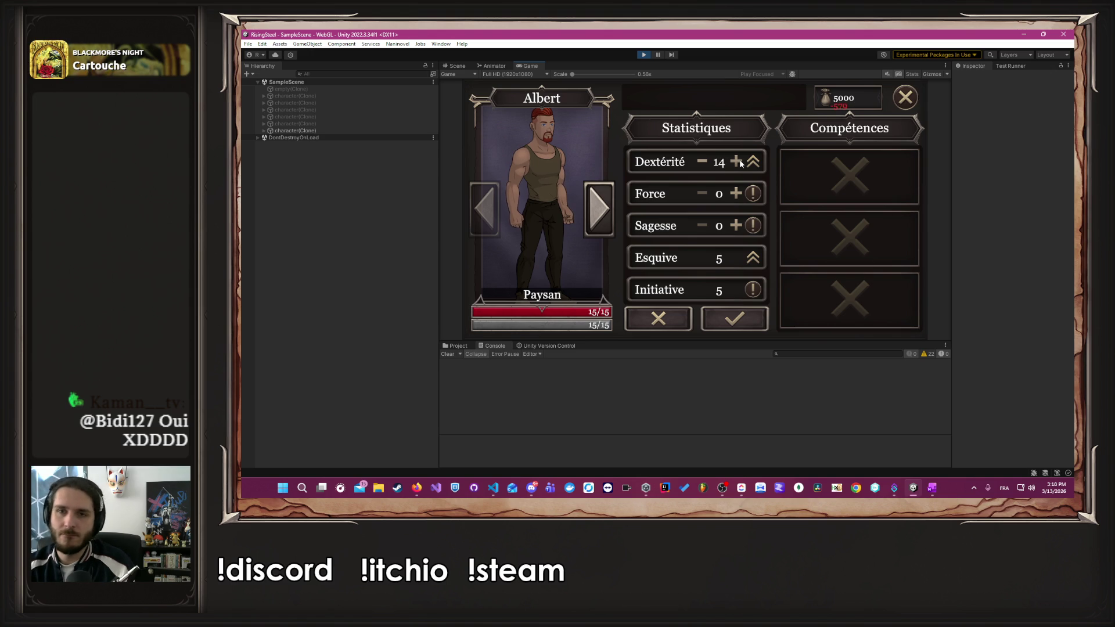
left_click(736, 162)
left_click(715, 318)
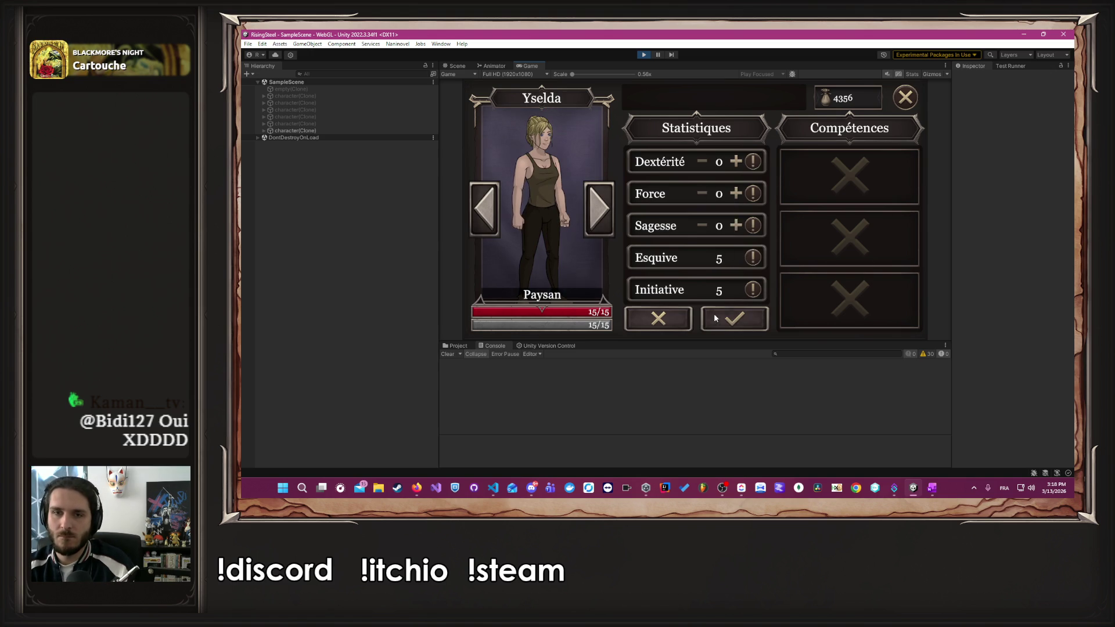
left_click(734, 193)
left_click(734, 194)
left_click(735, 193)
left_click(735, 194)
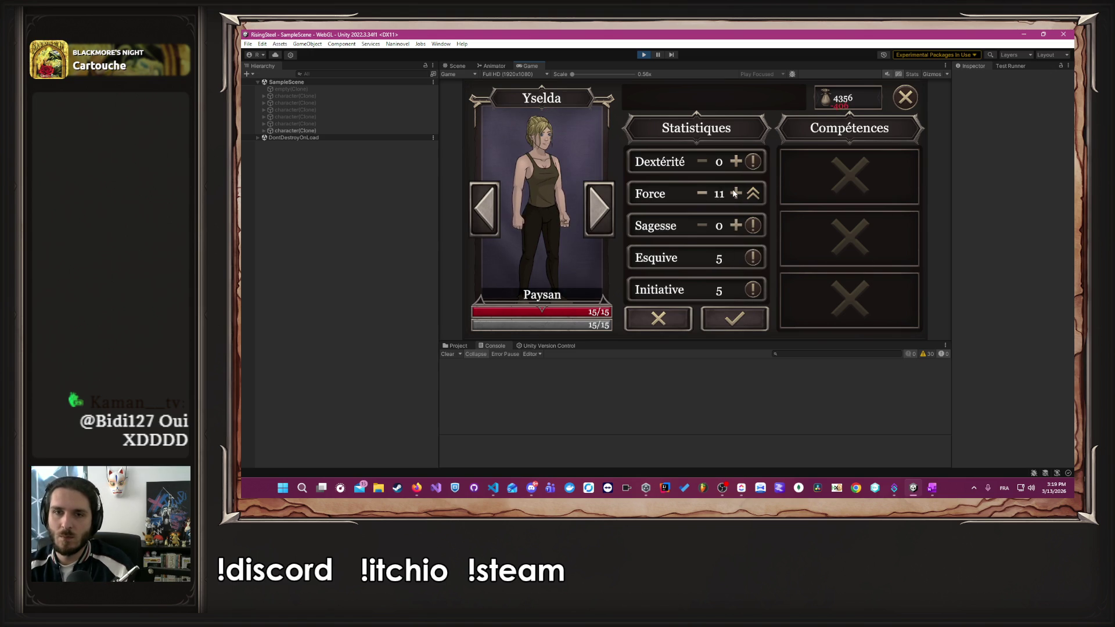
left_click(734, 318)
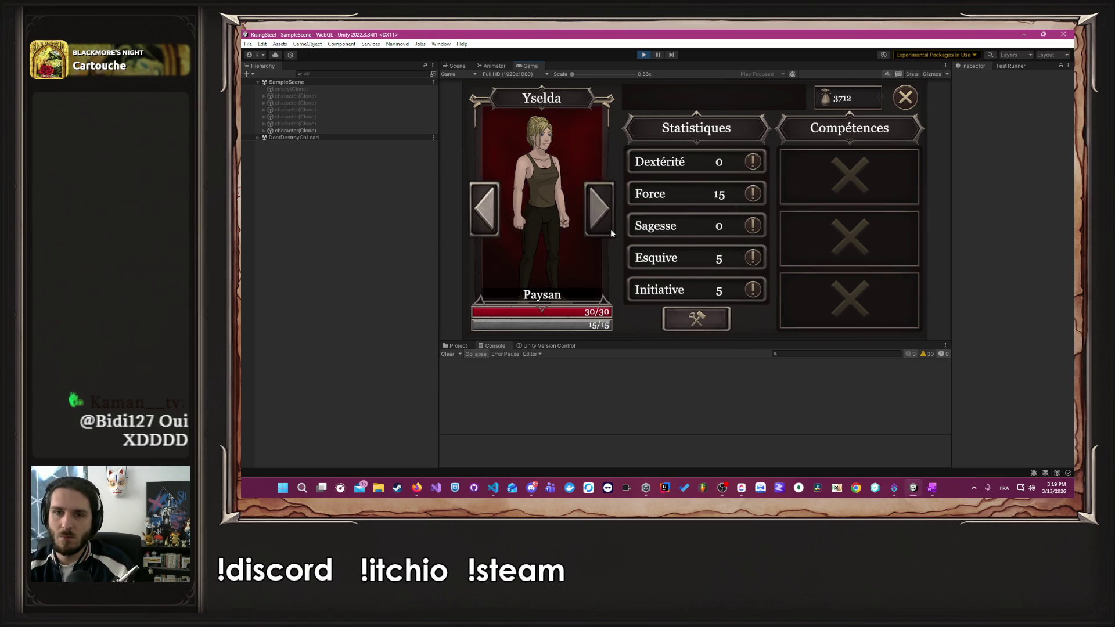
left_click(736, 225)
left_click(736, 225)
left_click(736, 226)
left_click(735, 225)
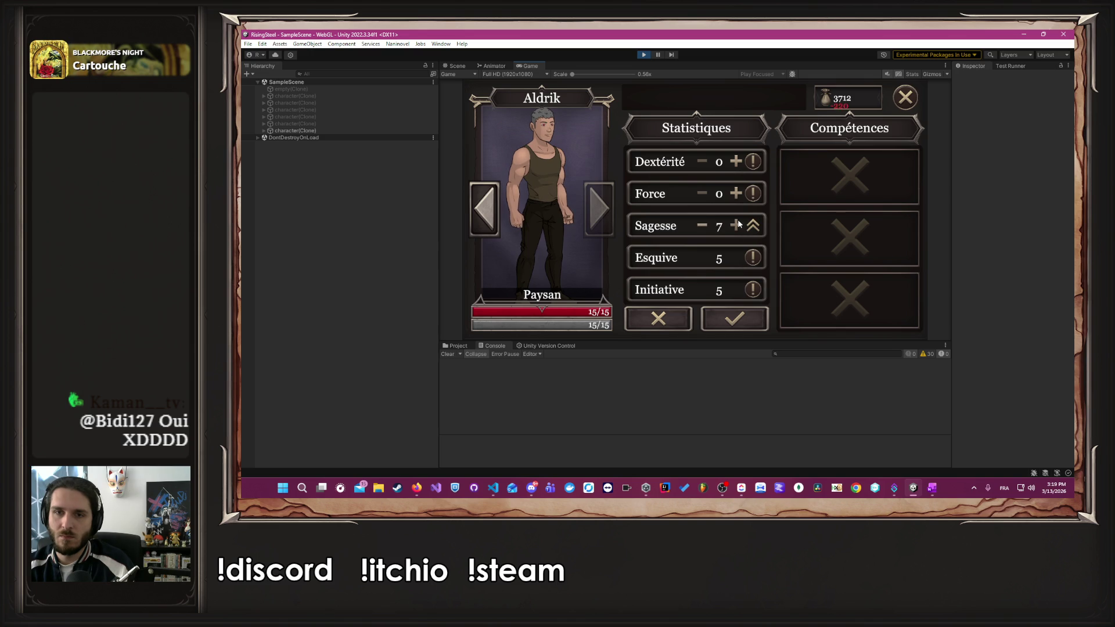
left_click(736, 225)
left_click(736, 225)
left_click(739, 317)
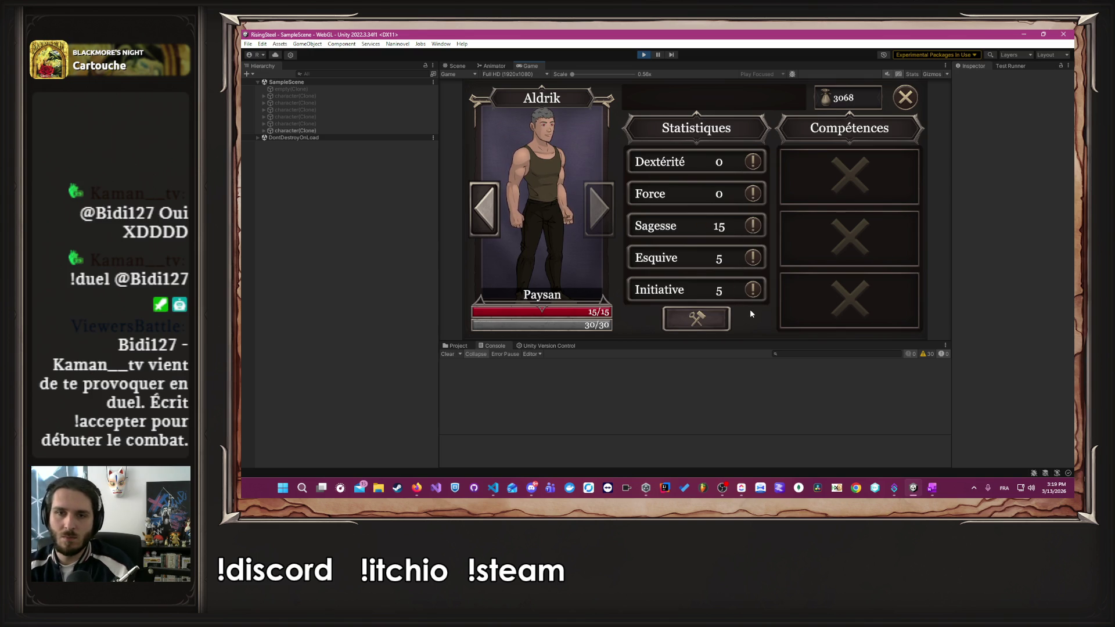
left_click(484, 209)
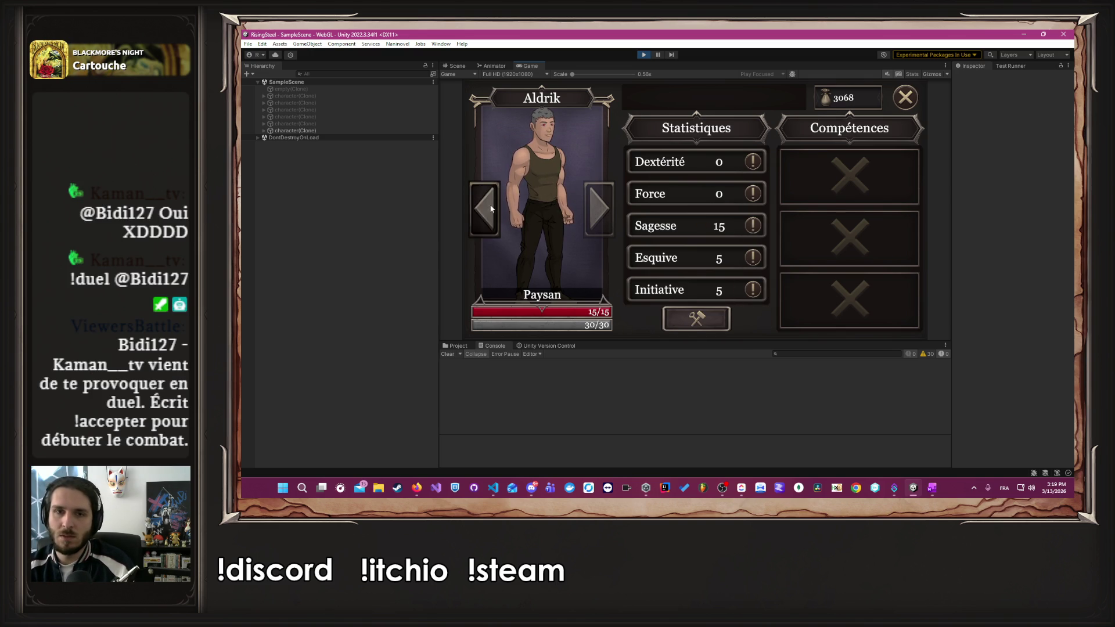
left_click(907, 98)
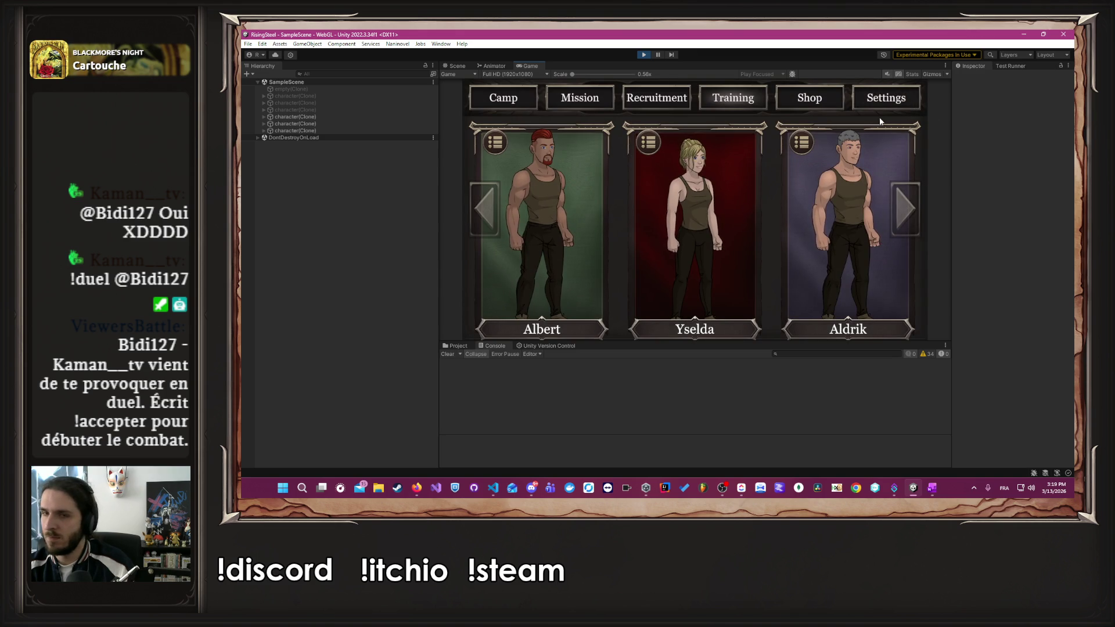
- Enter L'Arène with Albert and defeat Alderia with three attacks
left_click(583, 103)
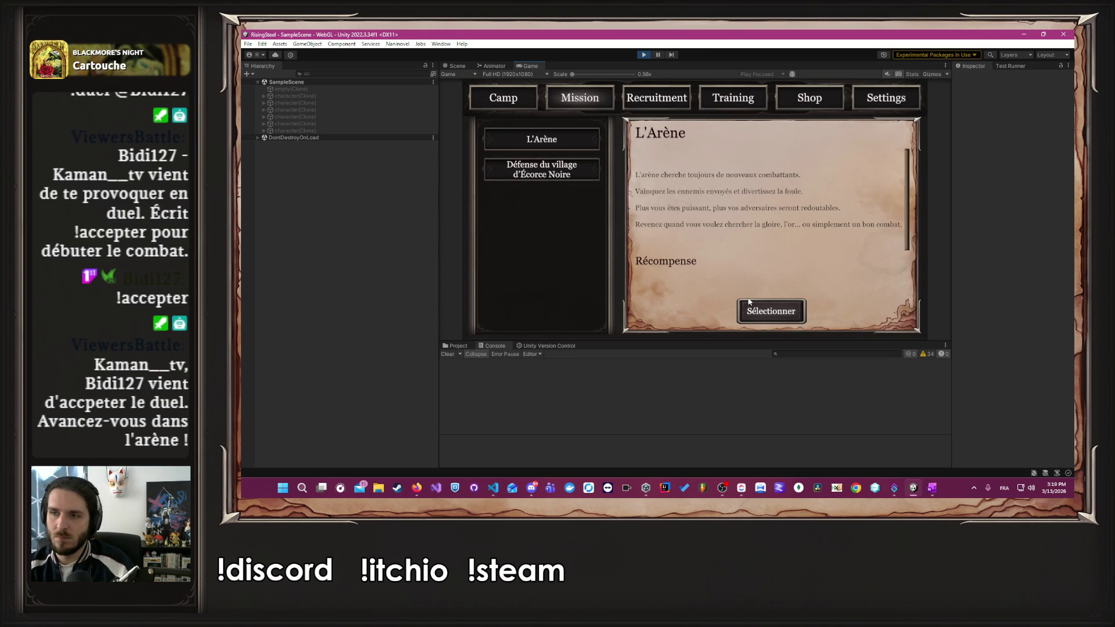
left_click(749, 303)
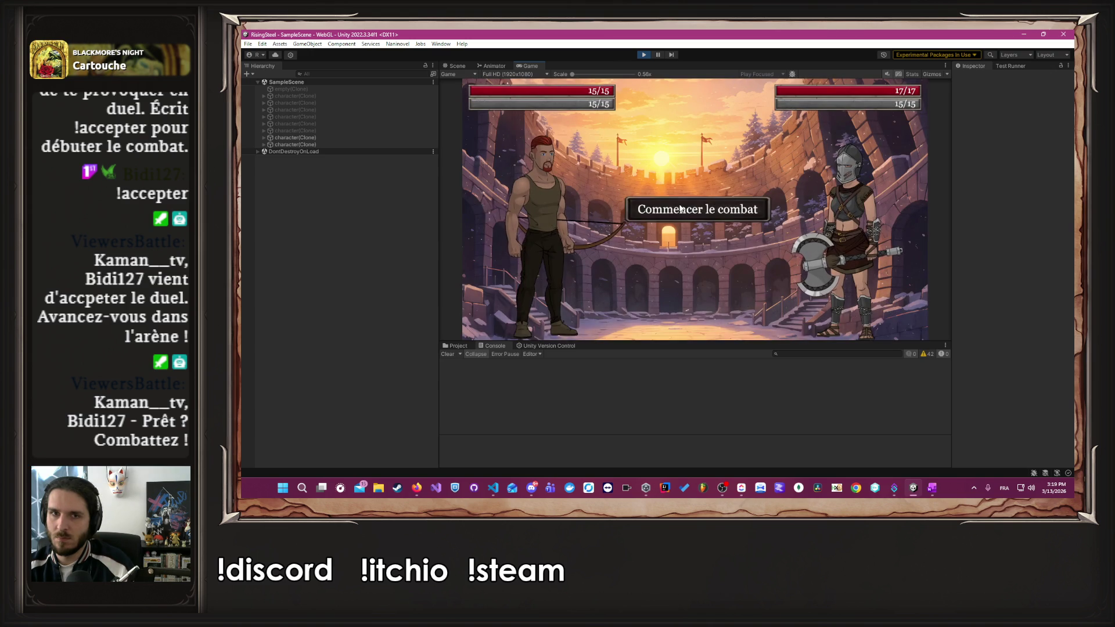
left_click(568, 234)
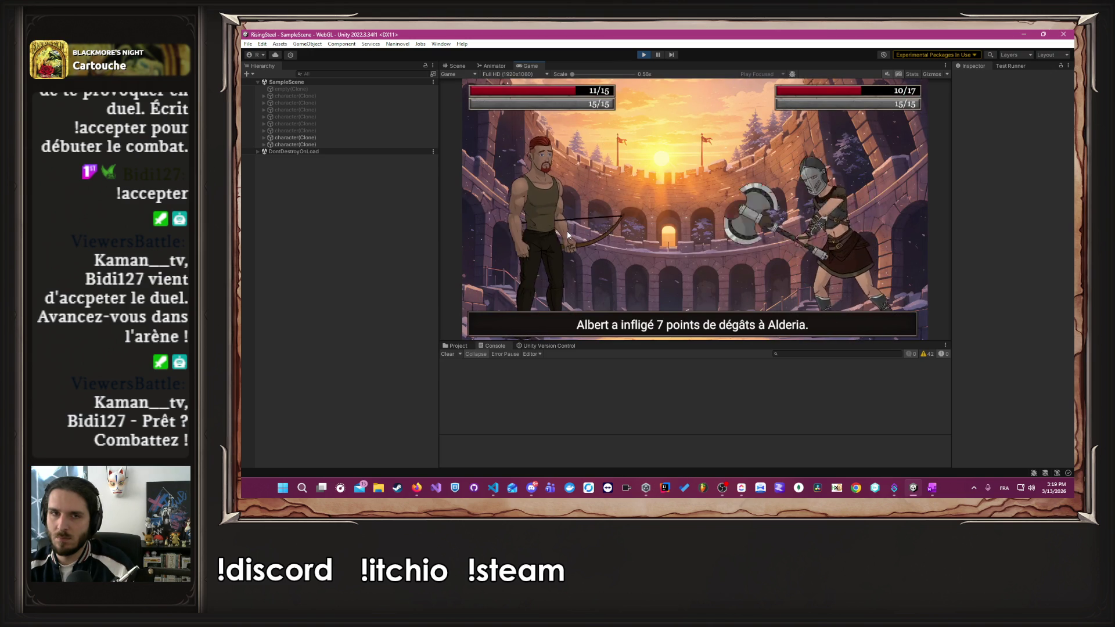
left_click(568, 233)
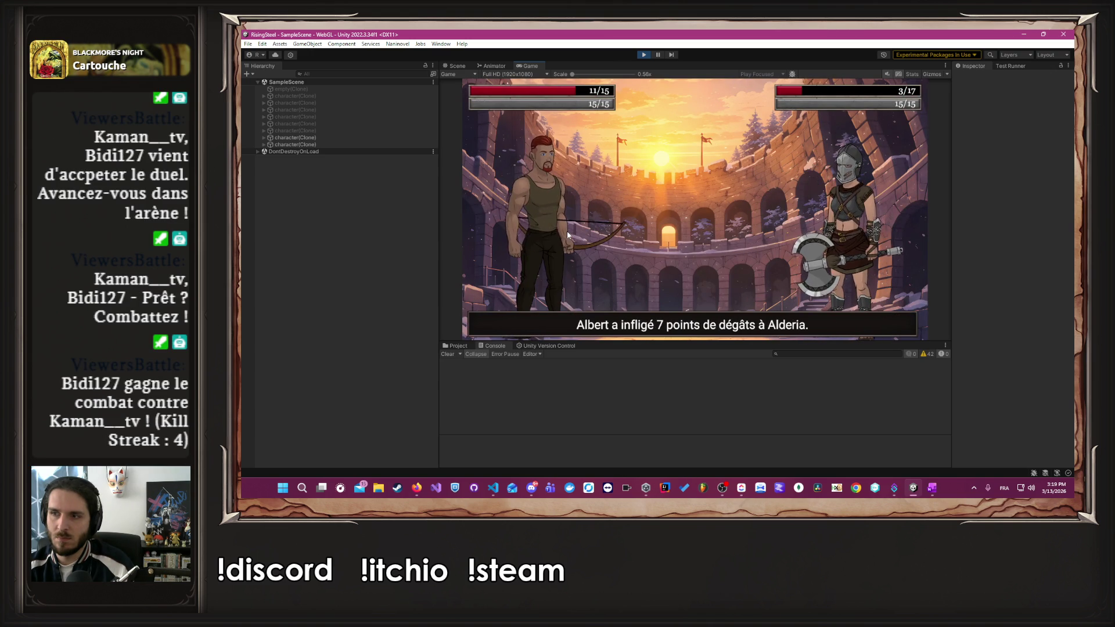
left_click(568, 234)
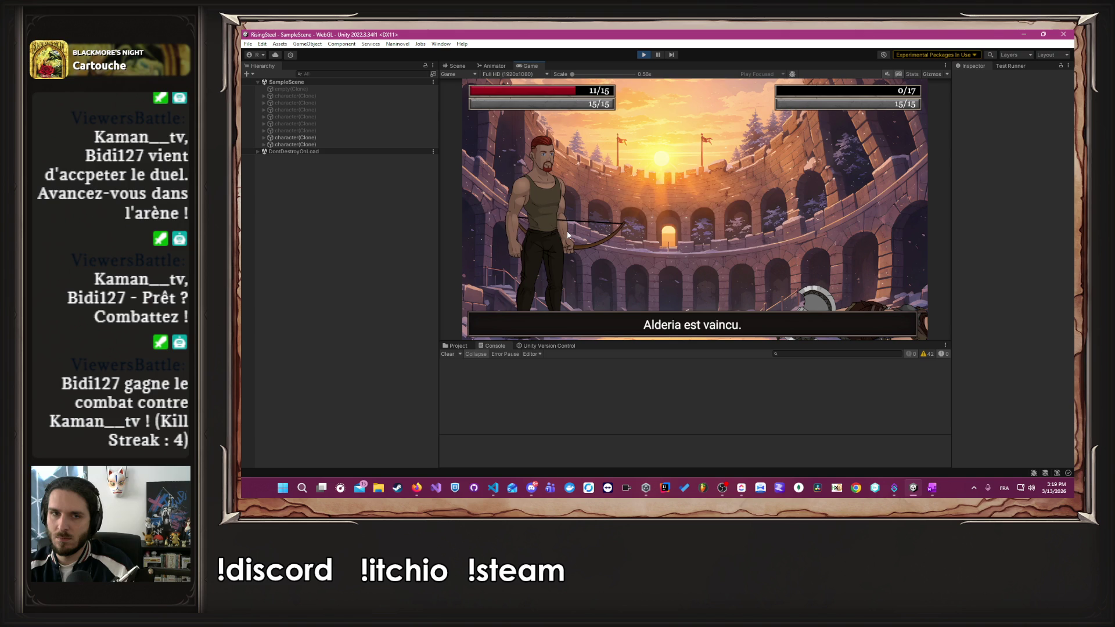
- Fight again, defeat Khalar with three attacks, and end the fights with 3258 gold
left_click(689, 196)
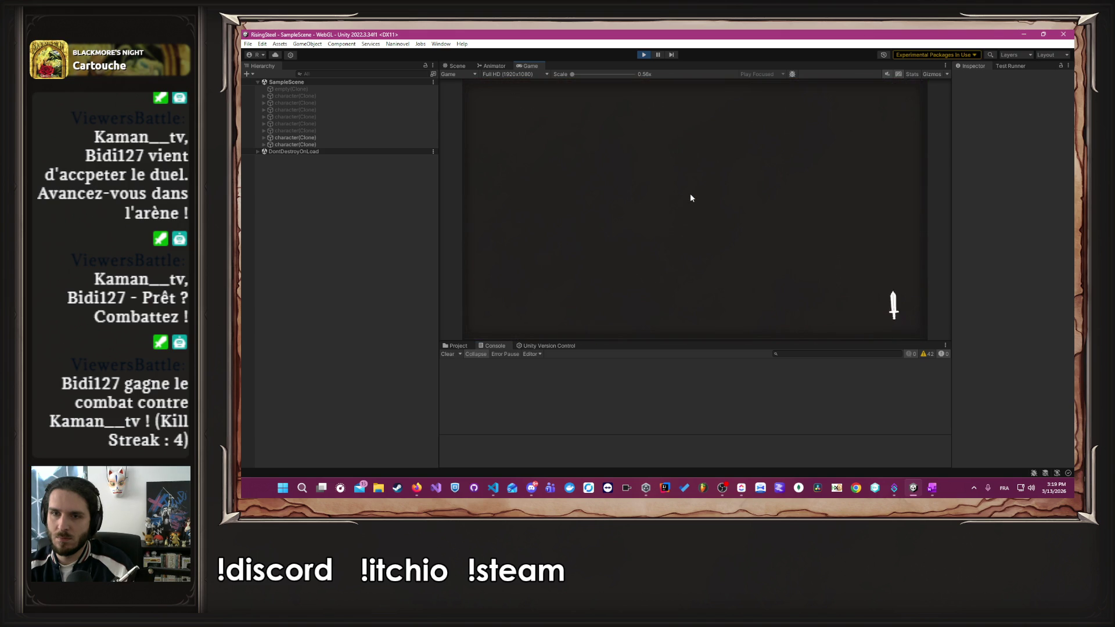
left_click(687, 198)
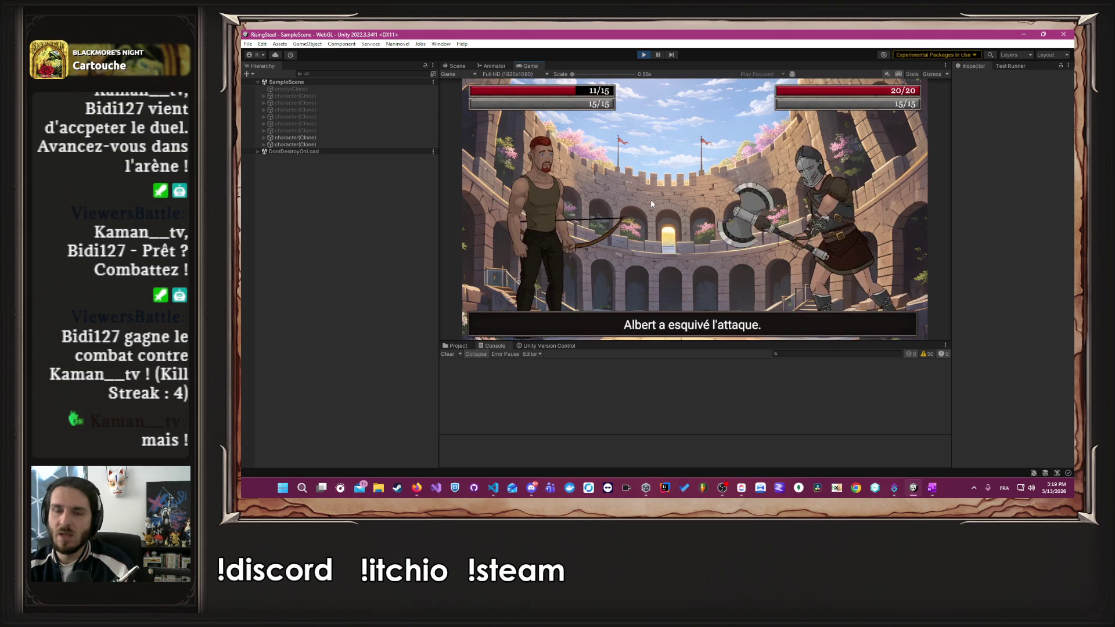
left_click(566, 235)
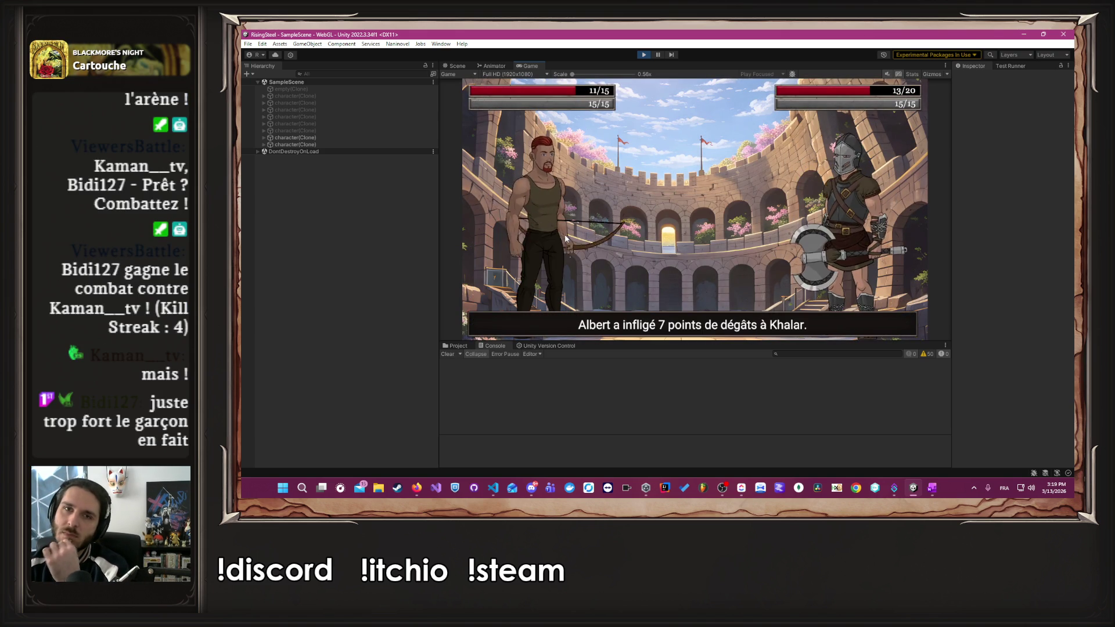
left_click(566, 235)
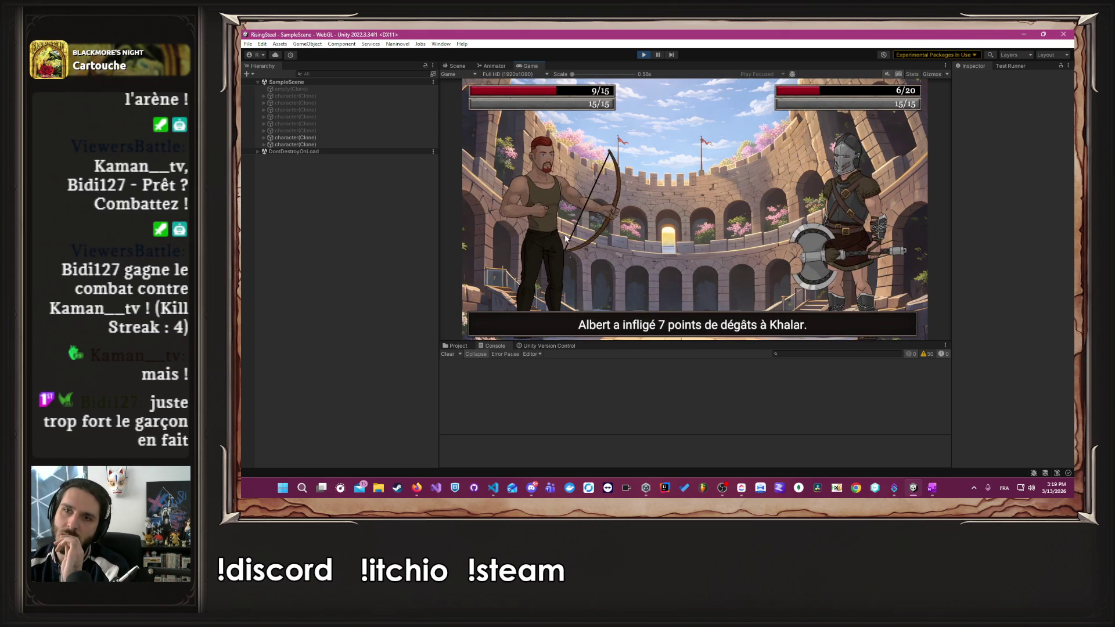
left_click(566, 235)
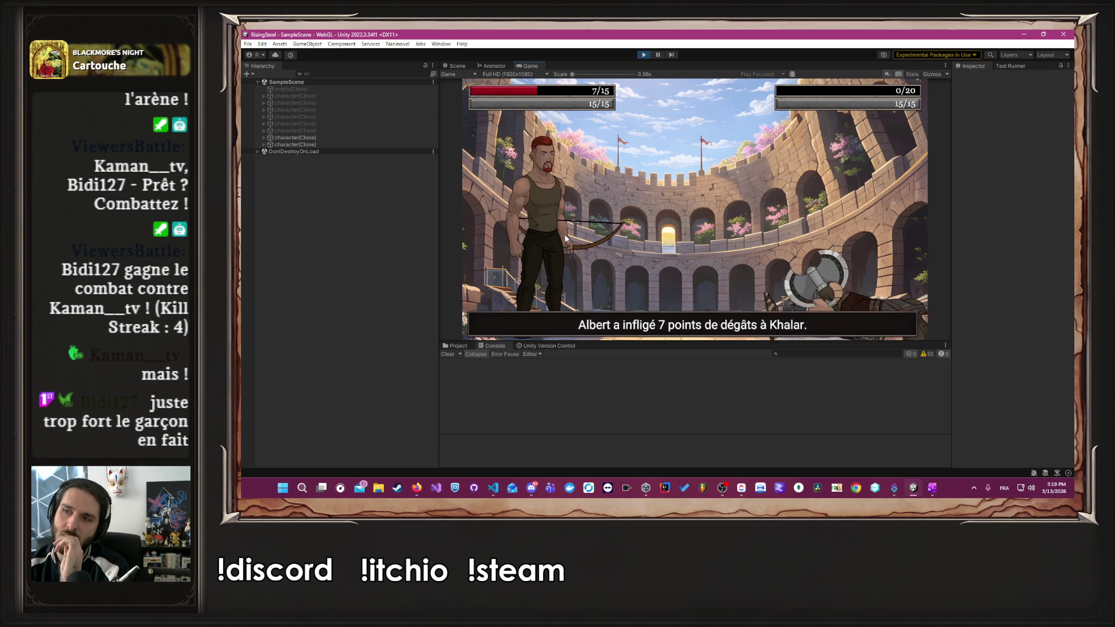
left_click(660, 224)
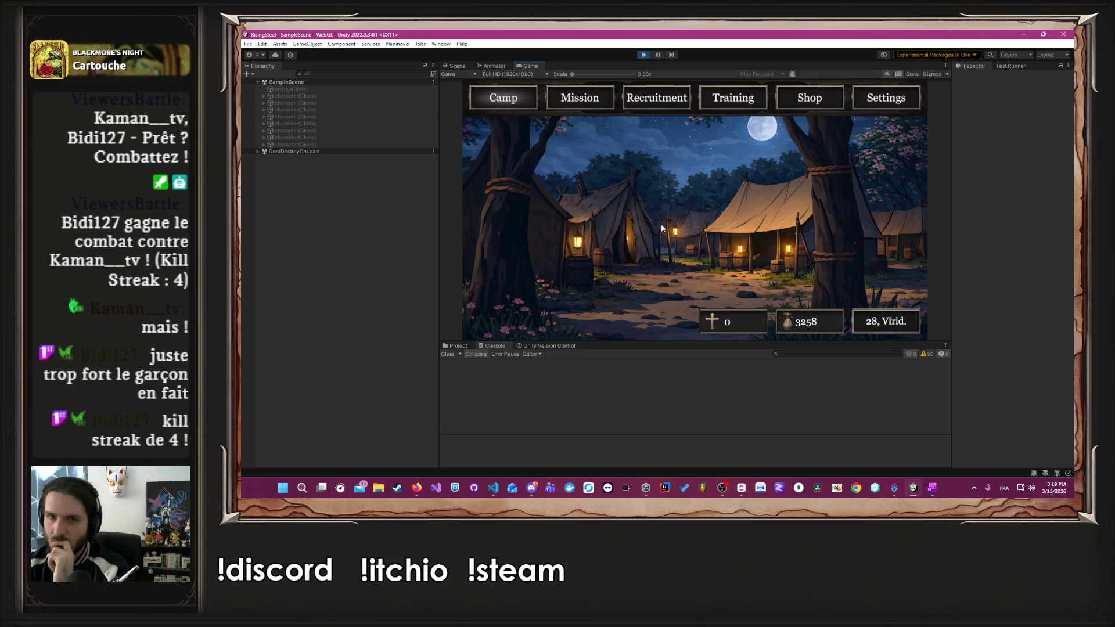
- Select L'Arène, defeat Elowen with four attacks, and leave the battle for camp
left_click(581, 99)
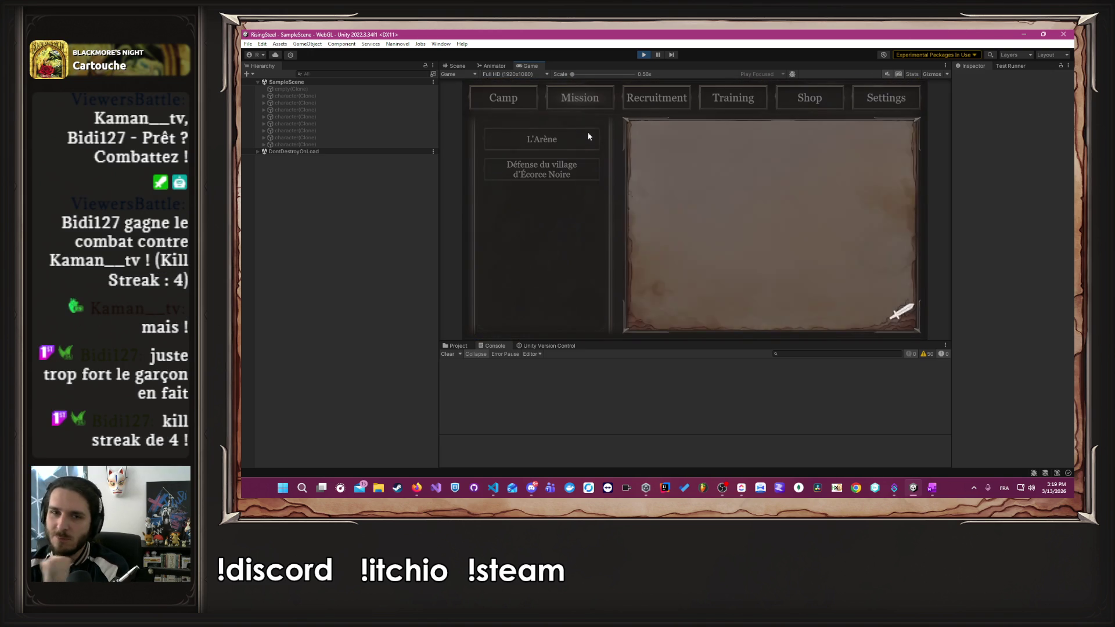
left_click(760, 313)
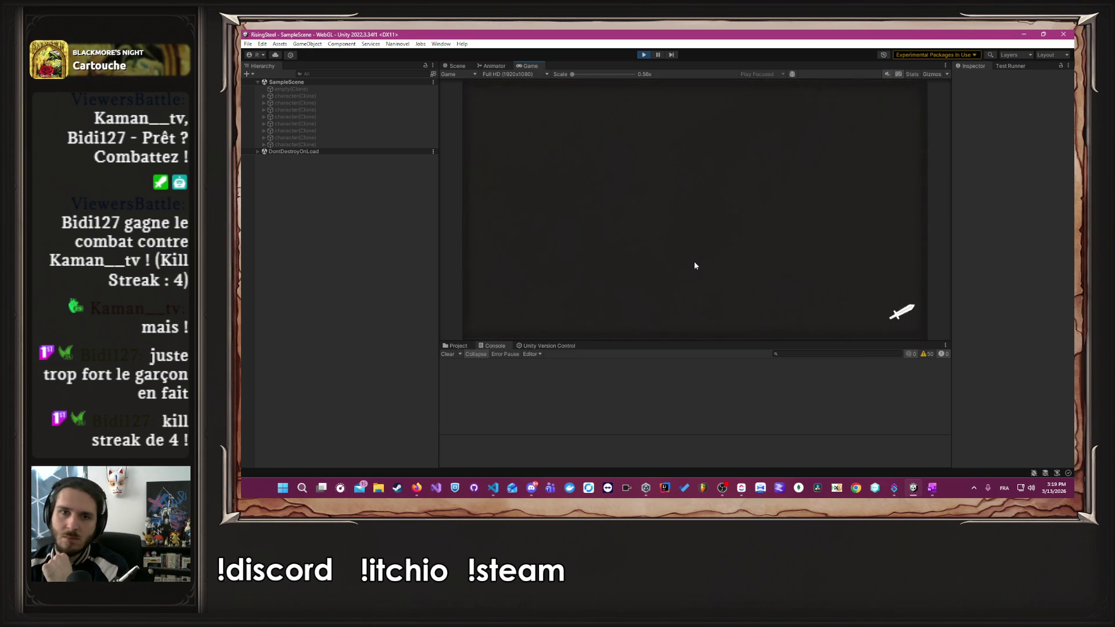
left_click(685, 210)
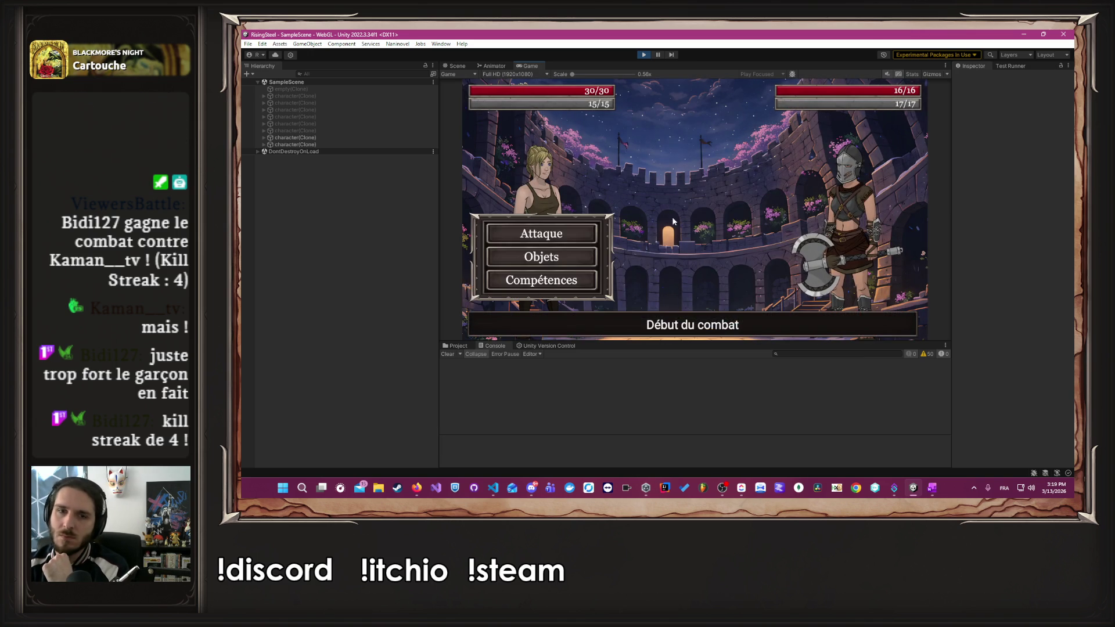
left_click(582, 239)
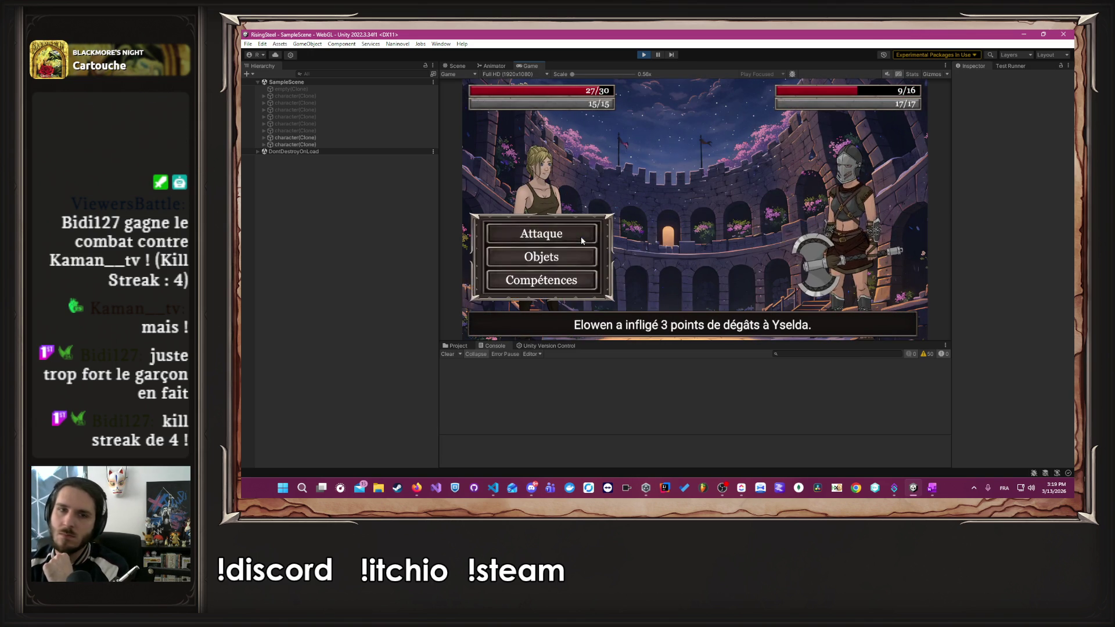
left_click(582, 240)
left_click(582, 240)
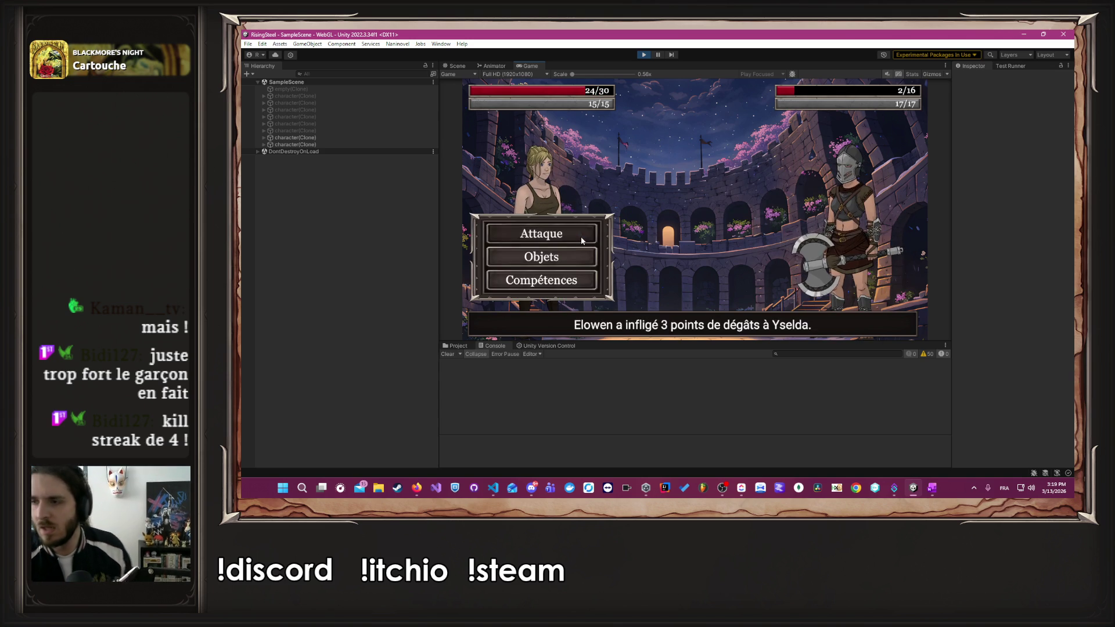
left_click(581, 240)
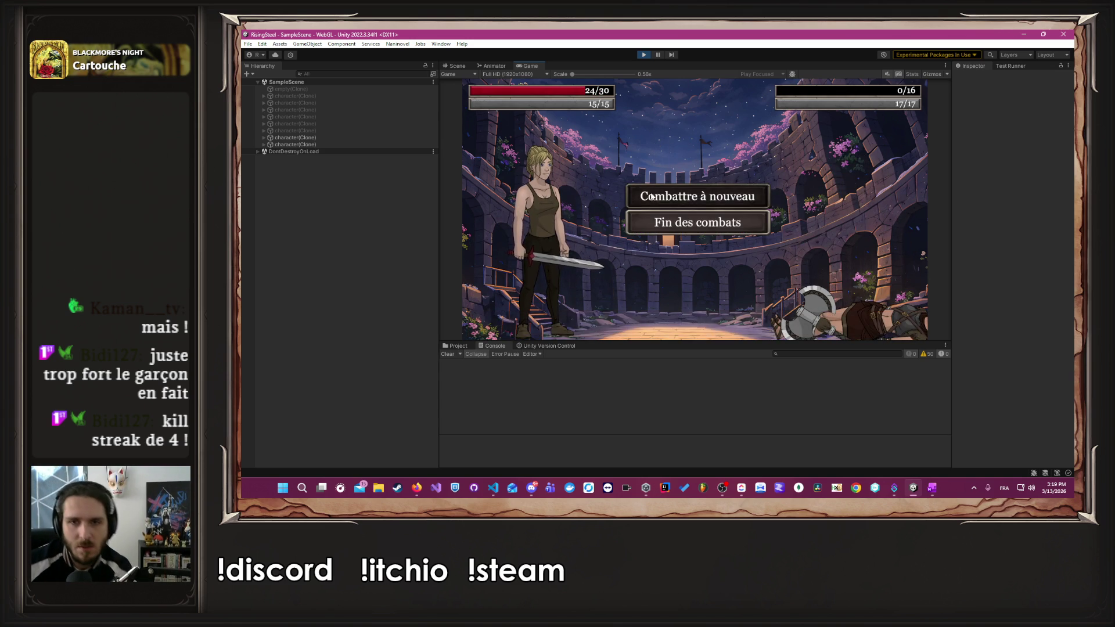
left_click(659, 222)
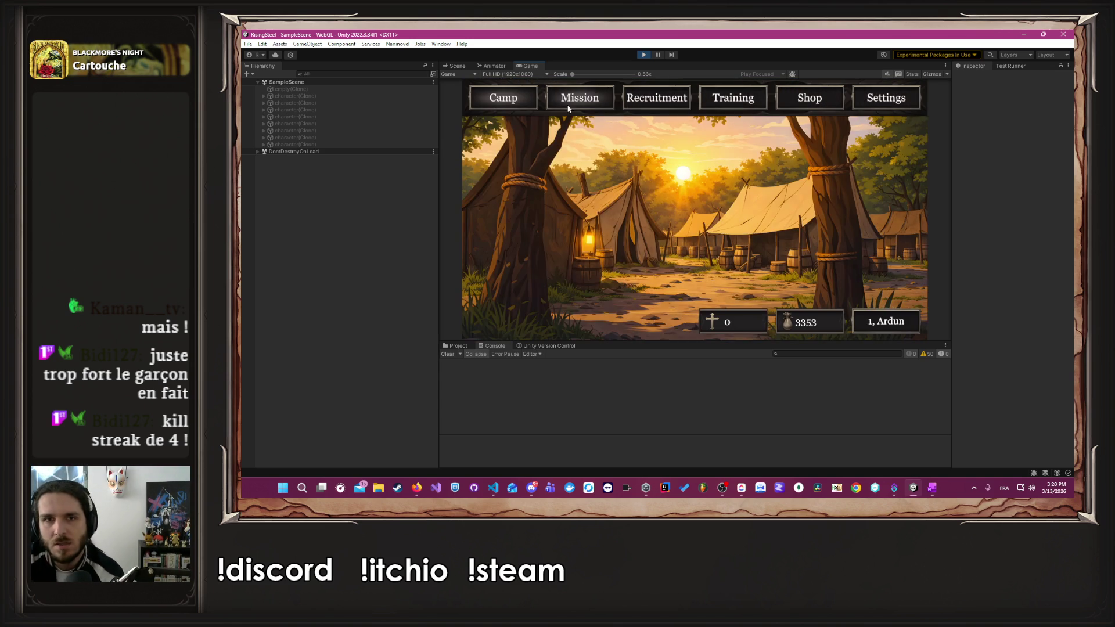
- Launch L'Arène again, defeat Thornak in two attacks, and return to camp with 3448 gold
left_click(570, 99)
left_click(556, 134)
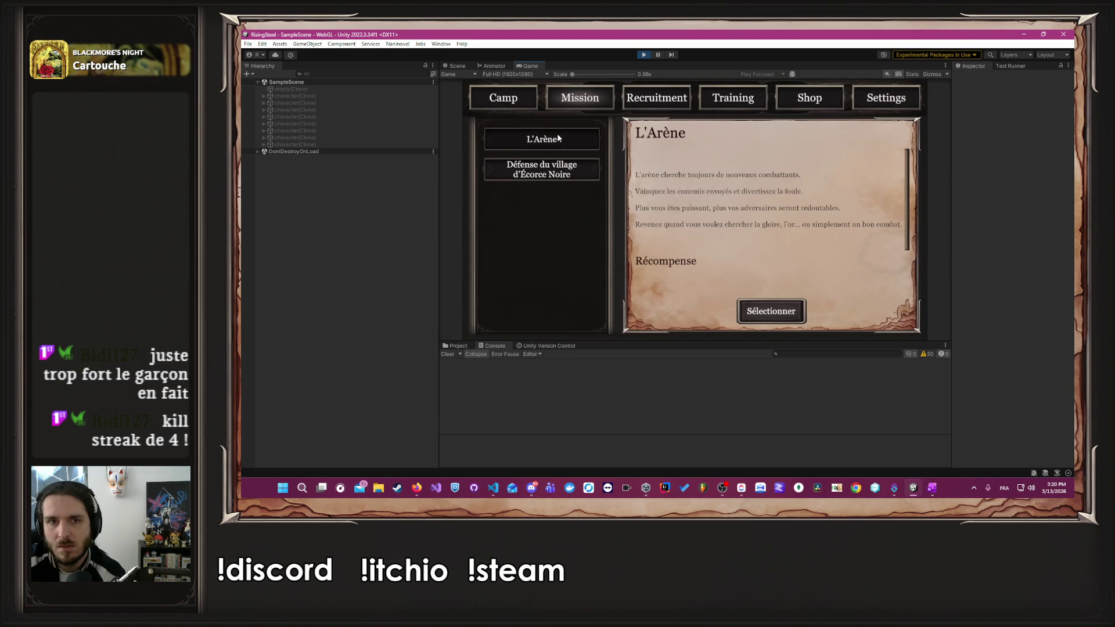
left_click(770, 312)
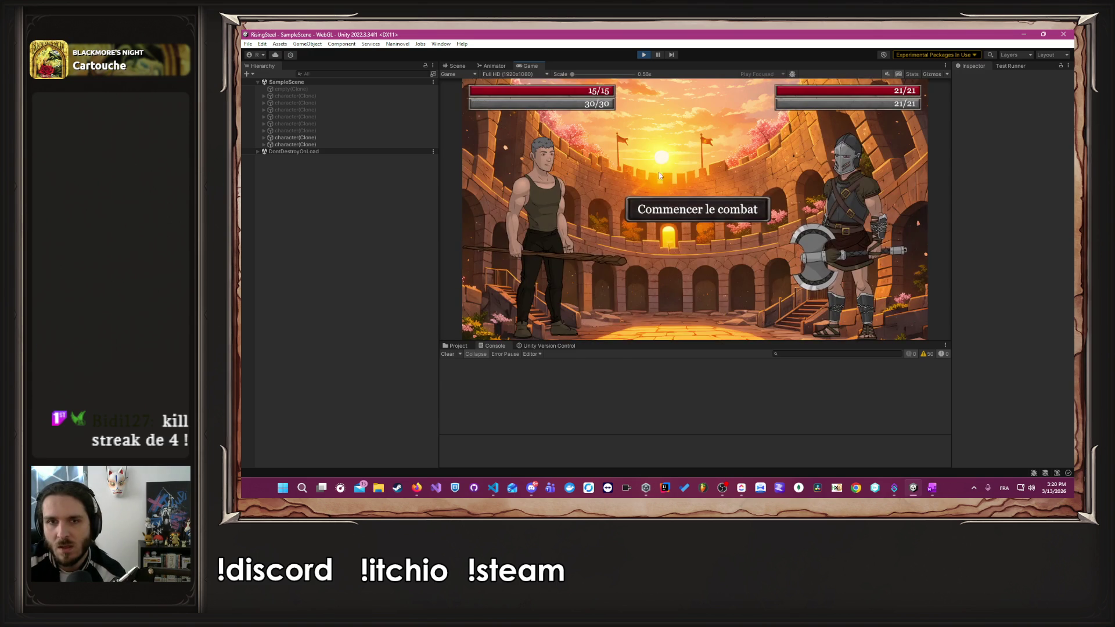
left_click(700, 209)
left_click(580, 228)
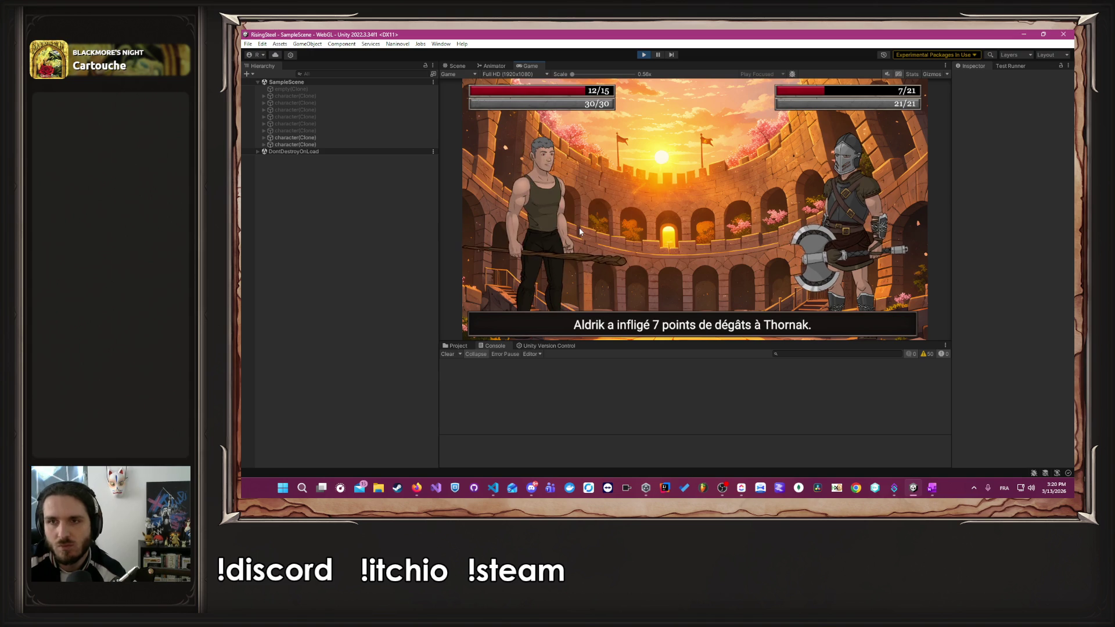
left_click(579, 231)
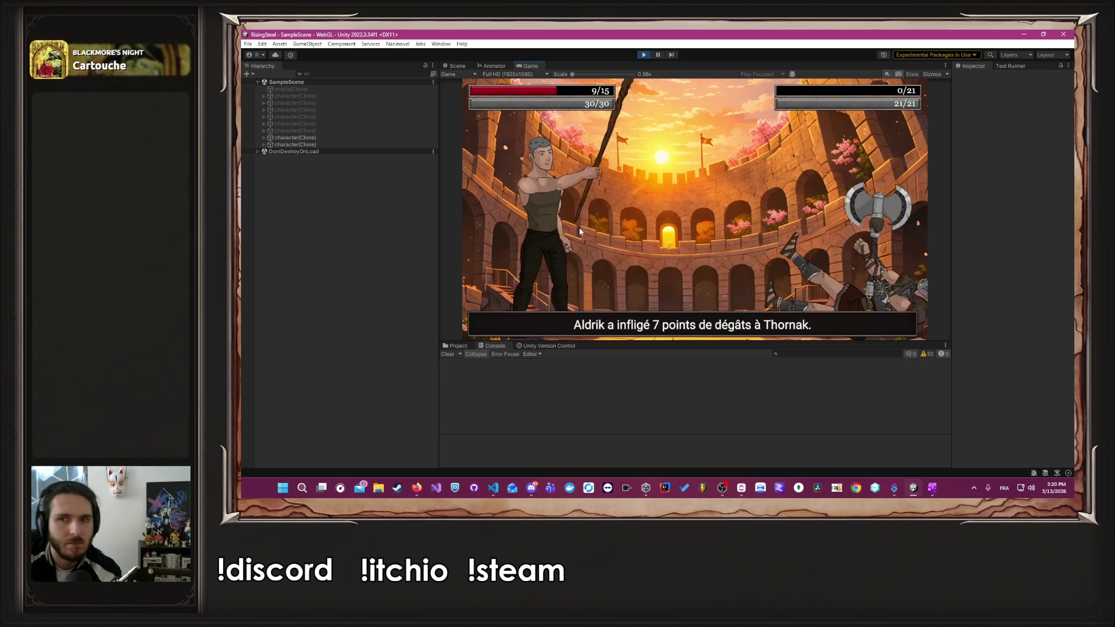
left_click(685, 227)
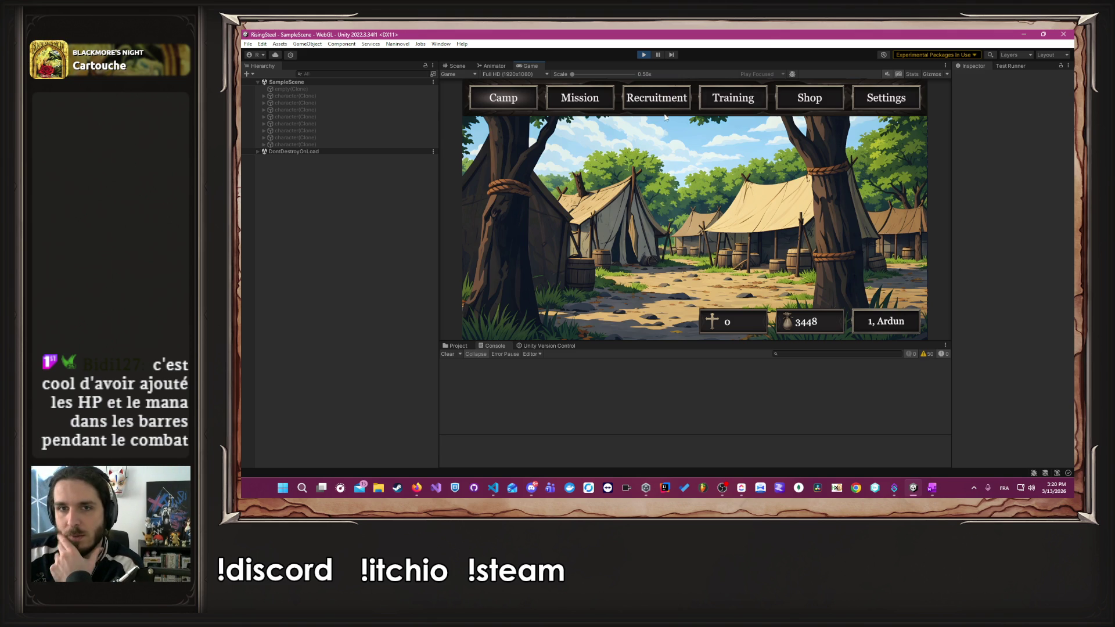
- View Albert's statistics from the Training roster, close them, and switch to the browser
left_click(717, 102)
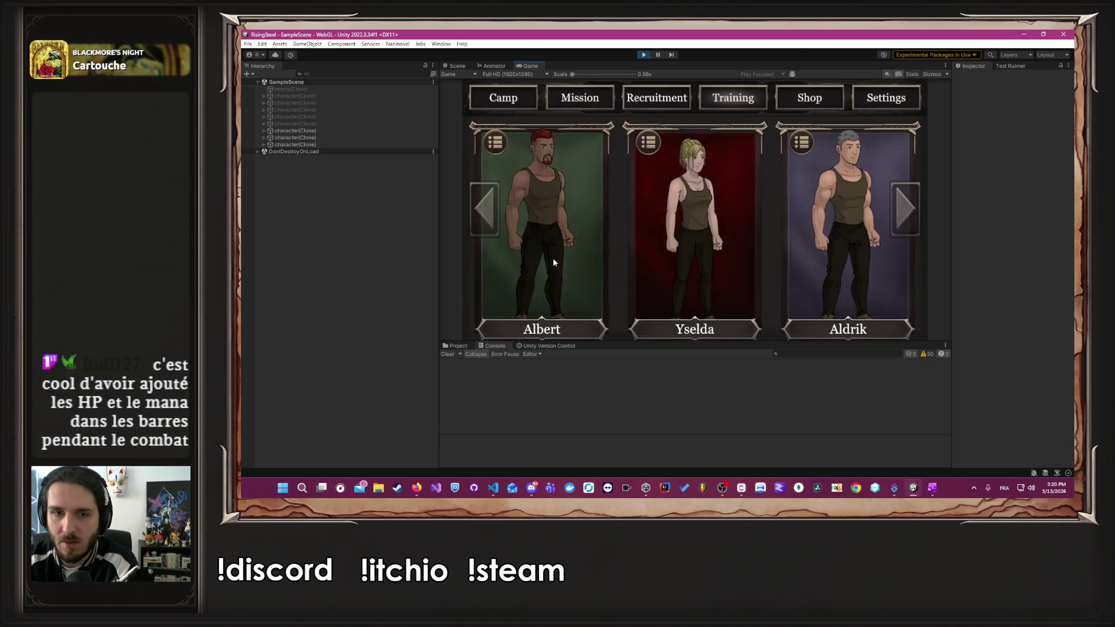
left_click(553, 259)
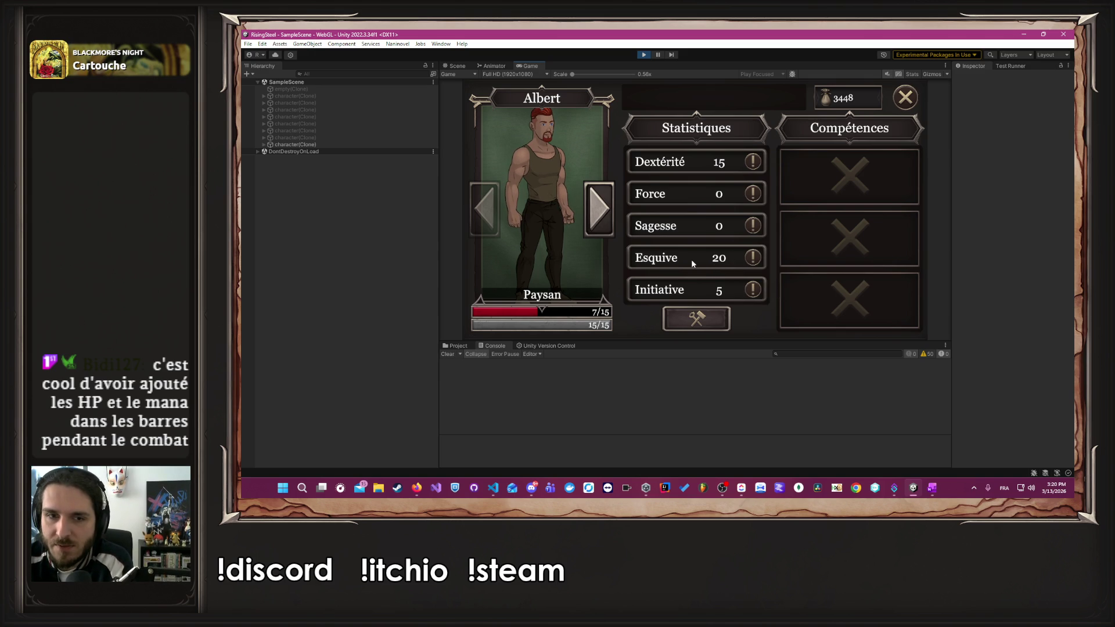
left_click(904, 102)
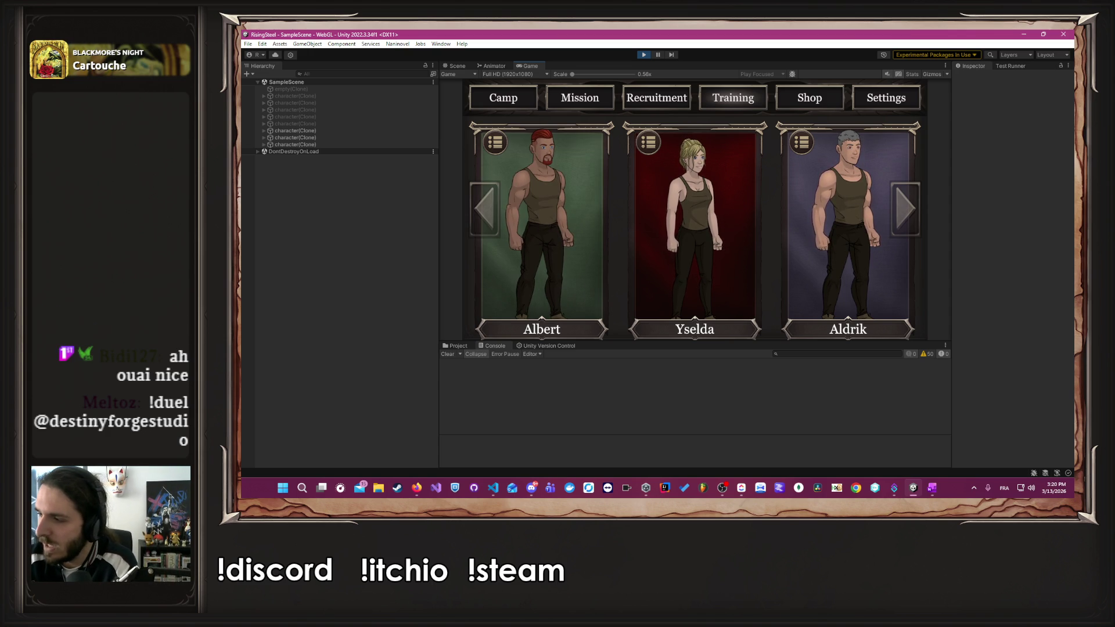
key("alt+Tab")
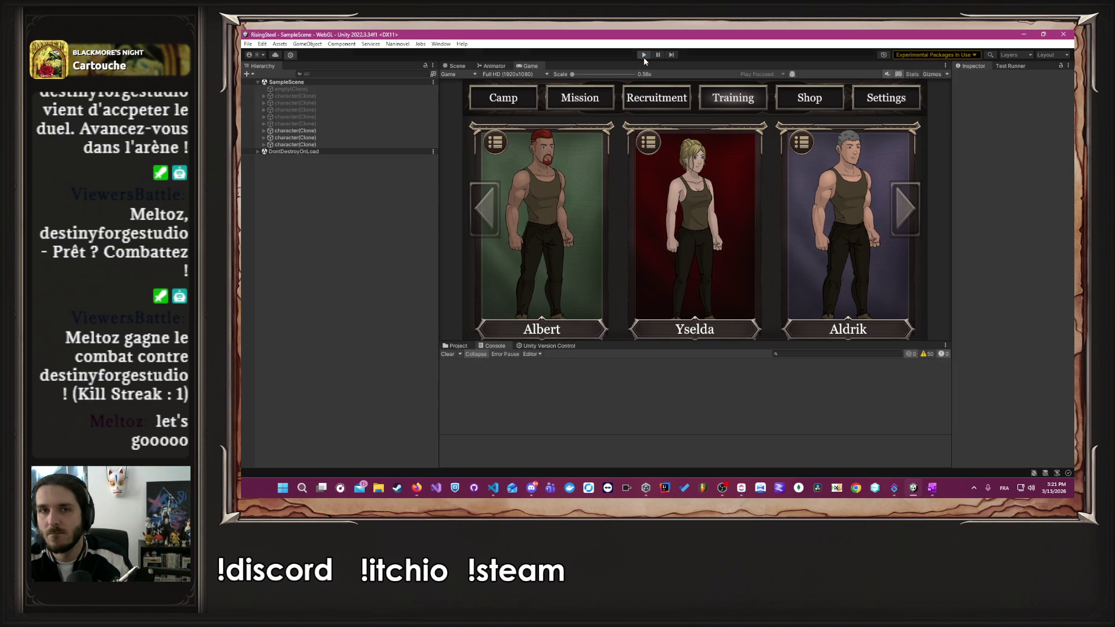
- Stop the game and scroll PArenaFight.cs to its Initialize overloads around lines 60–89
left_click(643, 56)
key("alt+Tab")
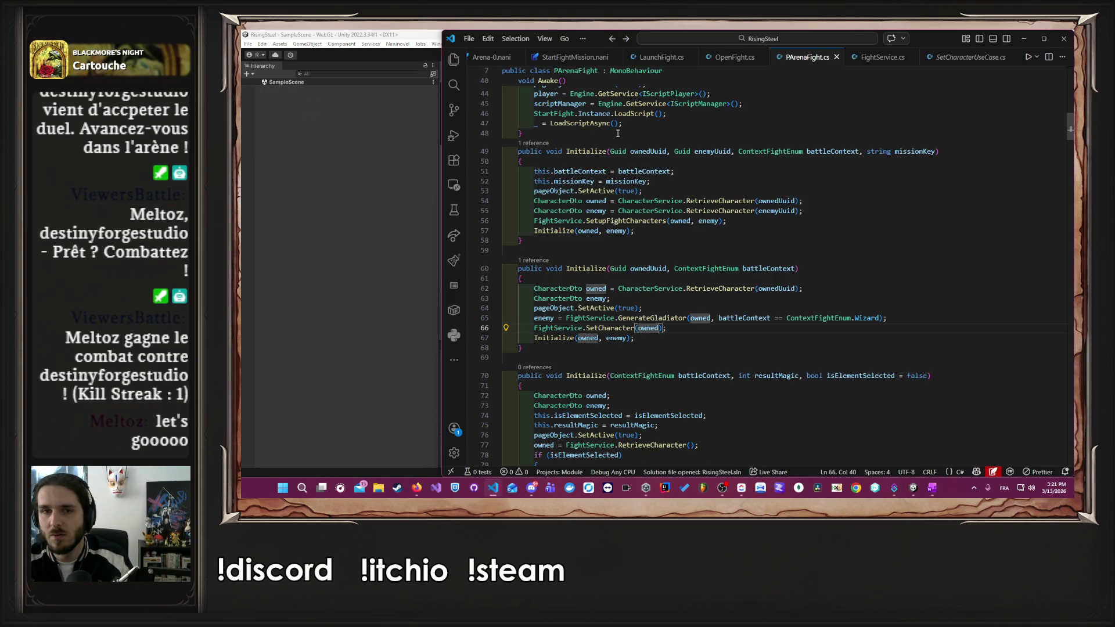
scroll(617, 133, "up", 8)
scroll(572, 59, "up", 2)
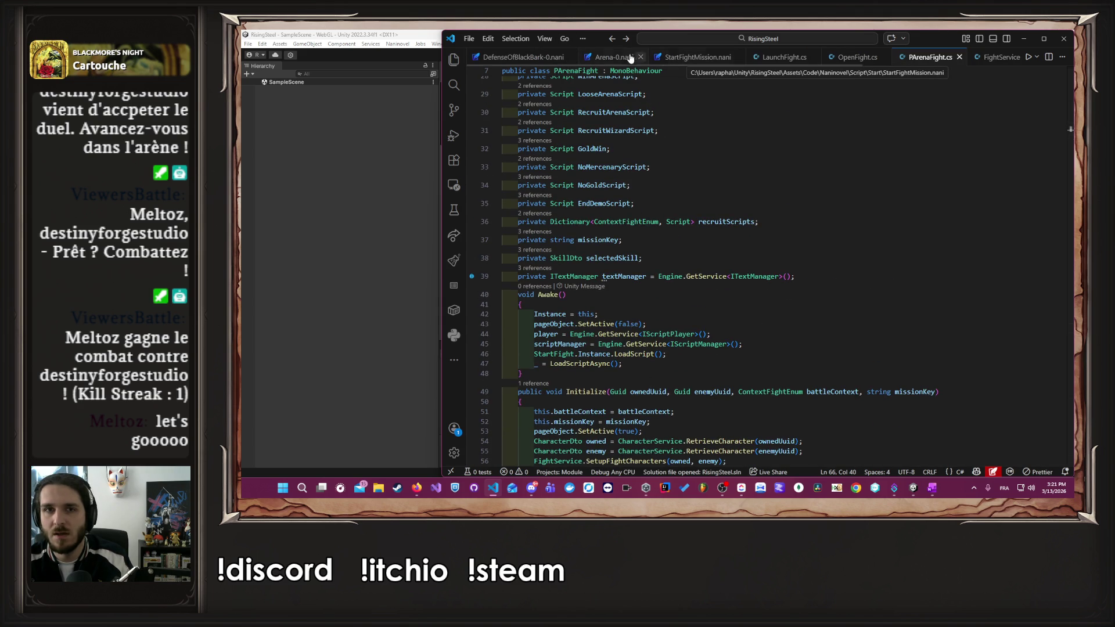
scroll(655, 174, "down", 3)
scroll(655, 174, "down", 7)
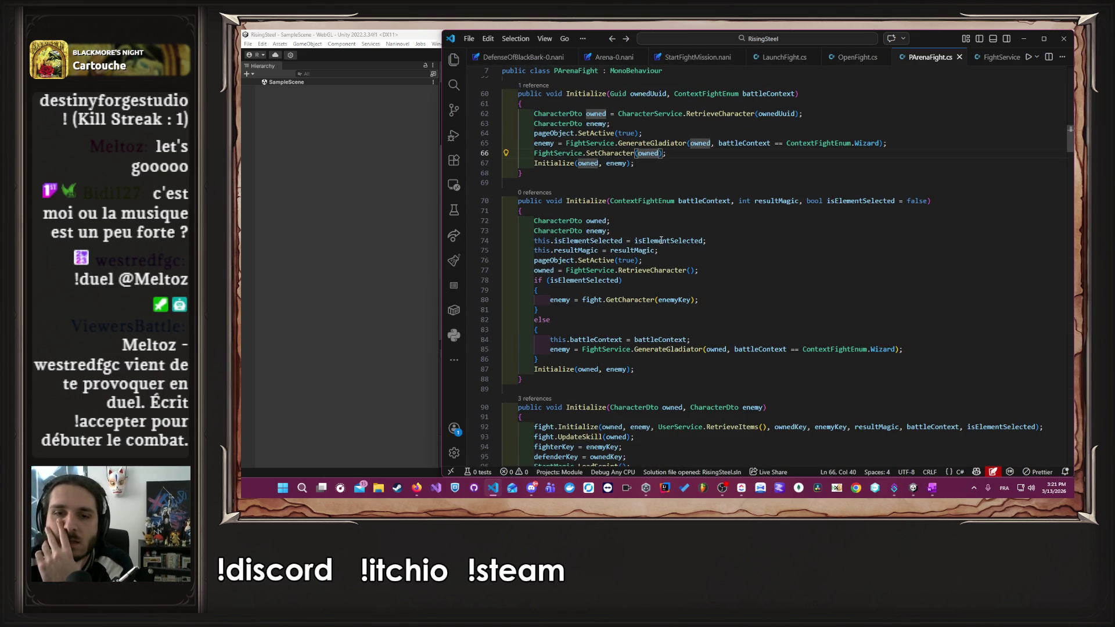
mouse_move(661, 239)
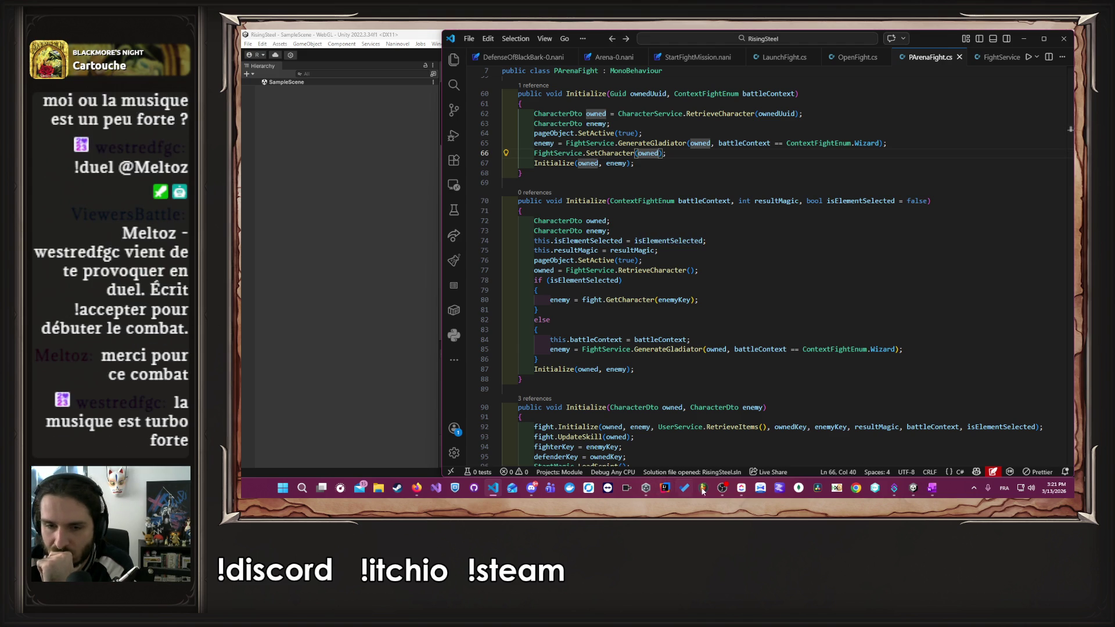
- Switch to another application, back to VS Code, then to the browser window
left_click(722, 488)
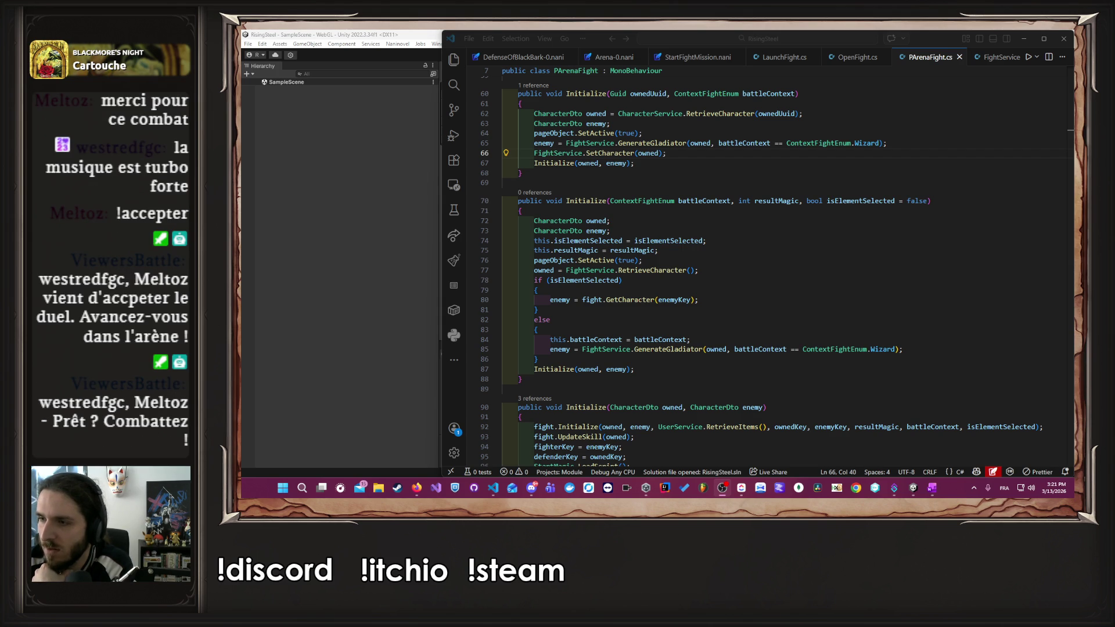
key("alt+Tab")
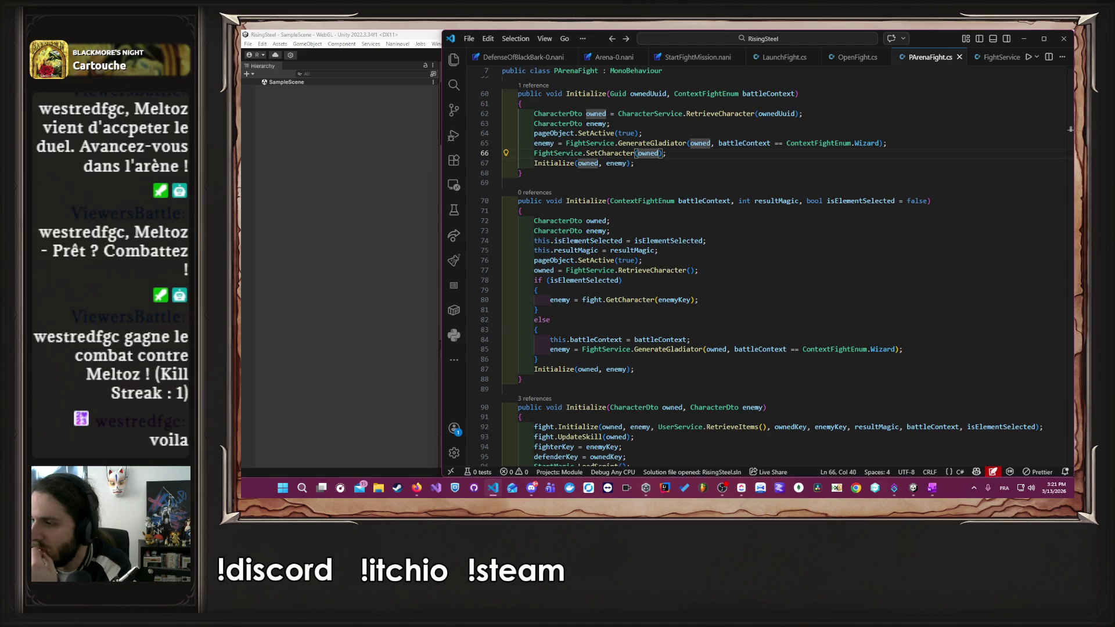
key("alt+Tab")
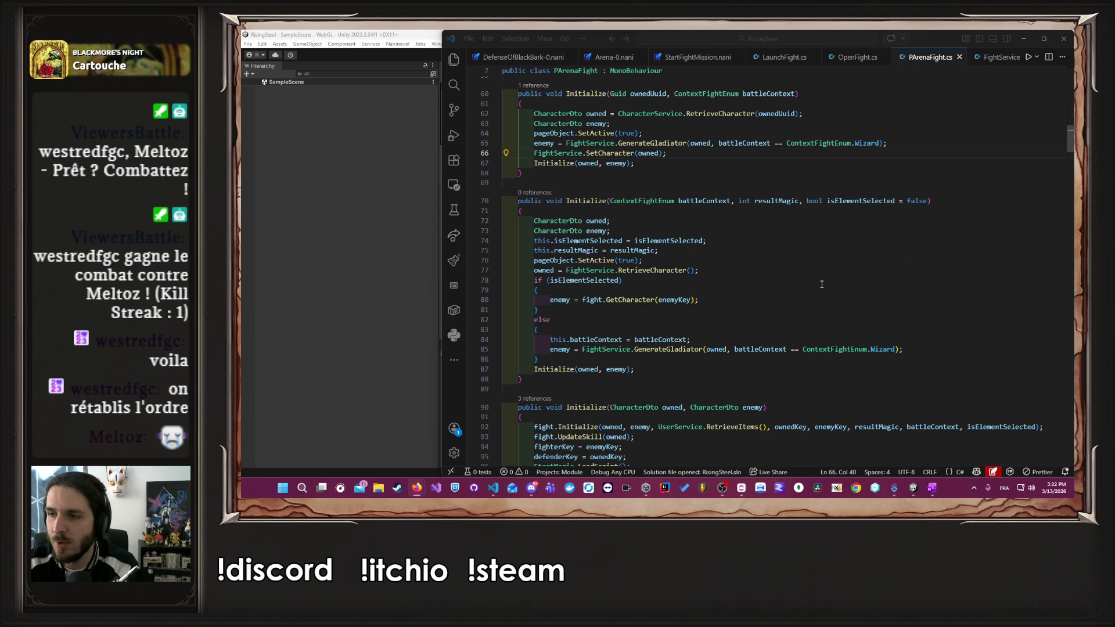
left_click(882, 271)
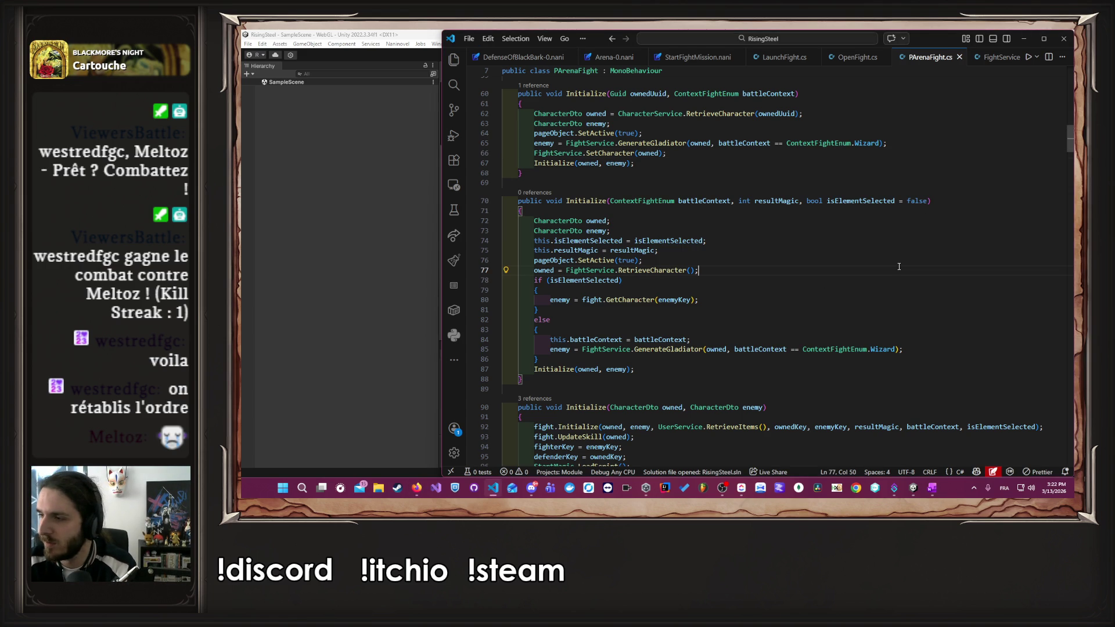
scroll(894, 255, "down", 3)
scroll(871, 253, "up", 4)
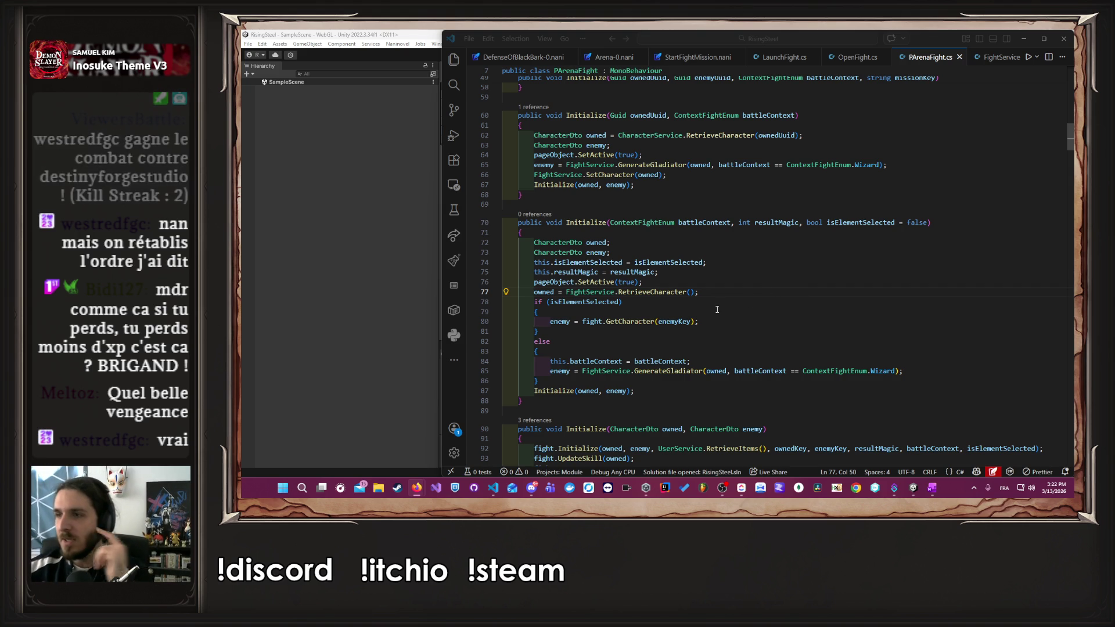
mouse_move(687, 320)
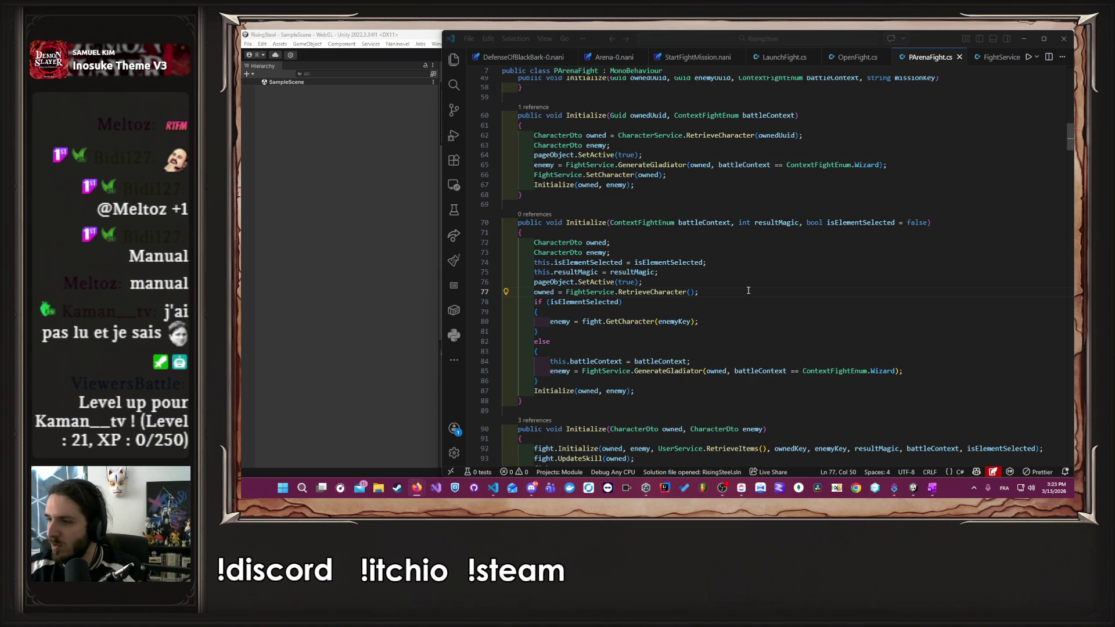
- Scroll PArenaFight.cs to the Awake method and the Guid-owner Initialize overloads around lines 49–69
scroll(747, 290, "down", 2)
scroll(747, 290, "up", 2)
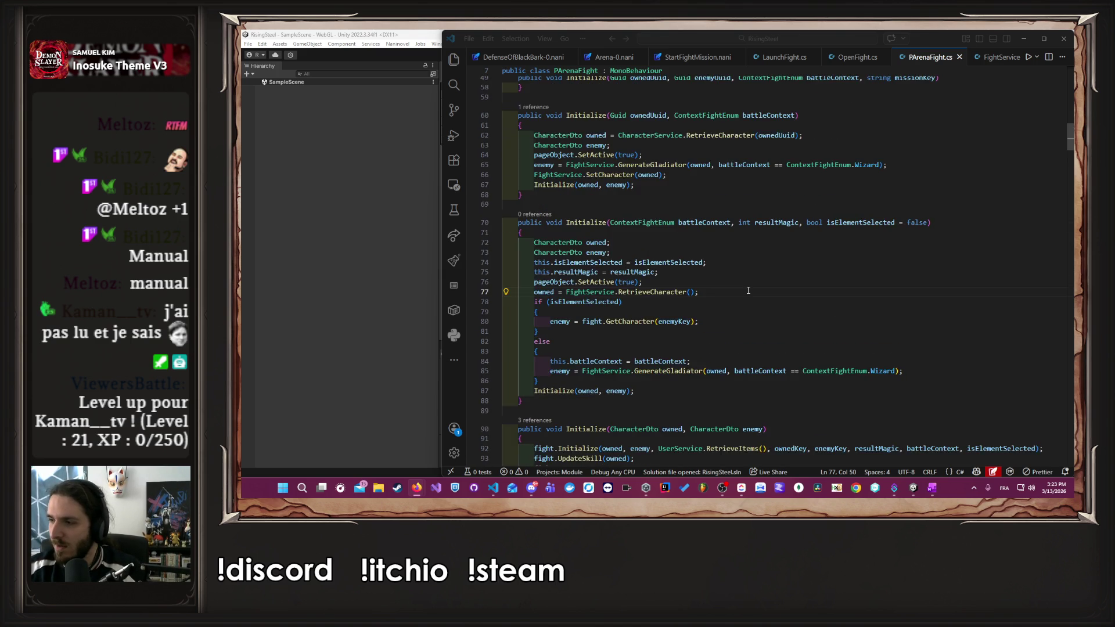
scroll(747, 291, "down", 3)
scroll(746, 291, "up", 2)
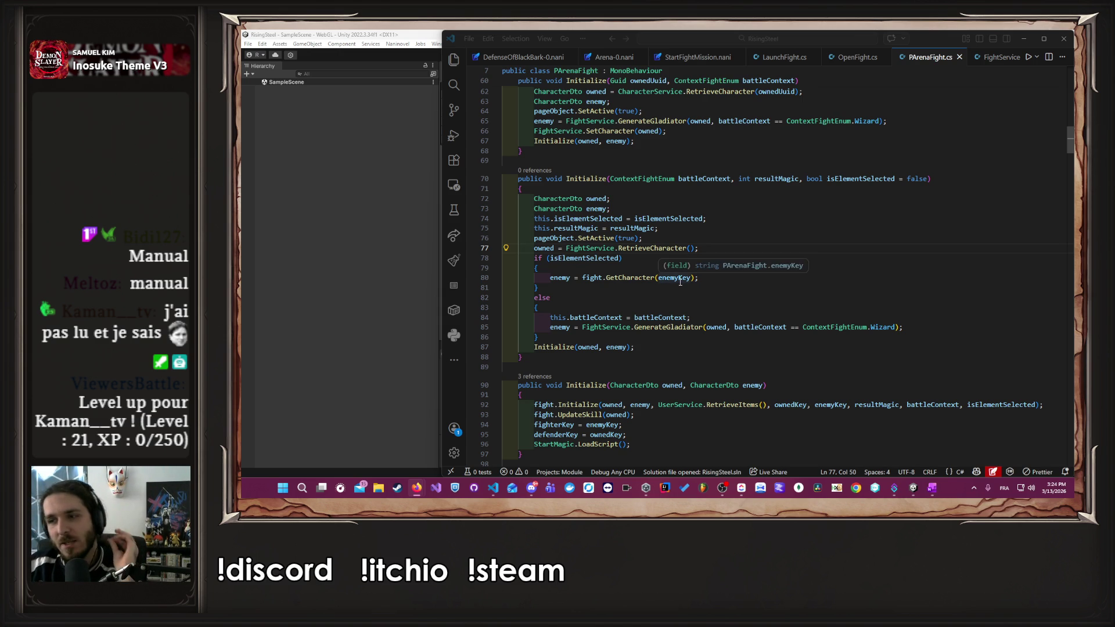
scroll(762, 314, "up", 7)
scroll(762, 314, "down", 3)
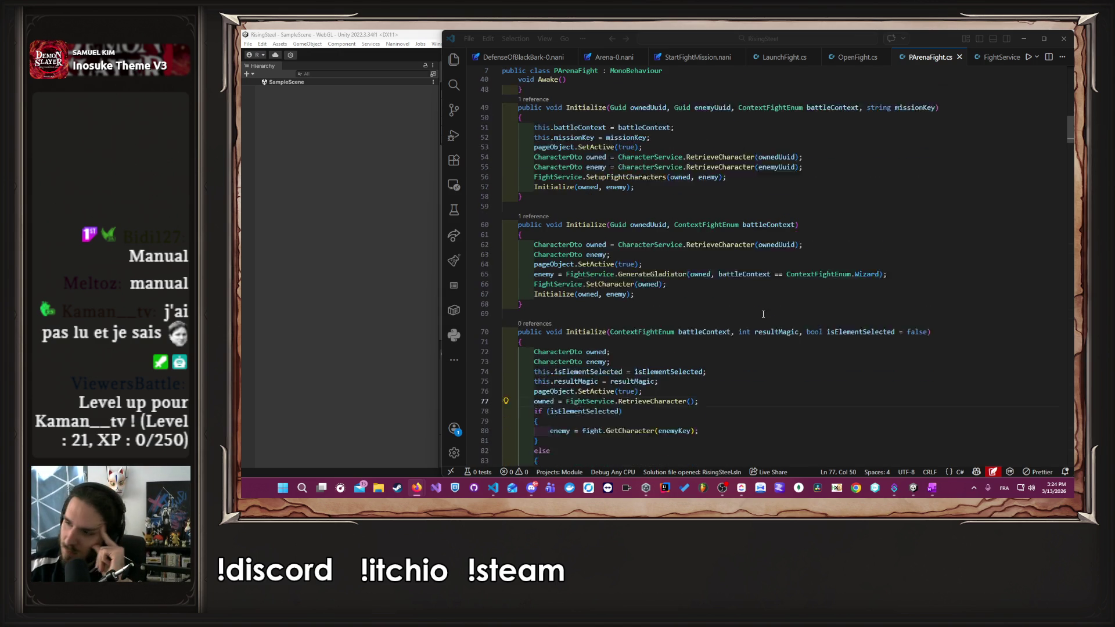
scroll(762, 314, "down", 4)
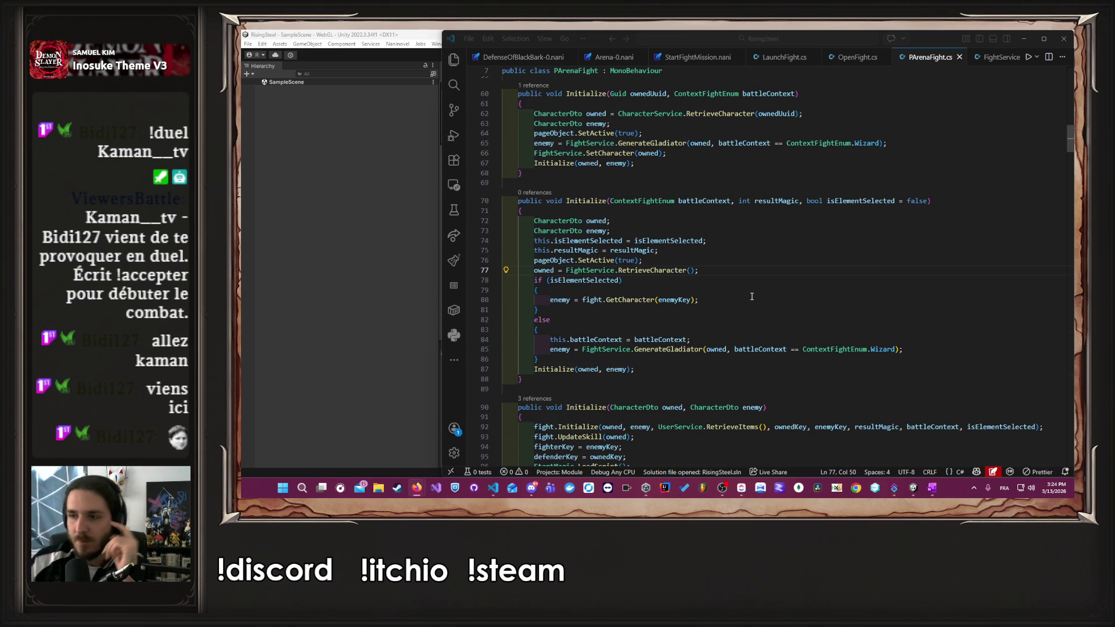
scroll(749, 297, "down", 4)
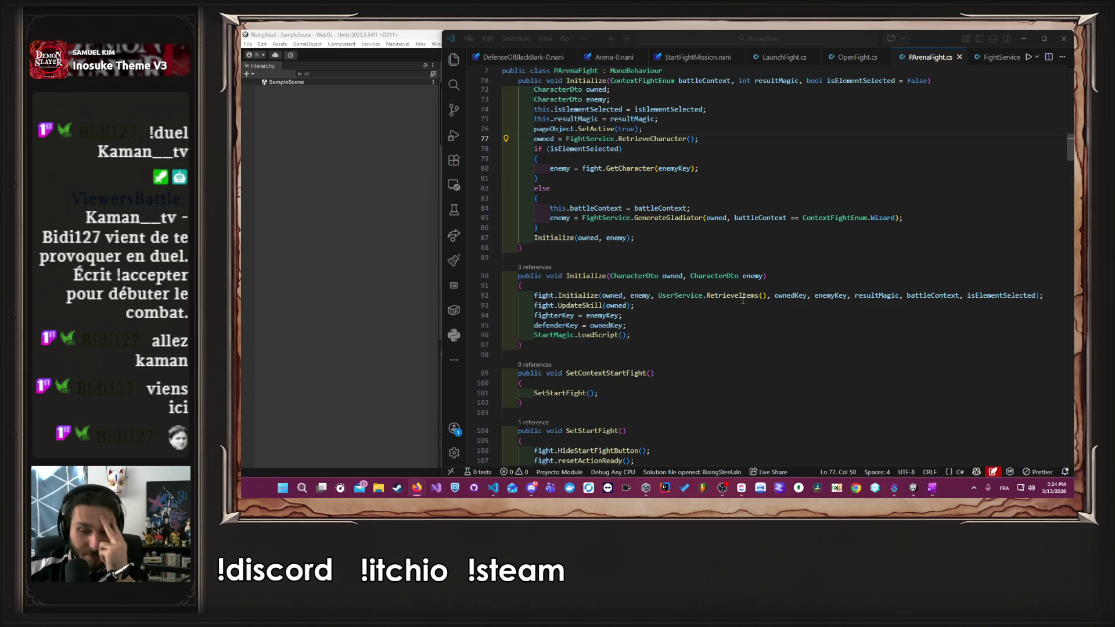
scroll(739, 320, "up", 10)
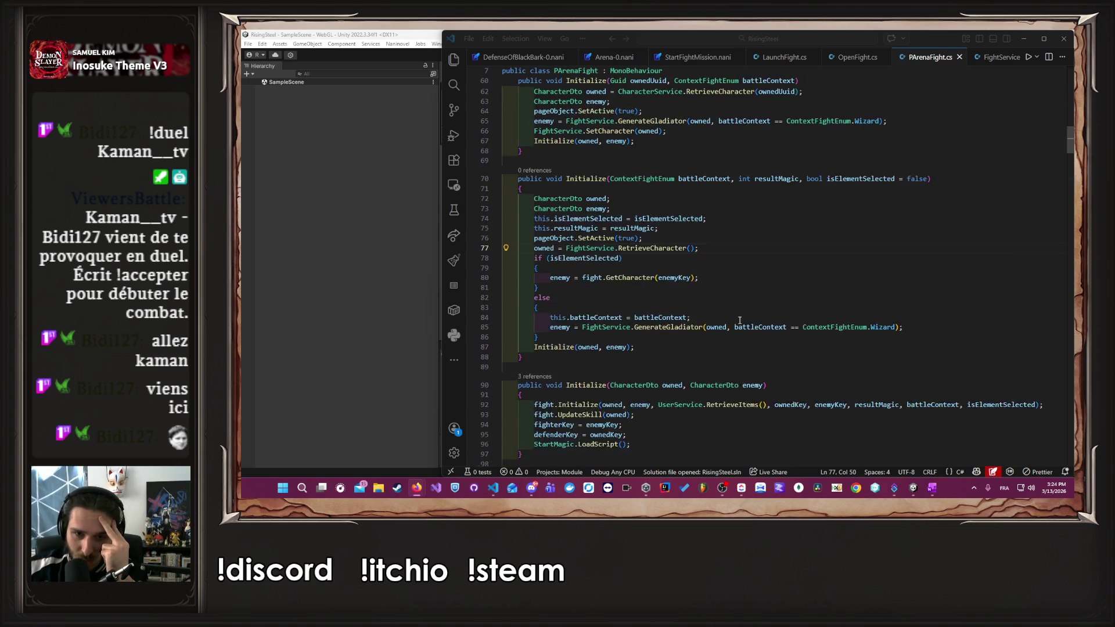
scroll(739, 320, "up", 4)
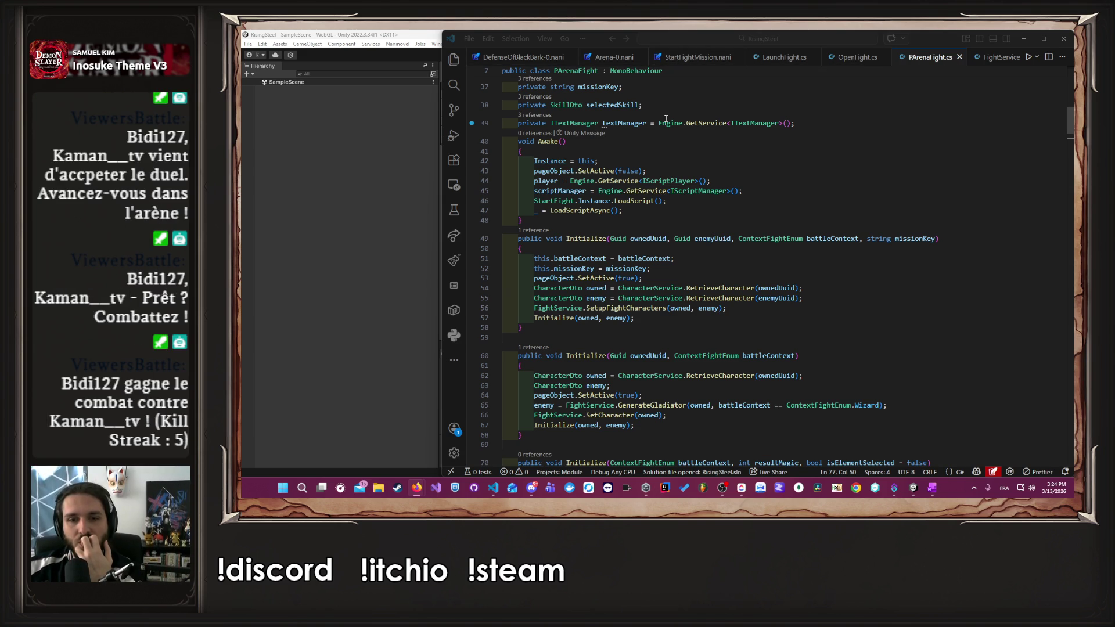
- Reveal PArenaFight.cs in the Explorer tree and look over the top of the file
key("ctrl+shift+e")
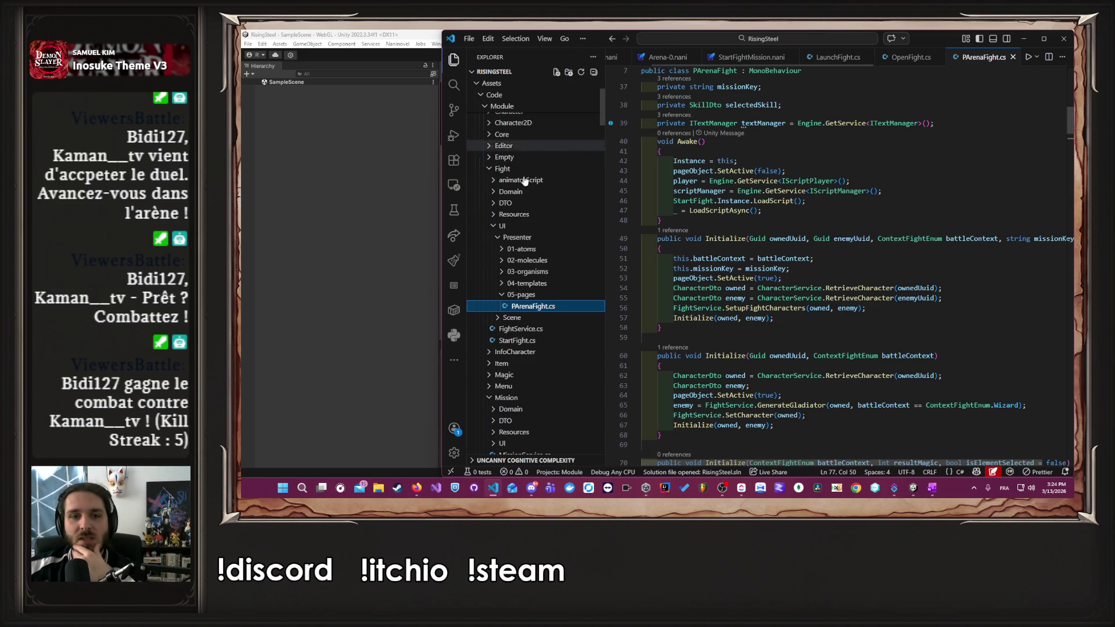
scroll(573, 266, "up", 2)
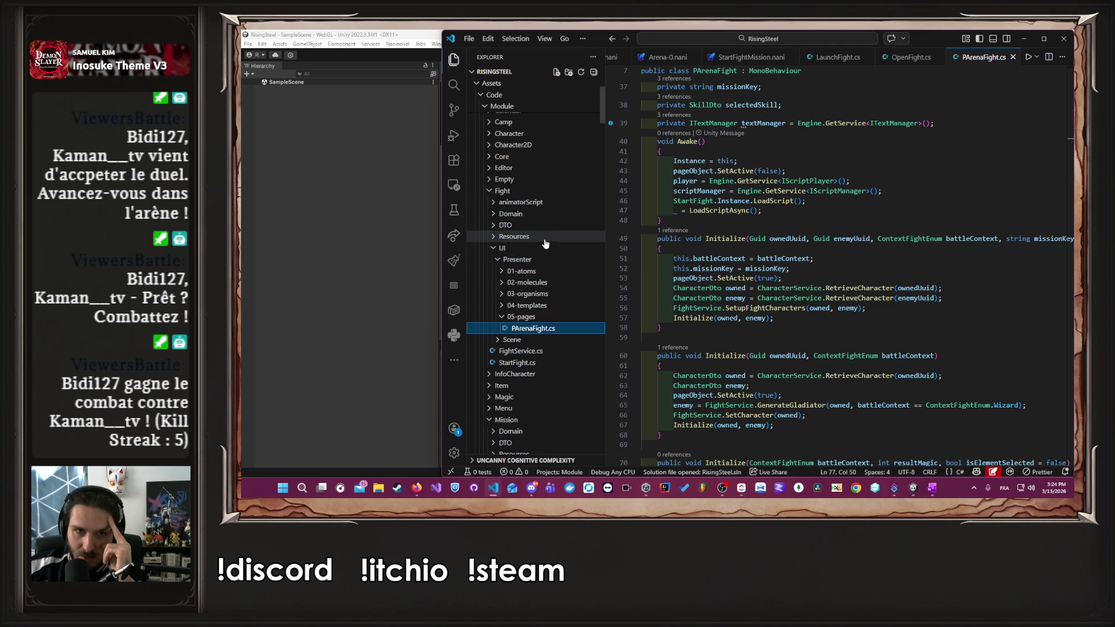
scroll(846, 287, "up", 5)
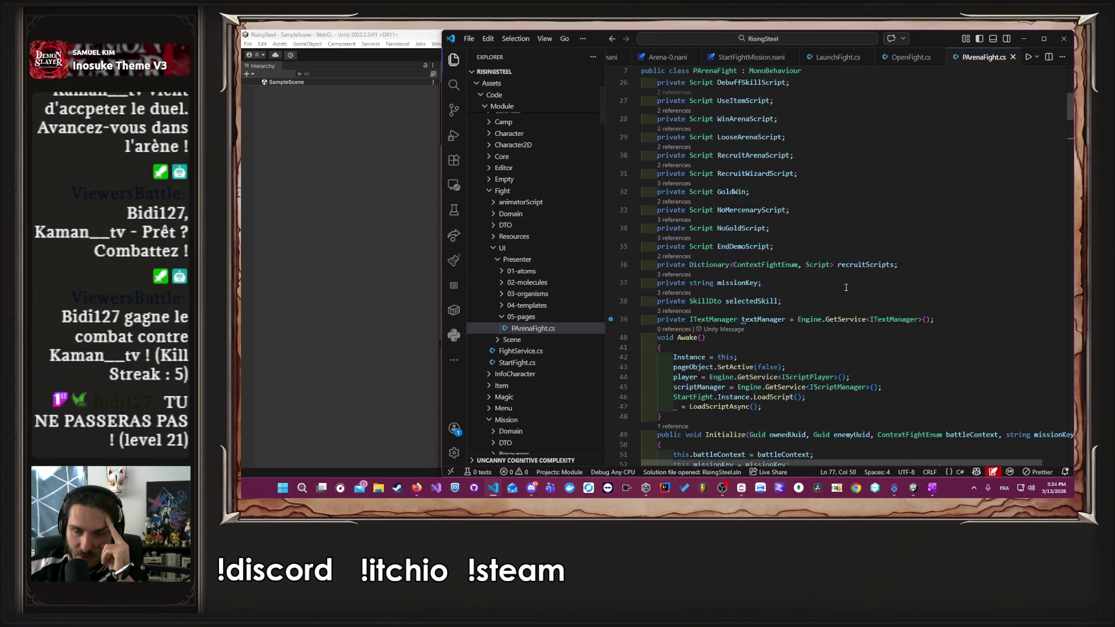
scroll(846, 287, "up", 8)
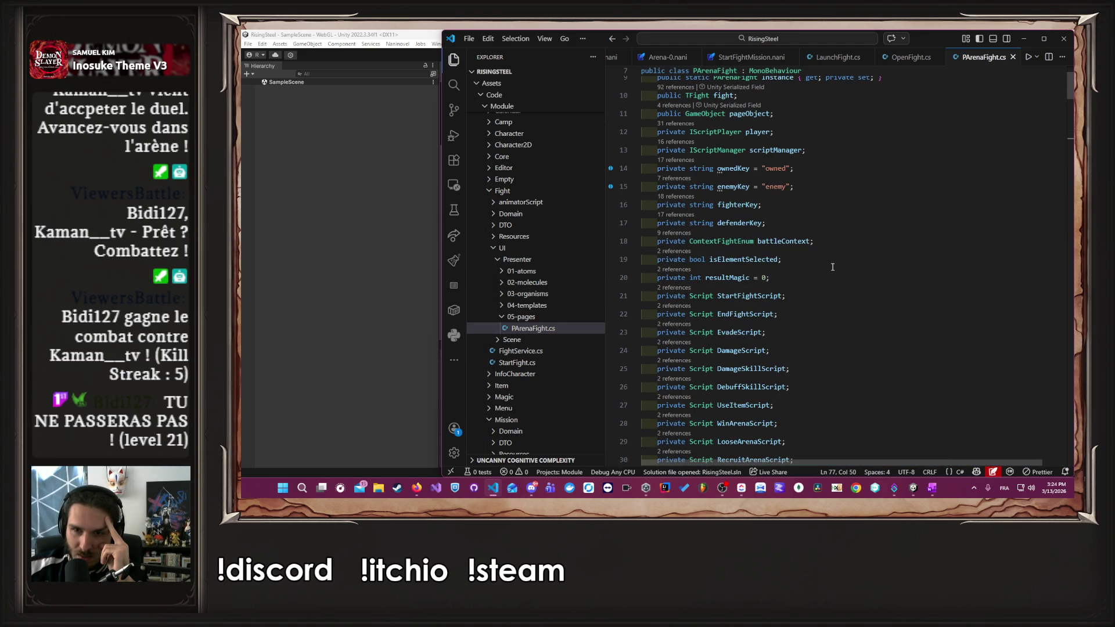
scroll(832, 267, "down", 2)
scroll(832, 267, "up", 3)
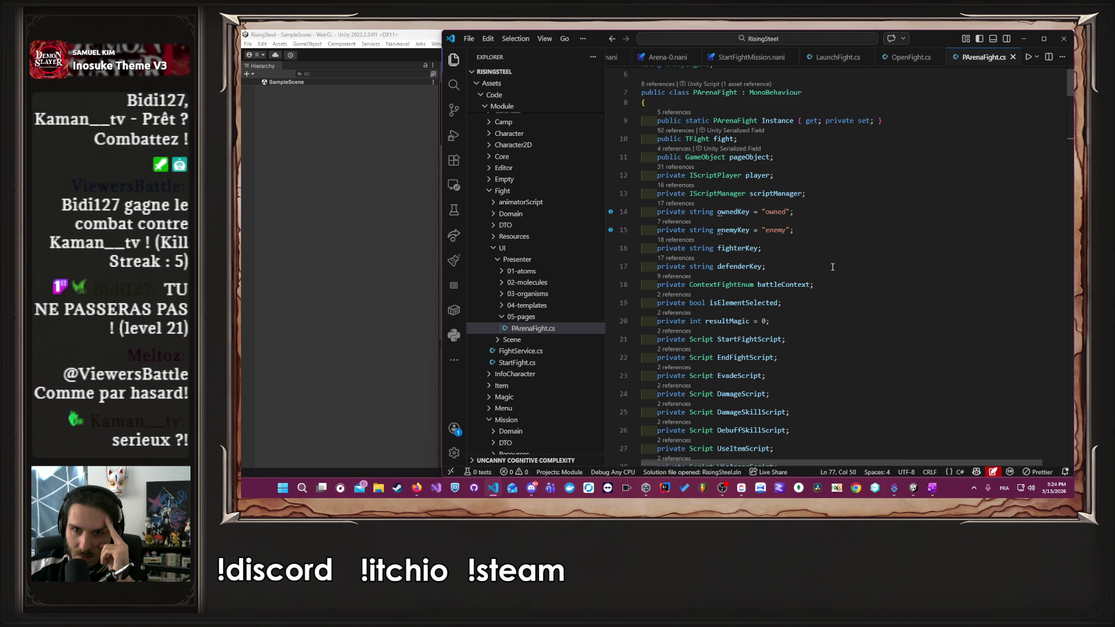
- Scroll down PArenaFight.cs to the Win method's salary, gold and mission branches near line 277
scroll(832, 267, "down", 14)
scroll(832, 267, "down", 8)
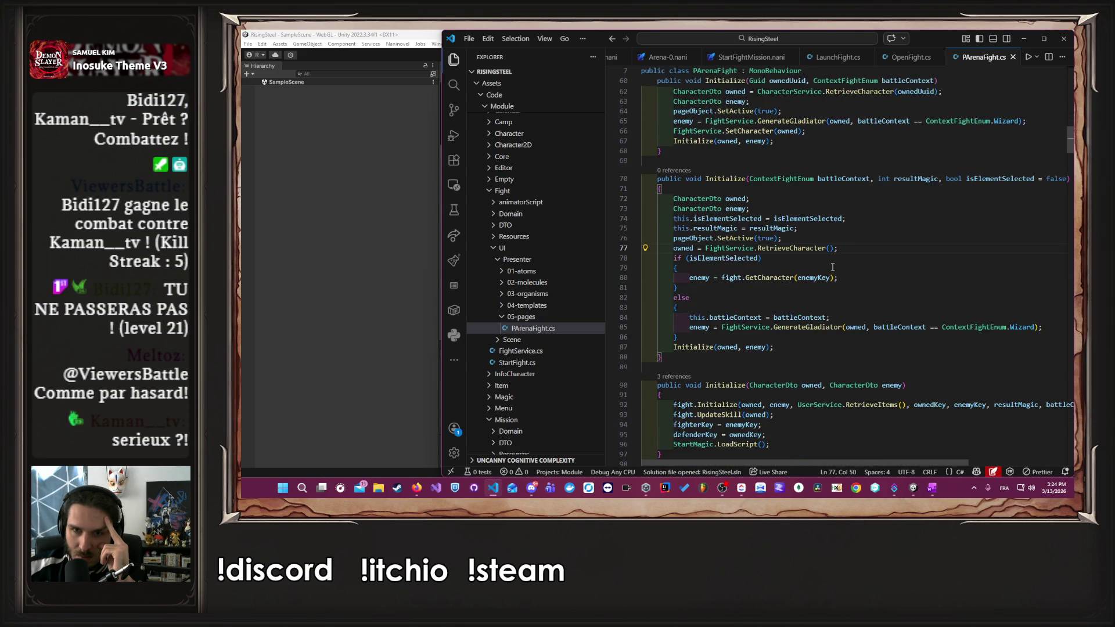
scroll(832, 267, "down", 8)
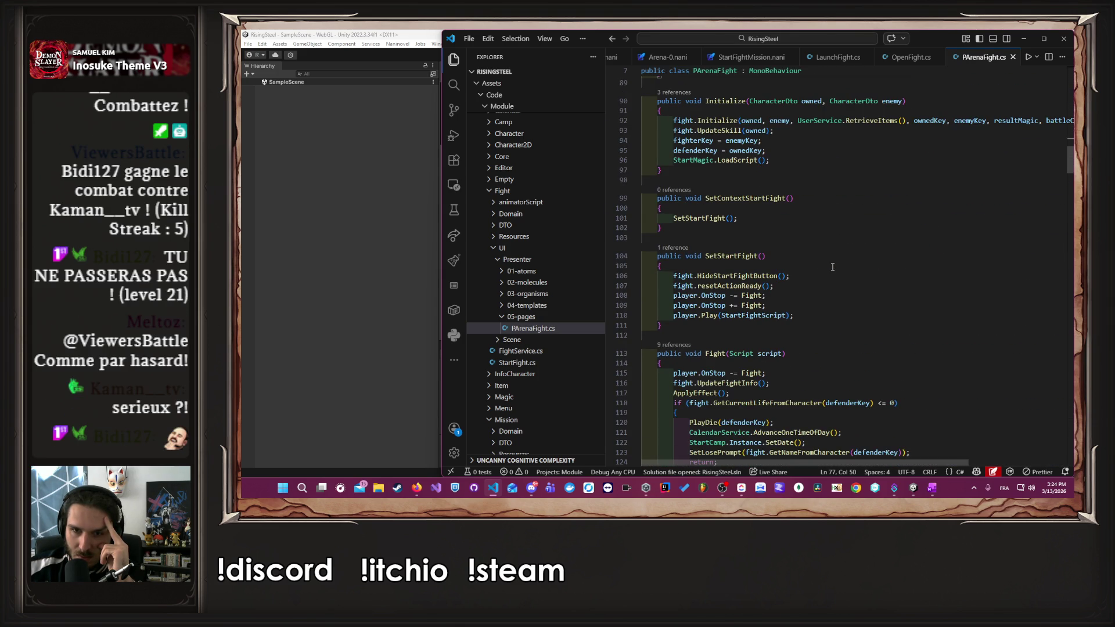
scroll(832, 267, "down", 4)
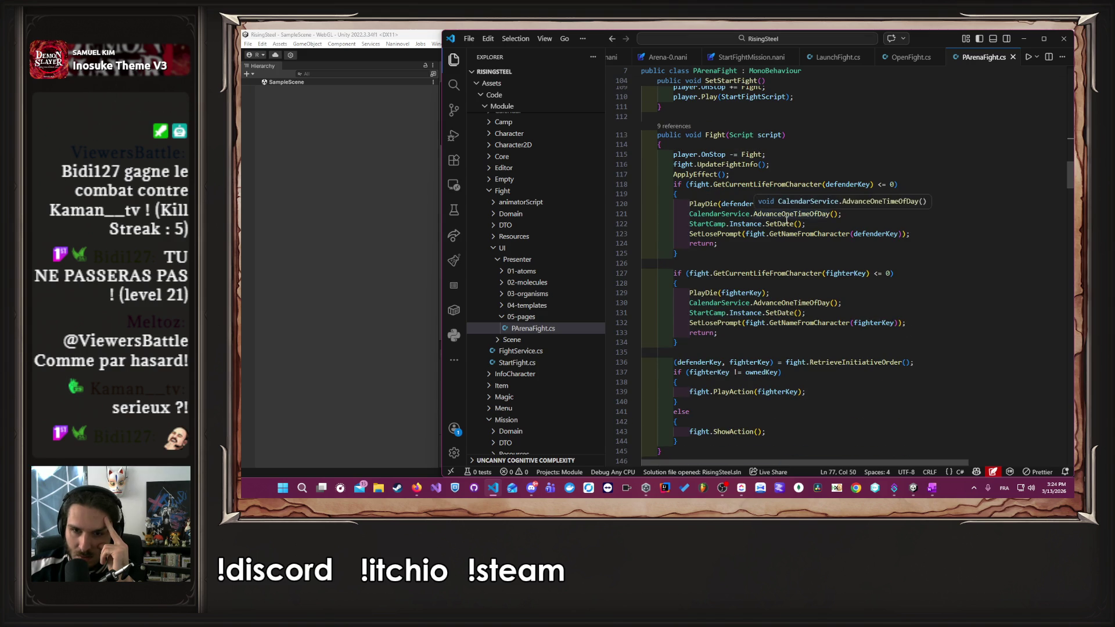
scroll(777, 249, "down", 1)
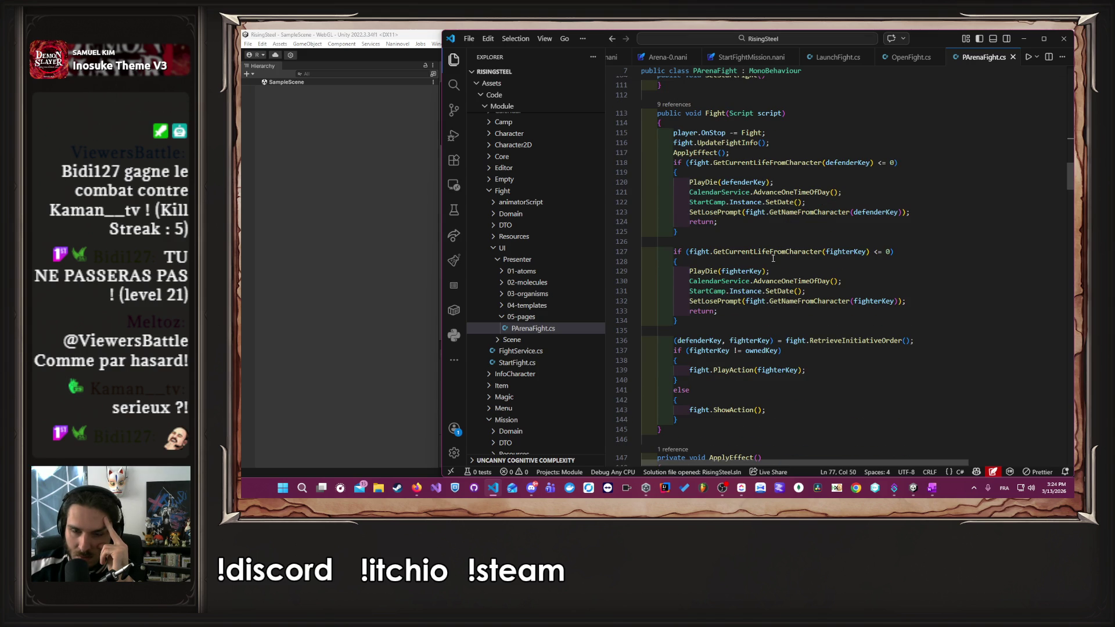
scroll(773, 258, "down", 4)
scroll(810, 260, "down", 15)
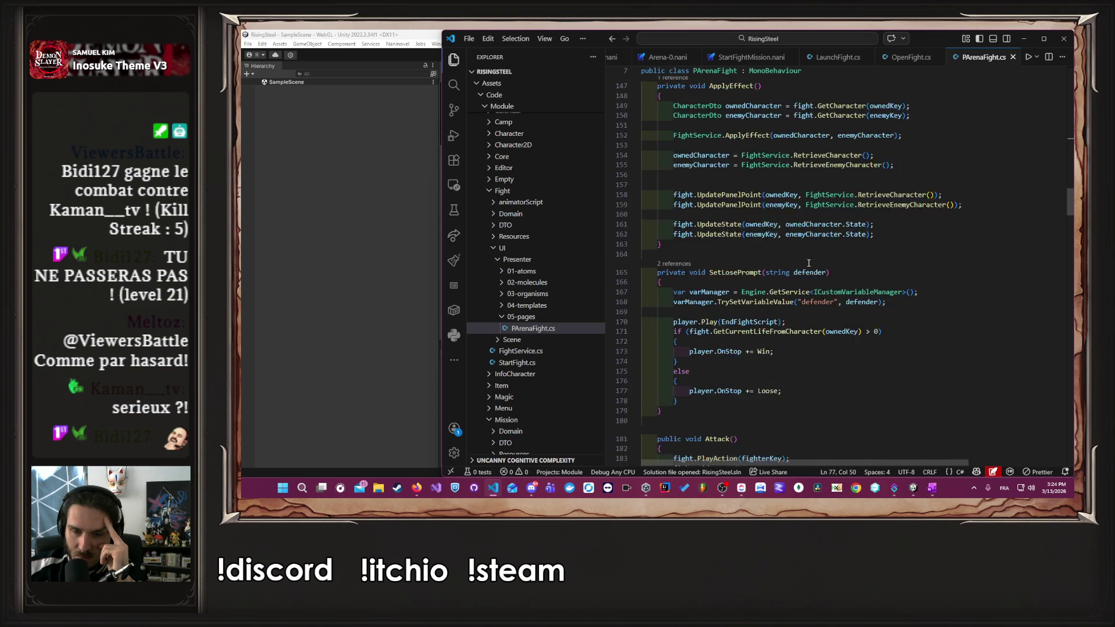
scroll(816, 263, "down", 8)
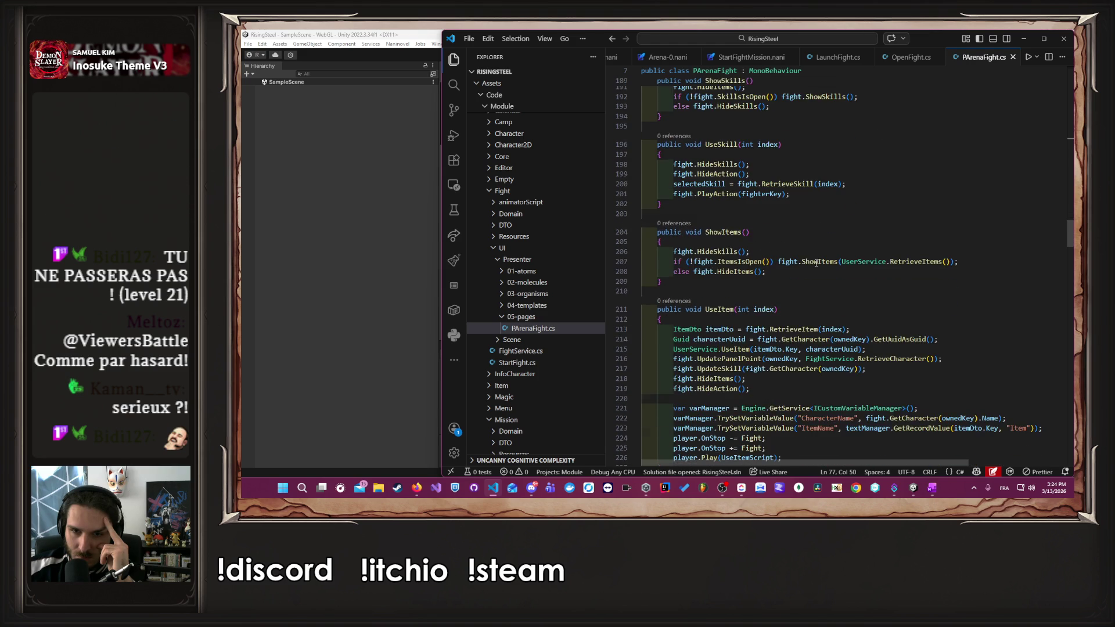
scroll(815, 263, "down", 8)
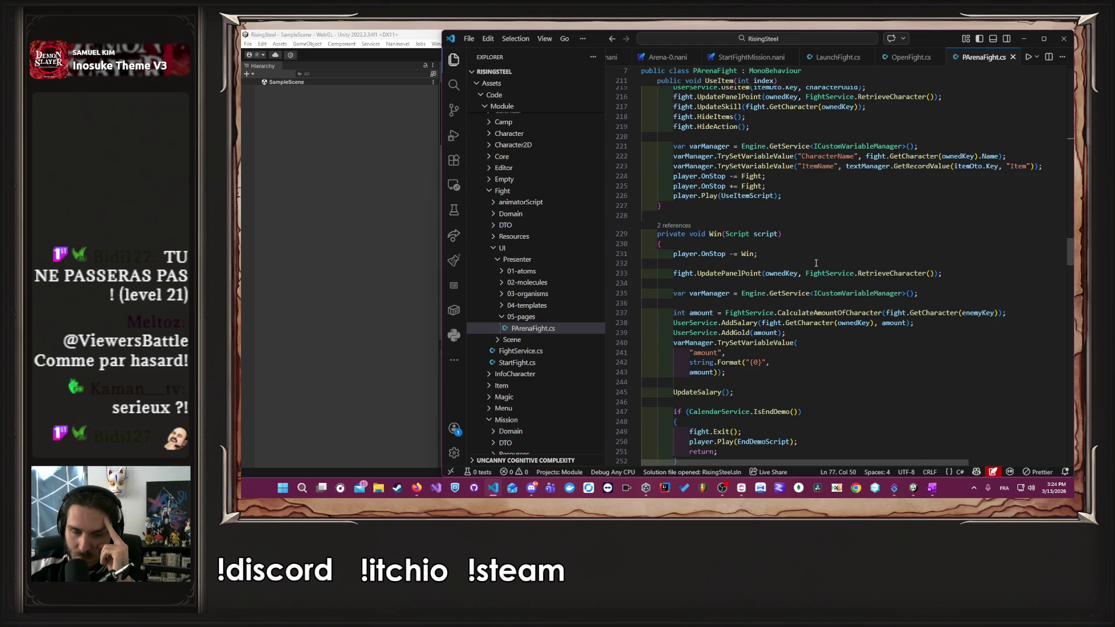
scroll(815, 263, "down", 2)
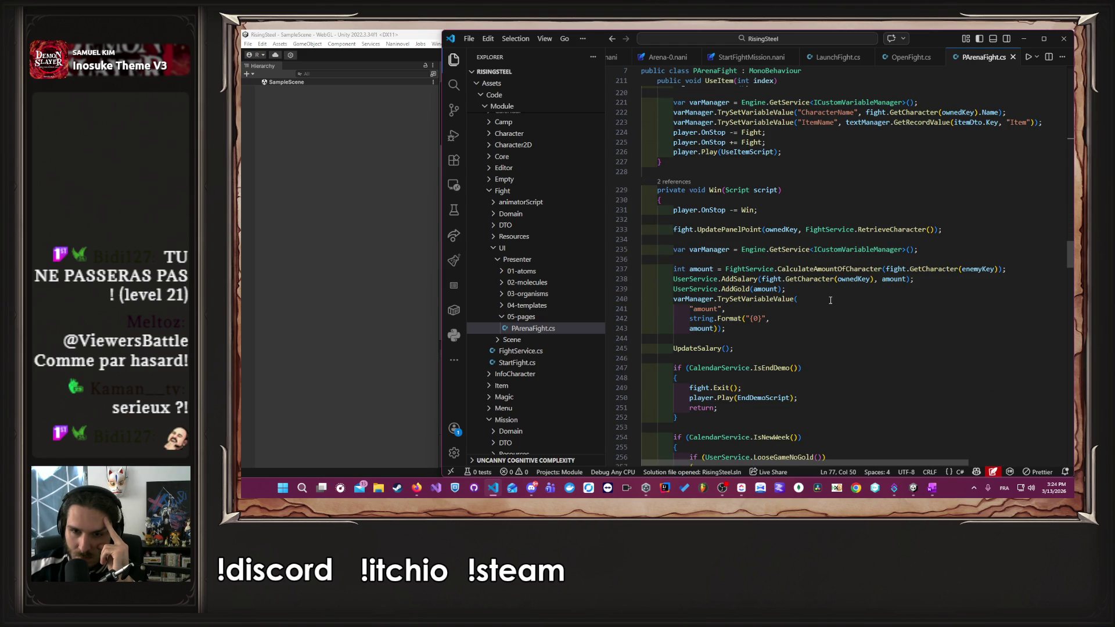
scroll(830, 300, "down", 2)
scroll(830, 302, "down", 3)
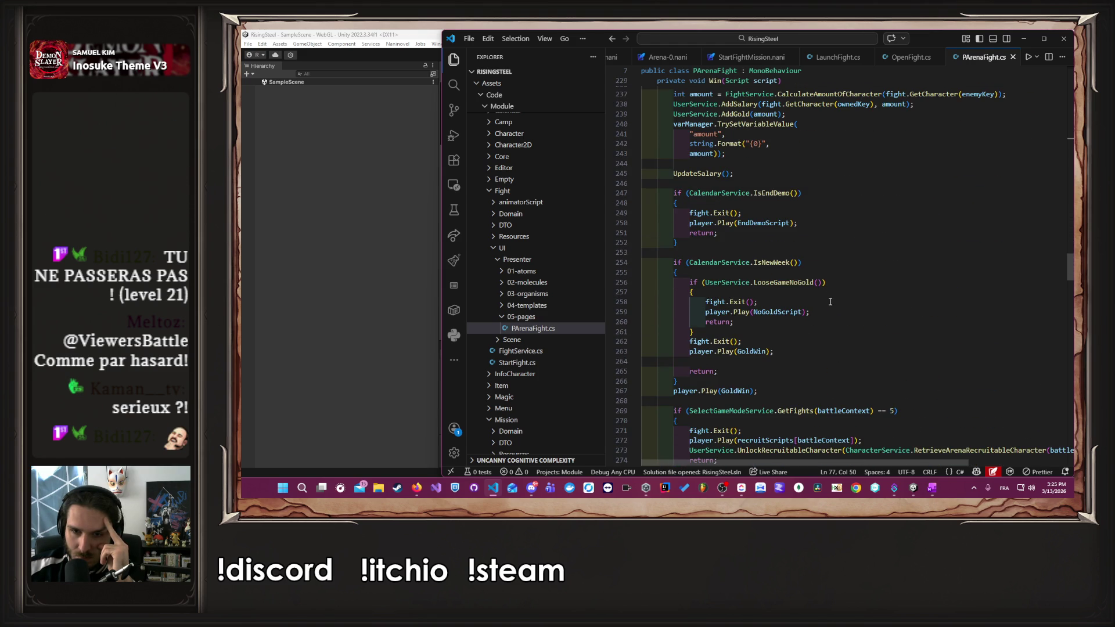
scroll(830, 302, "down", 2)
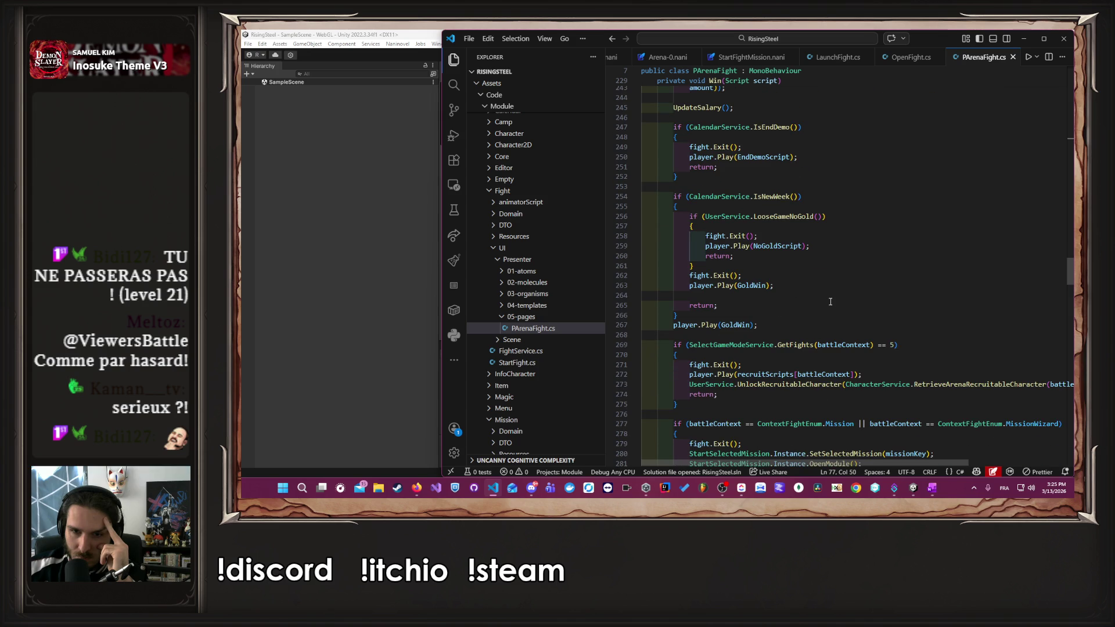
scroll(831, 301, "down", 2)
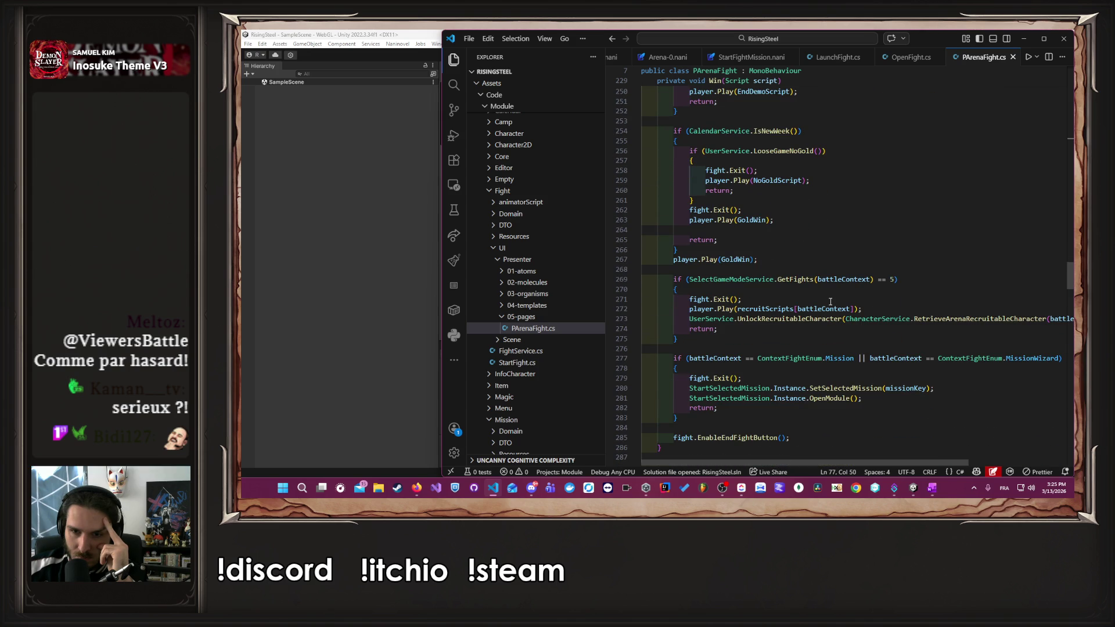
- Inspect missionKey and ContextFightEnum usages around the SetSelectedMission call on line 280
left_click(853, 389)
double_click(898, 390)
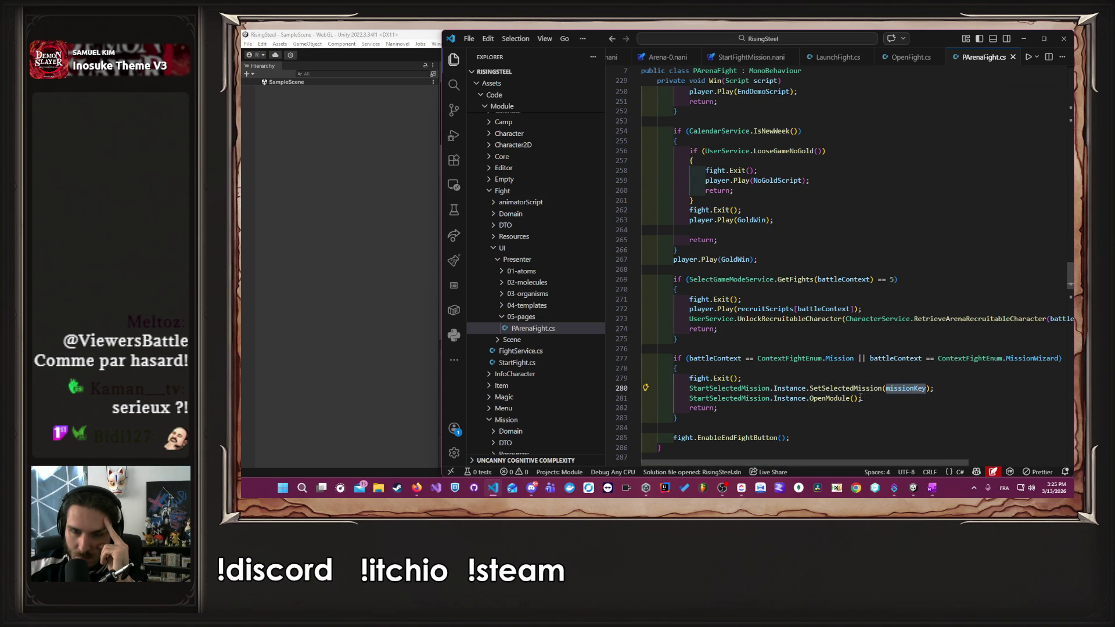
left_click(821, 360)
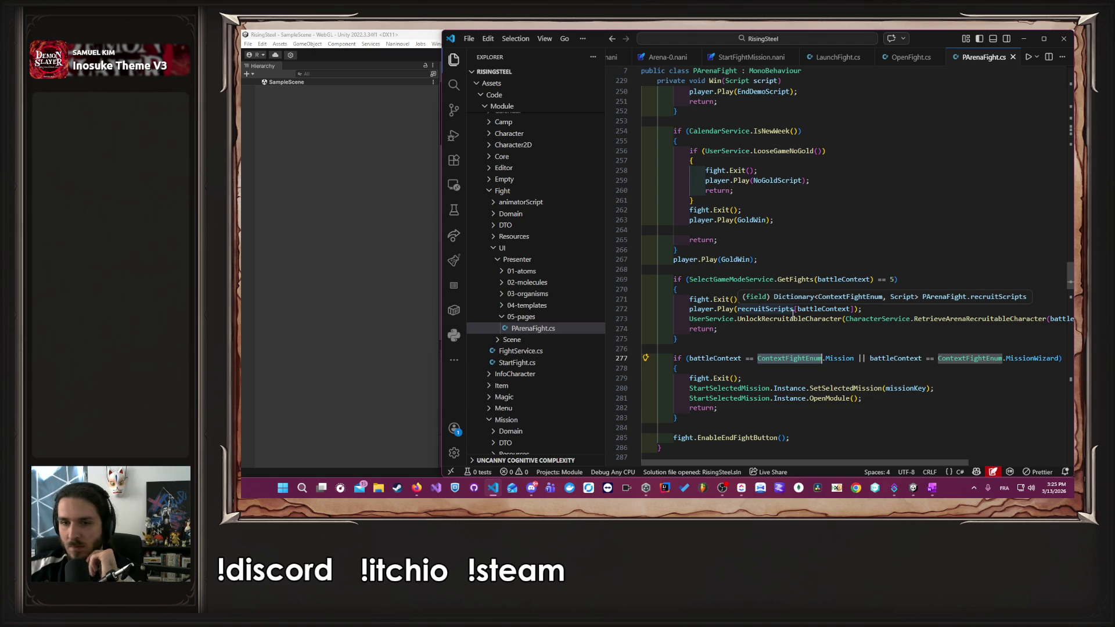
left_click(868, 340)
scroll(868, 339, "up", 20)
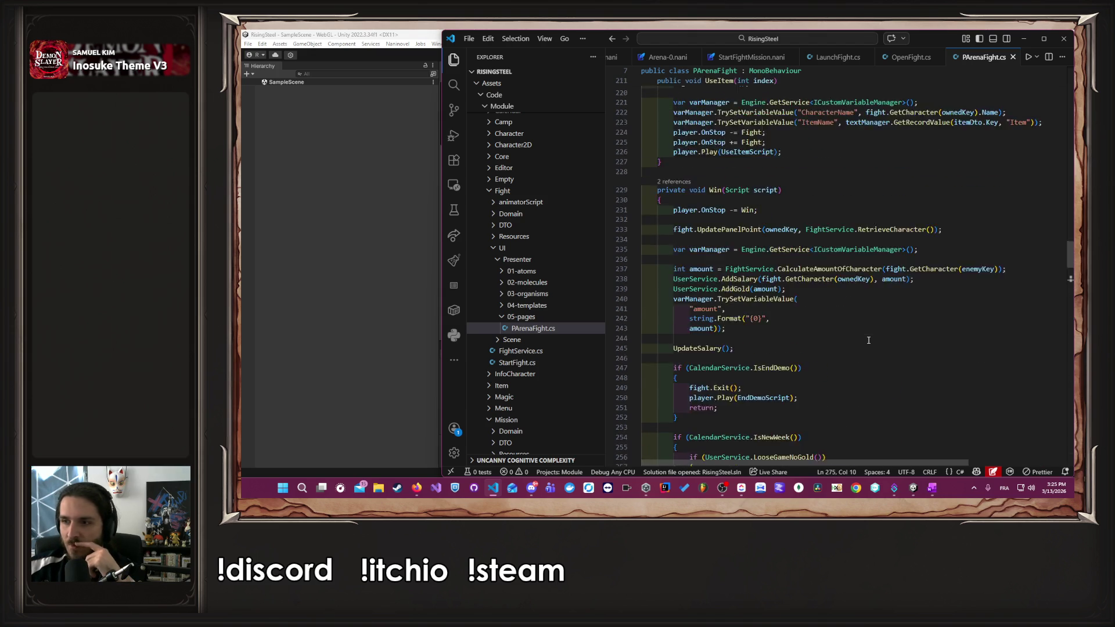
scroll(868, 339, "up", 20)
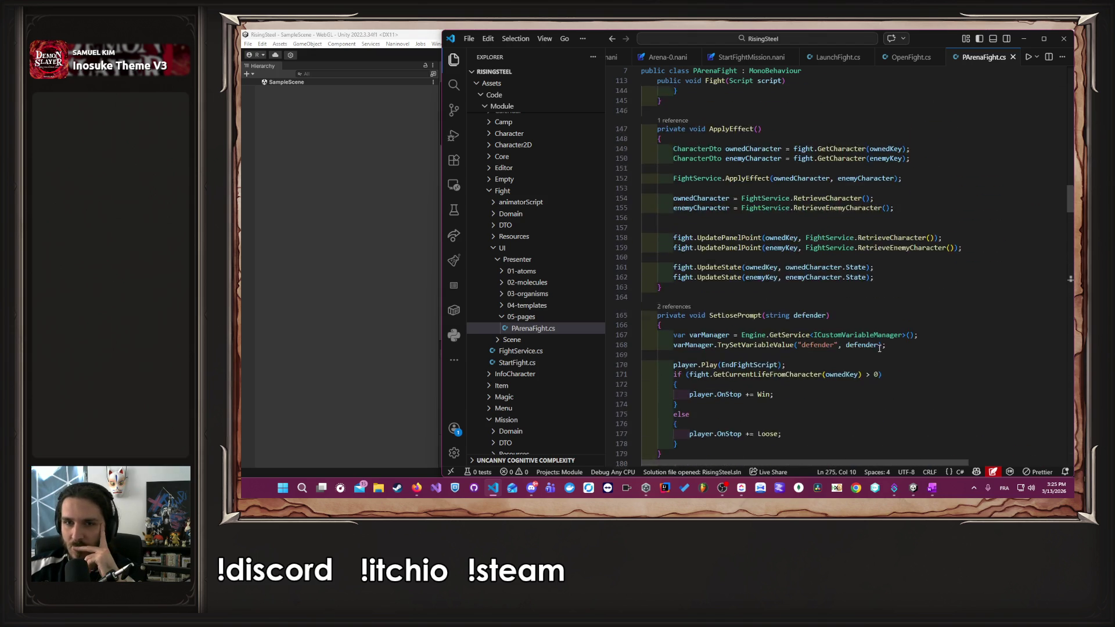
scroll(875, 347, "up", 20)
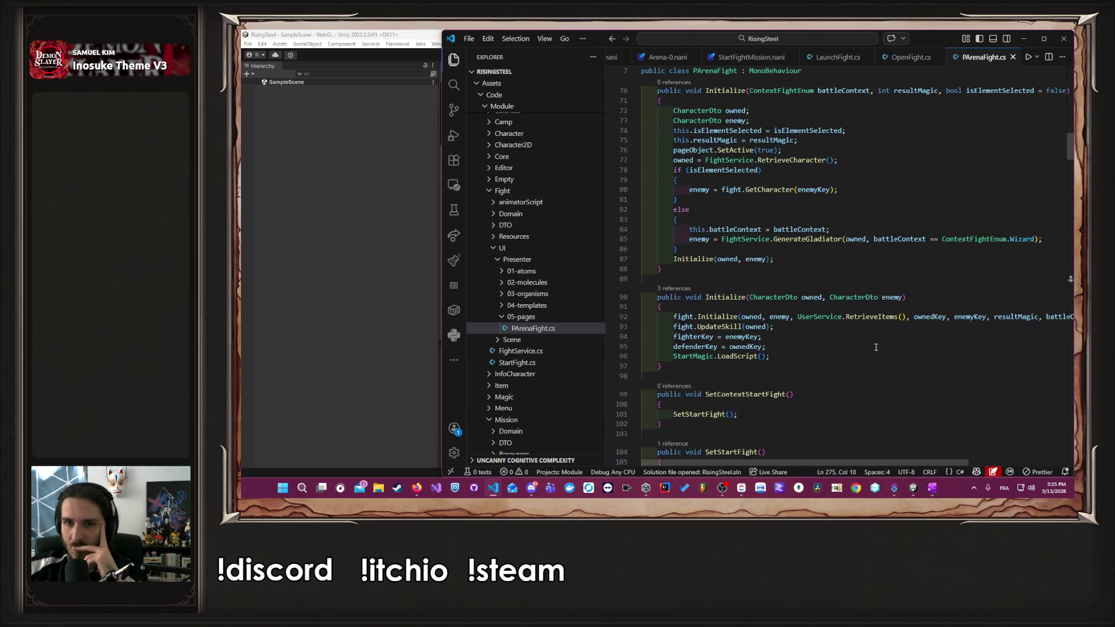
scroll(876, 347, "up", 5)
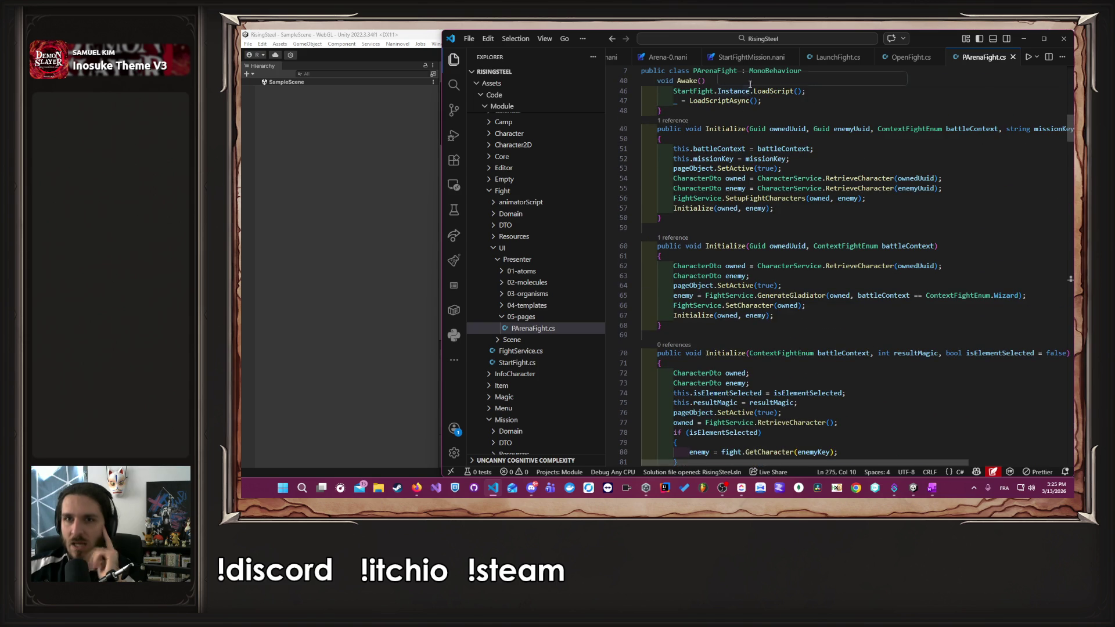
left_click(742, 63)
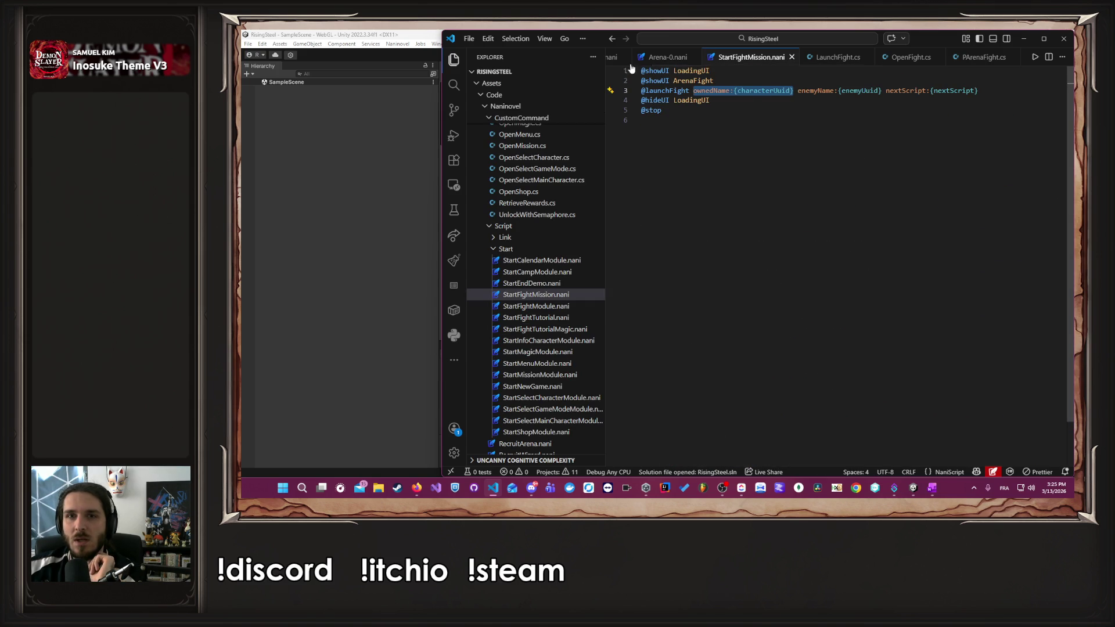
left_click(661, 58)
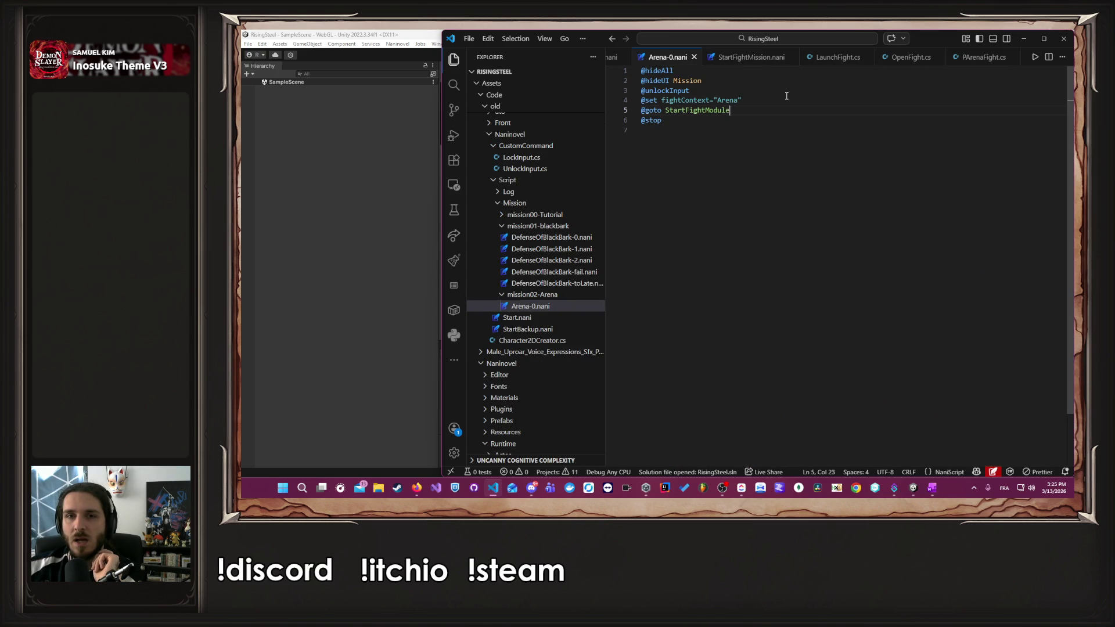
left_click_drag(746, 100, 662, 101)
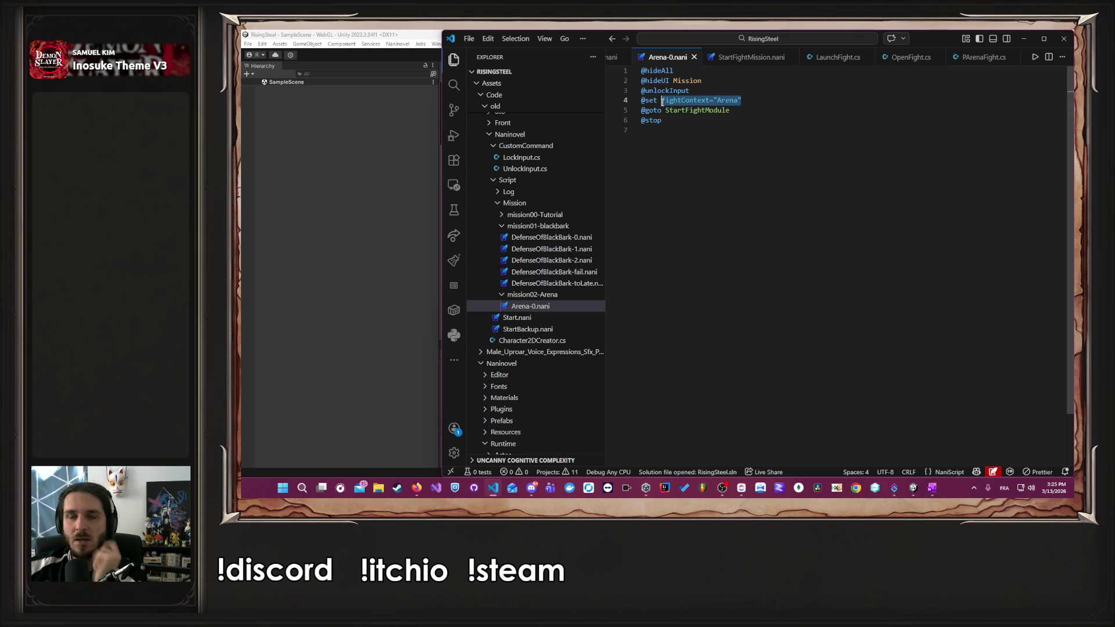
double_click(729, 100)
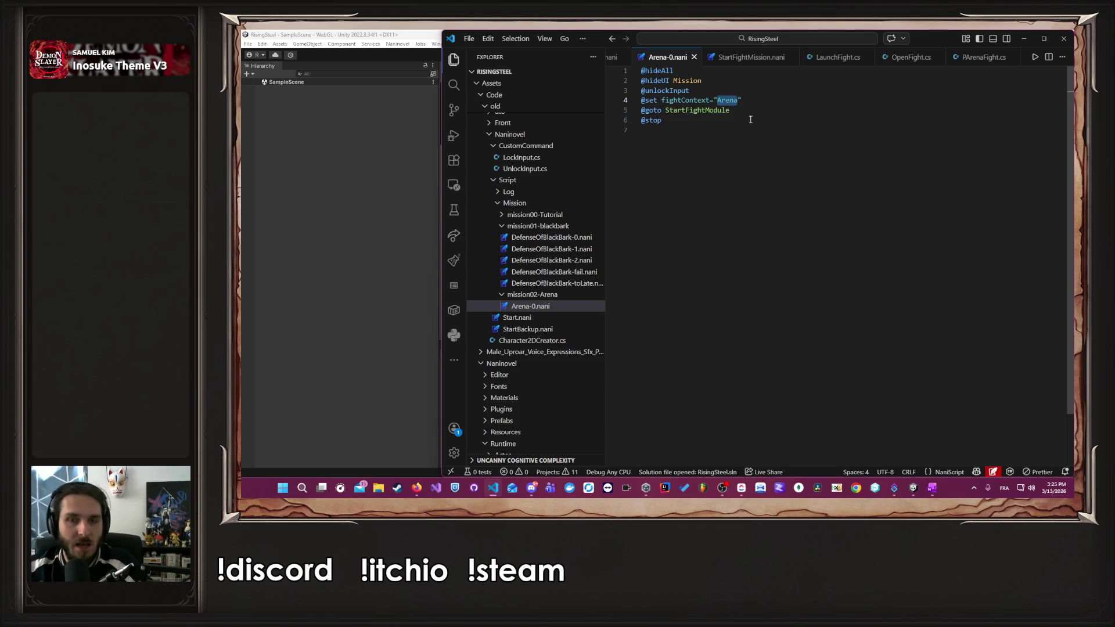
mouse_move(748, 100)
left_mouse_down()
mouse_move(641, 100)
mouse_move(639, 91)
mouse_move(651, 100)
mouse_move(771, 87)
left_mouse_up()
key("BackSpace")
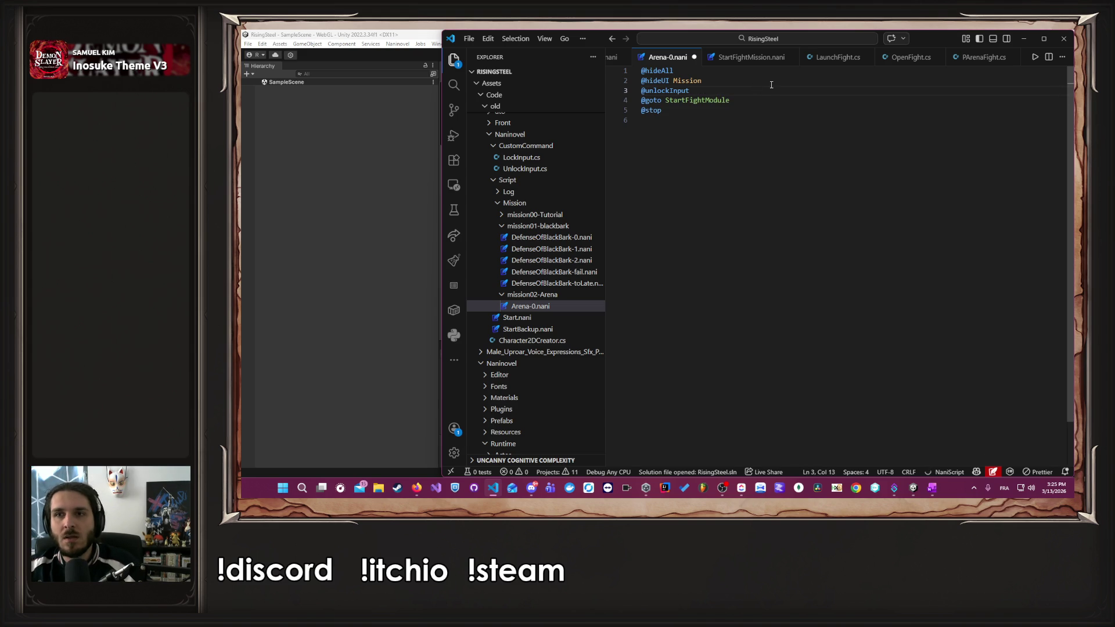
key("ctrl+s")
scroll(779, 64, "down", 2)
scroll(779, 65, "up", 3)
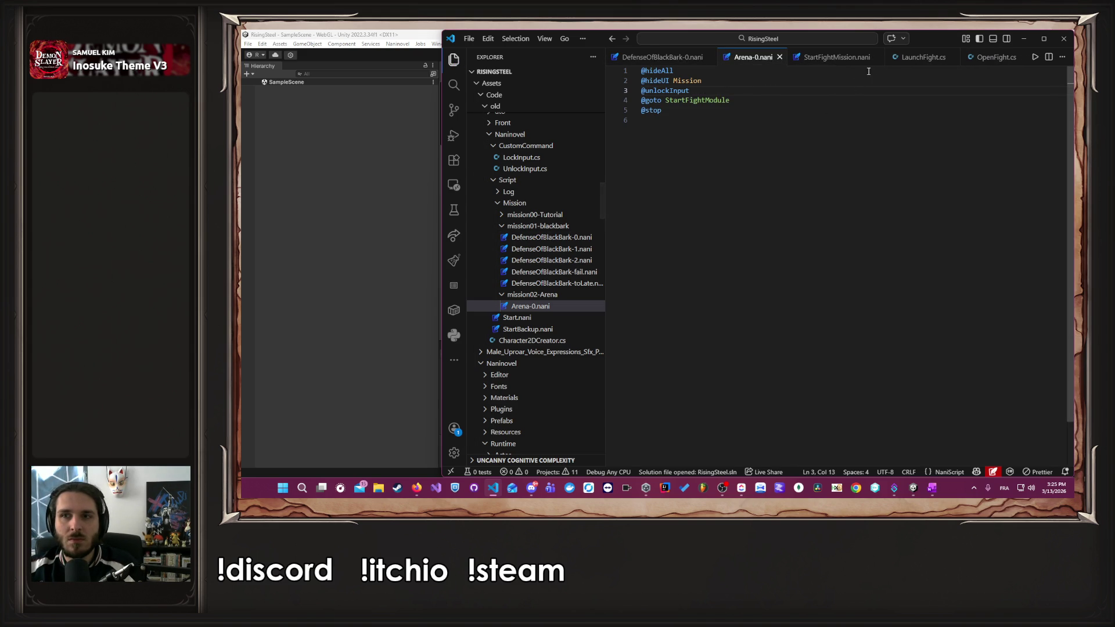
- Open OpenFight.cs and go to the ContextFightEnum reference in the Initialize call on line 15
left_click(911, 57)
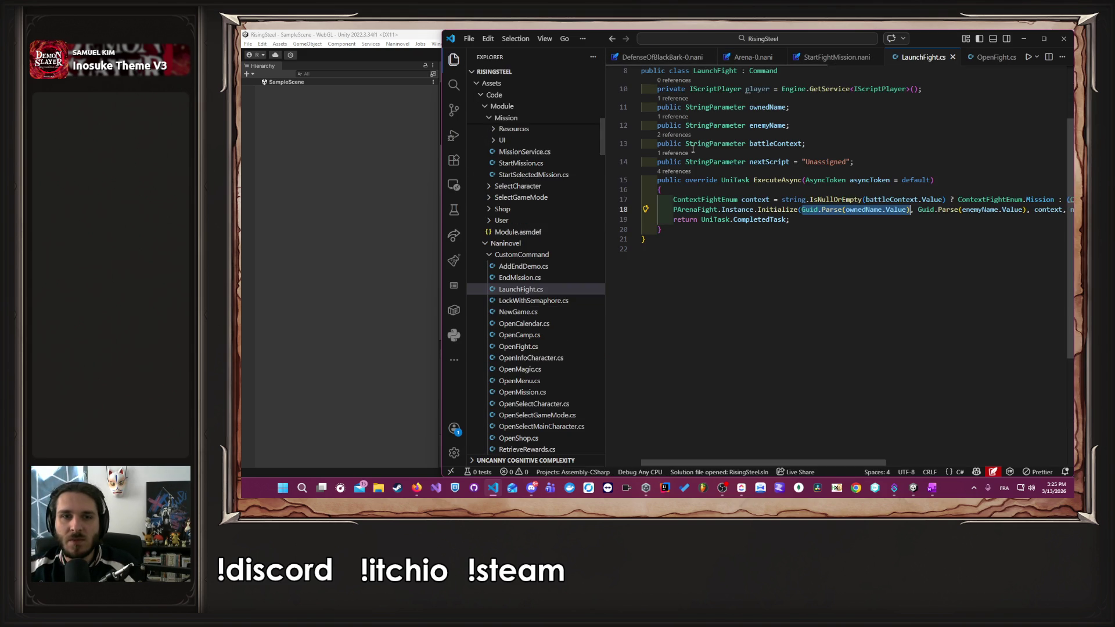
left_click(545, 348)
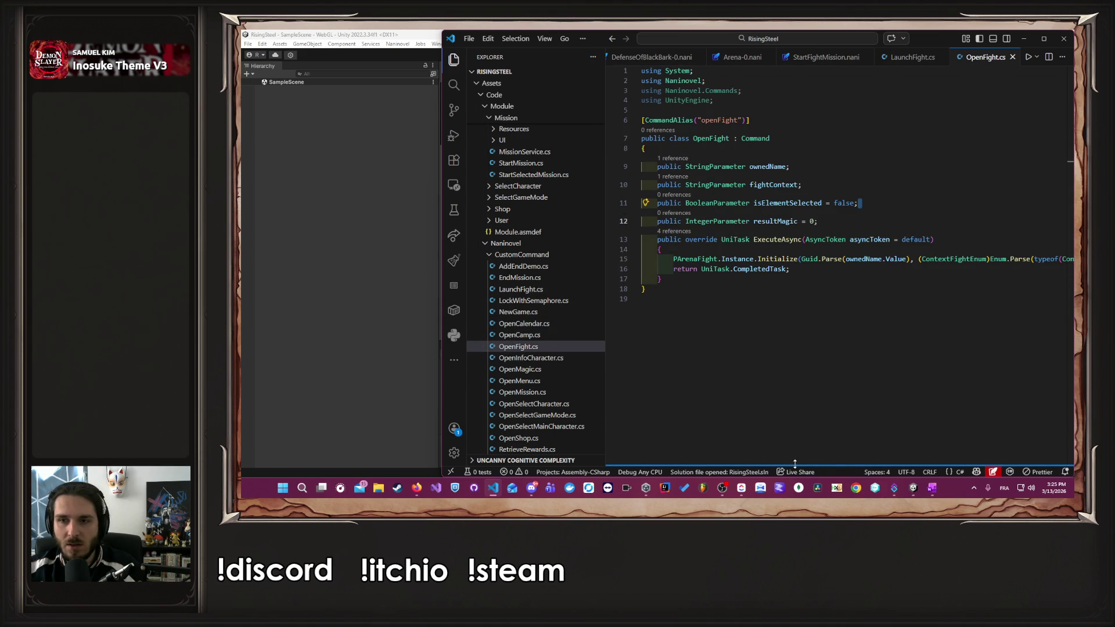
scroll(843, 278, "right", 5)
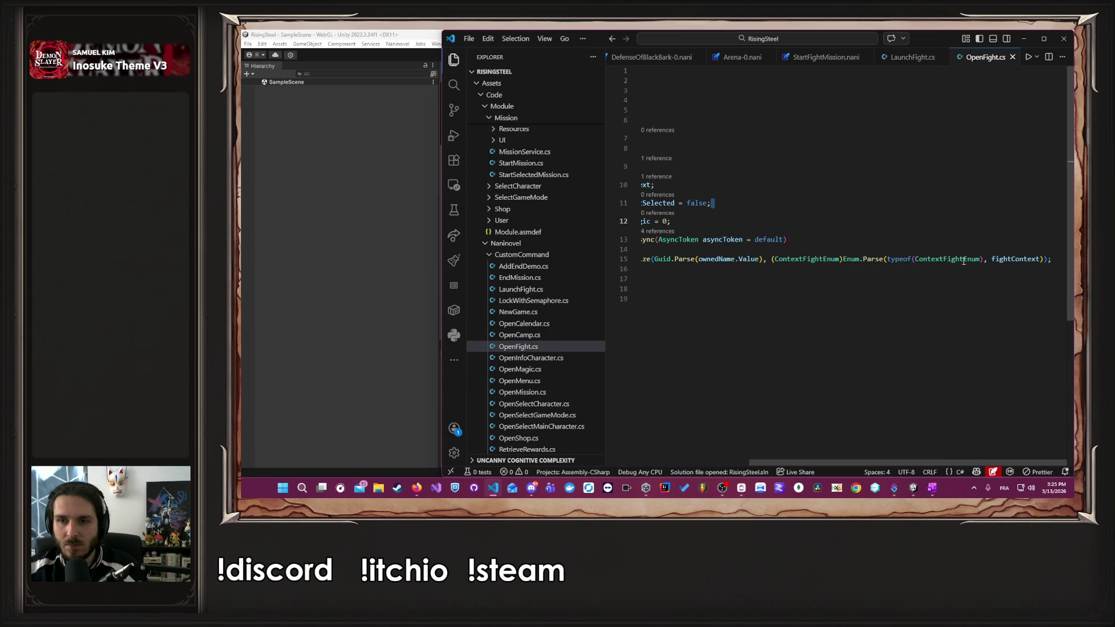
left_click(929, 260)
- Replace the Enum.Parse(typeof(ContextFightEnum), fightContext.Value) argument with ContextFightEnum.Arena
double_click(802, 259)
key("ctrl+c")
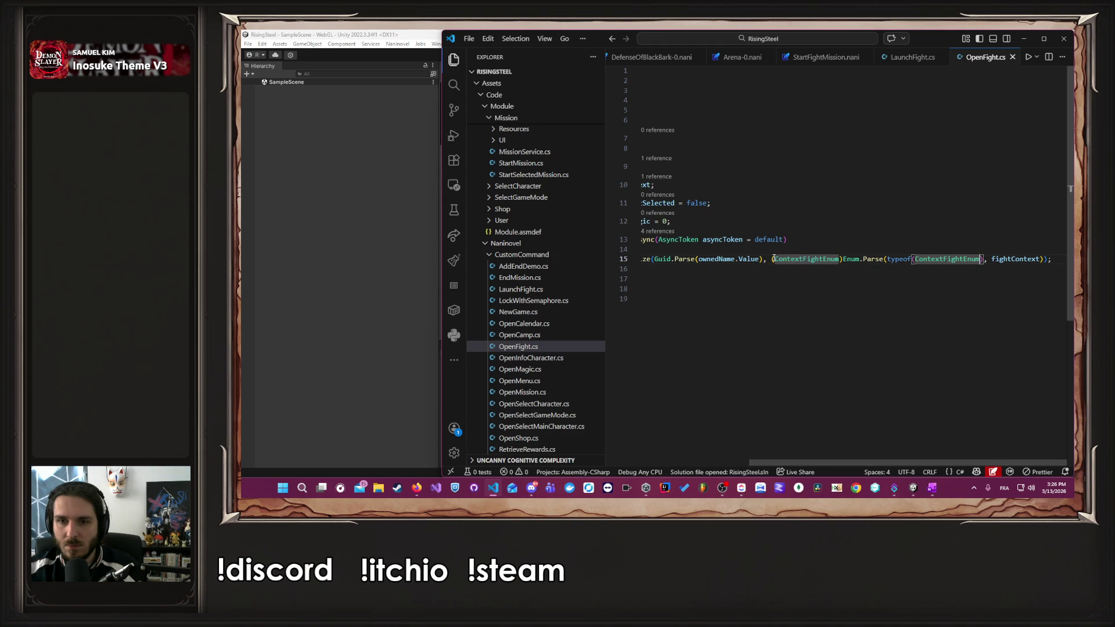
left_click_drag(773, 259, 1046, 259)
key("ctrl+v")
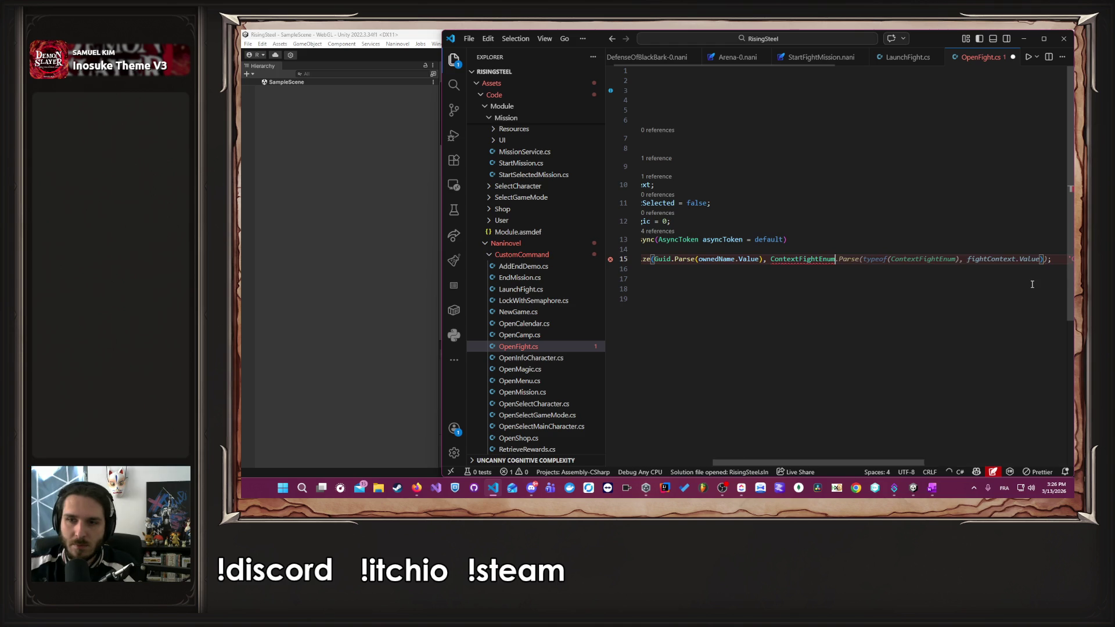
key("ctrl+shift+Left")
key("ctrl+shift+Left")
key("ctrl+shift+Left")
type(".Instance.Initiali")
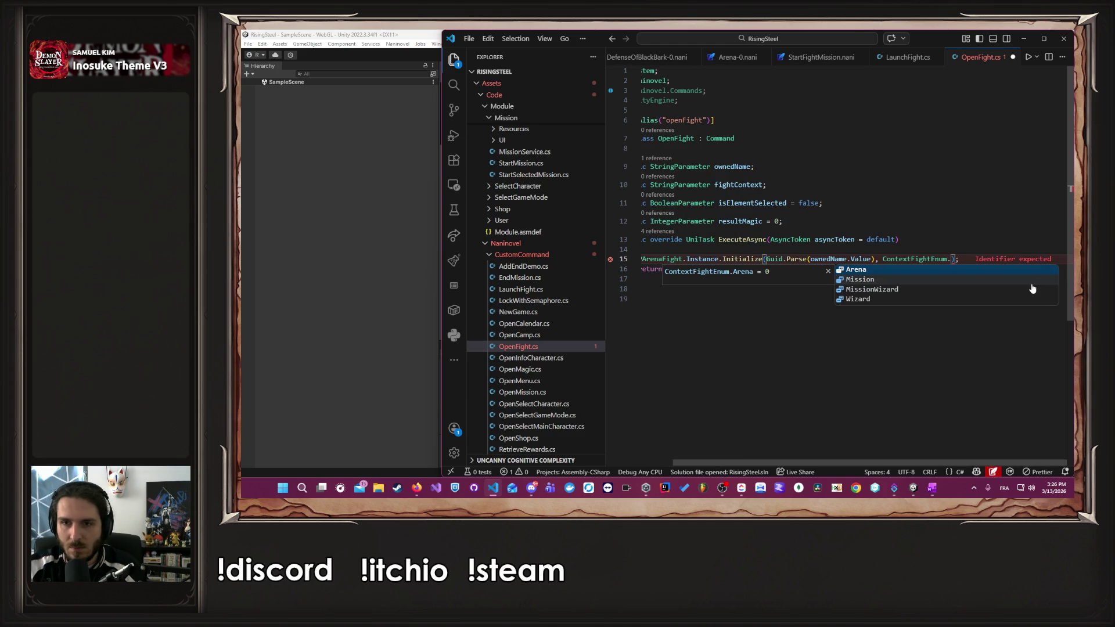
key("Return")
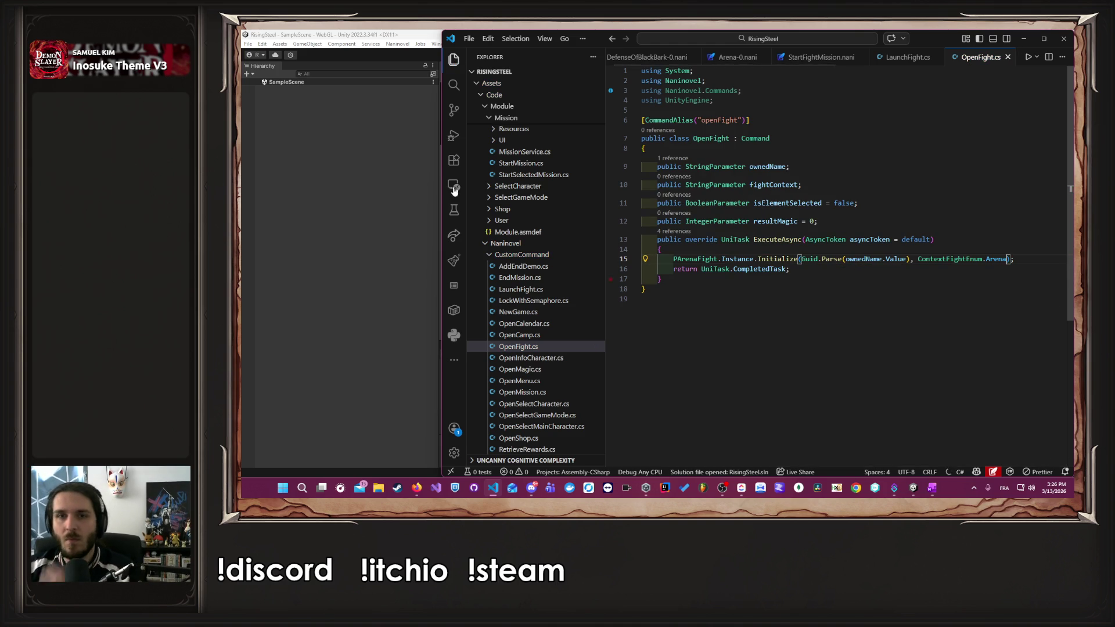
left_click(358, 145)
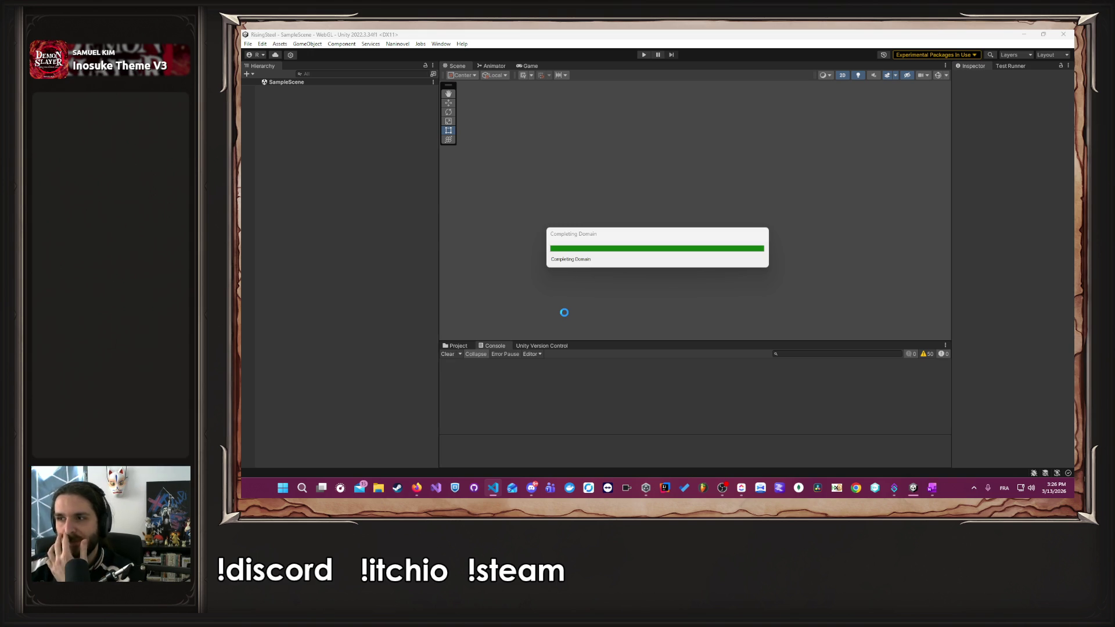
- Enter Play mode, start a Nouvelle Partie with a player name, choose a character and skip the tutorial
left_click(645, 55)
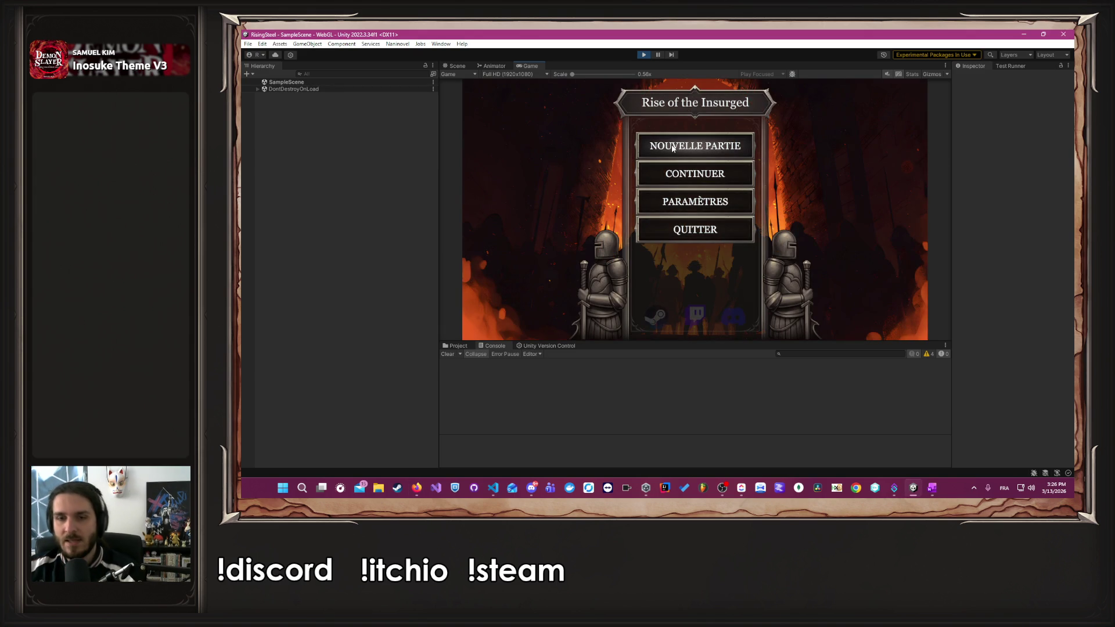
left_click(672, 148)
type("Alber")
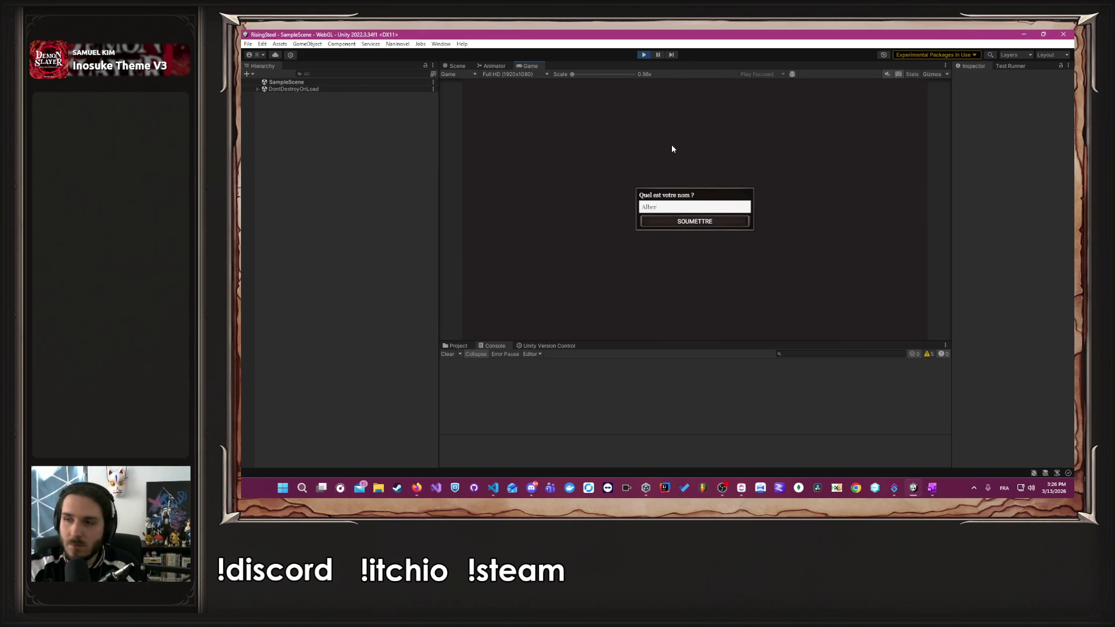
key("Return")
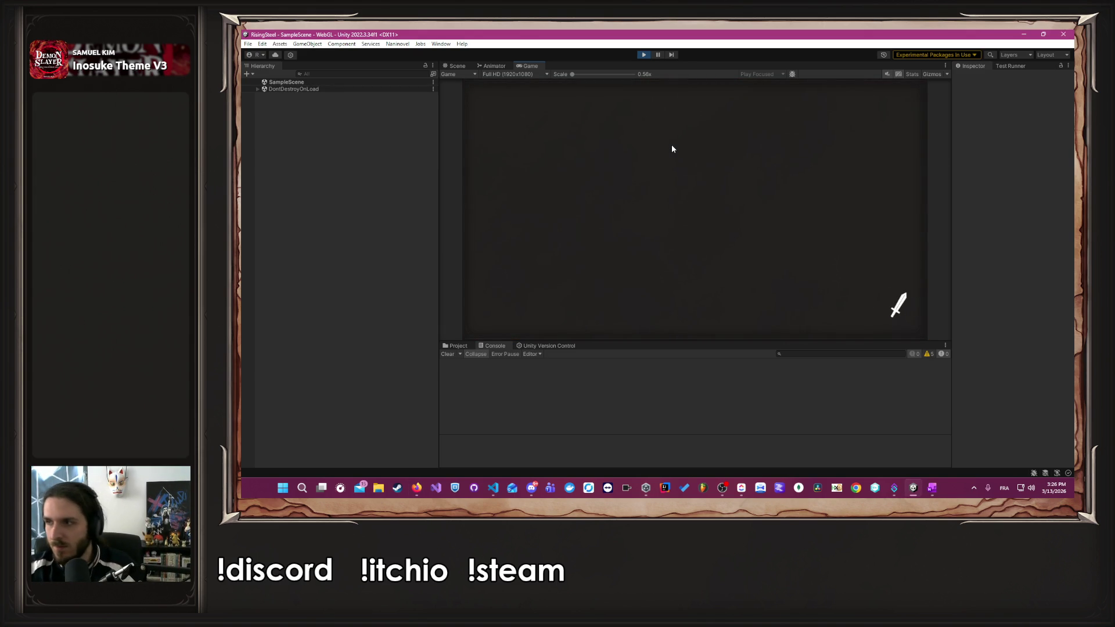
left_click(723, 219)
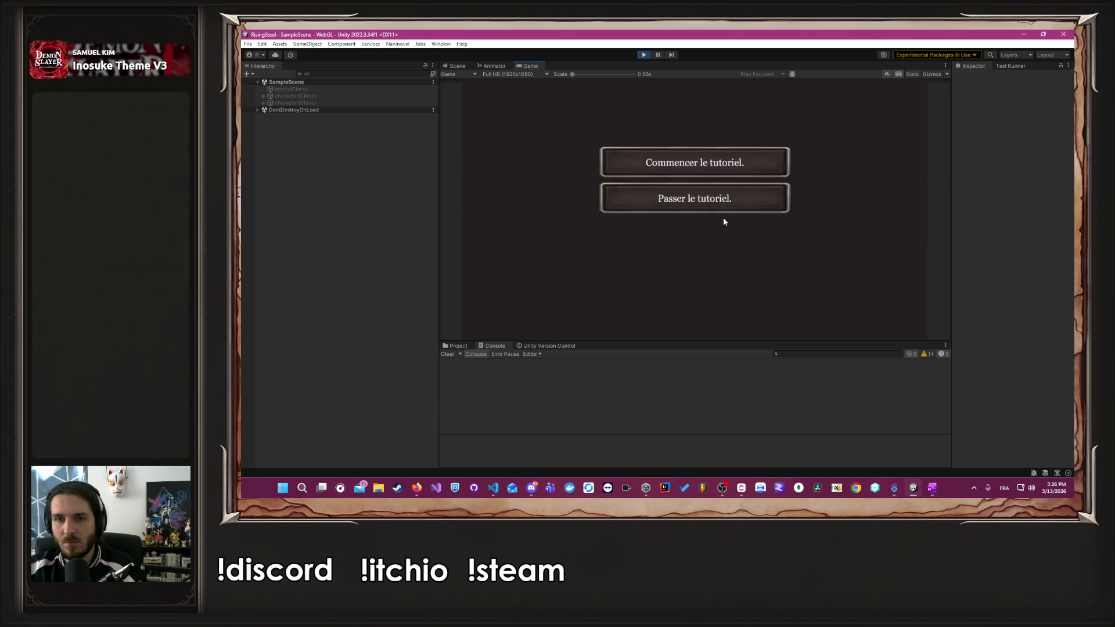
left_click(692, 198)
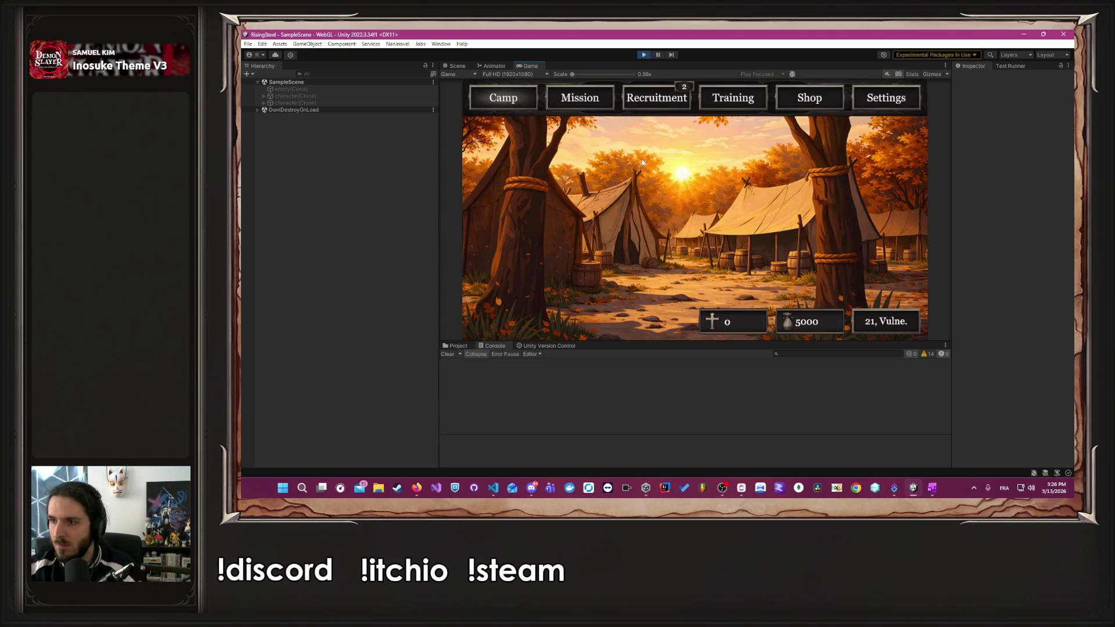
- In Training, raise Albert's Dextérité to 15 and confirm it
left_click(671, 104)
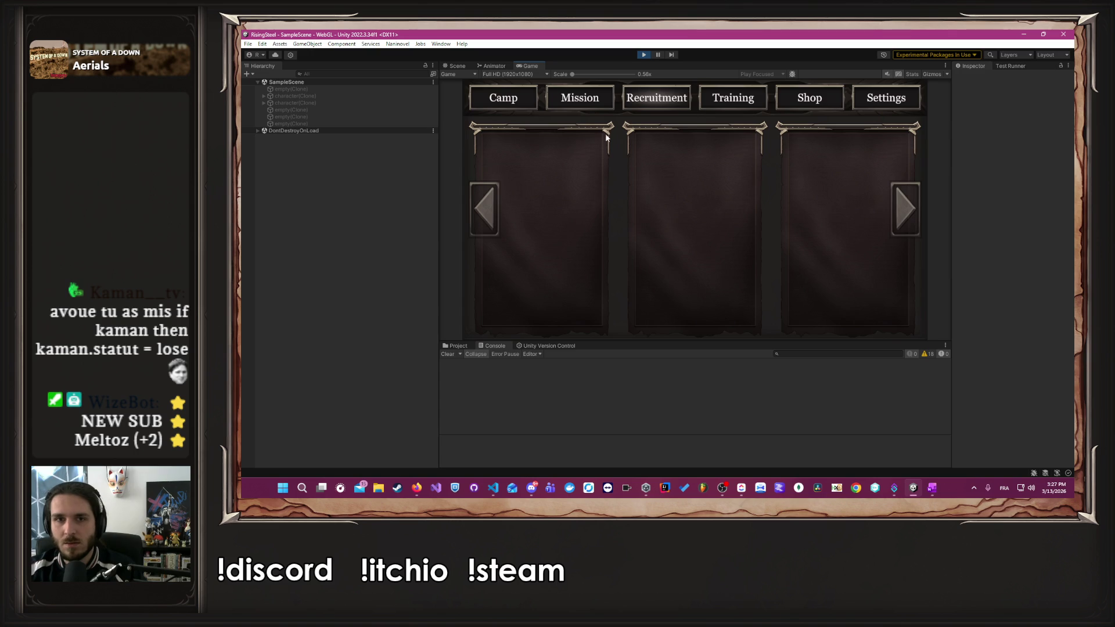
left_click(723, 108)
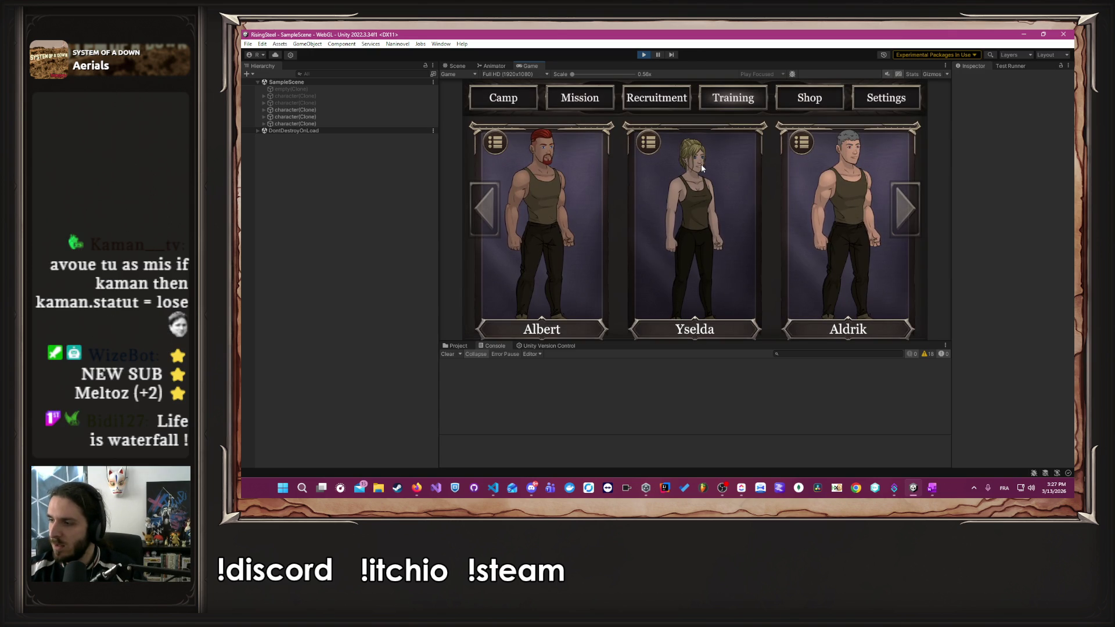
left_click(535, 241)
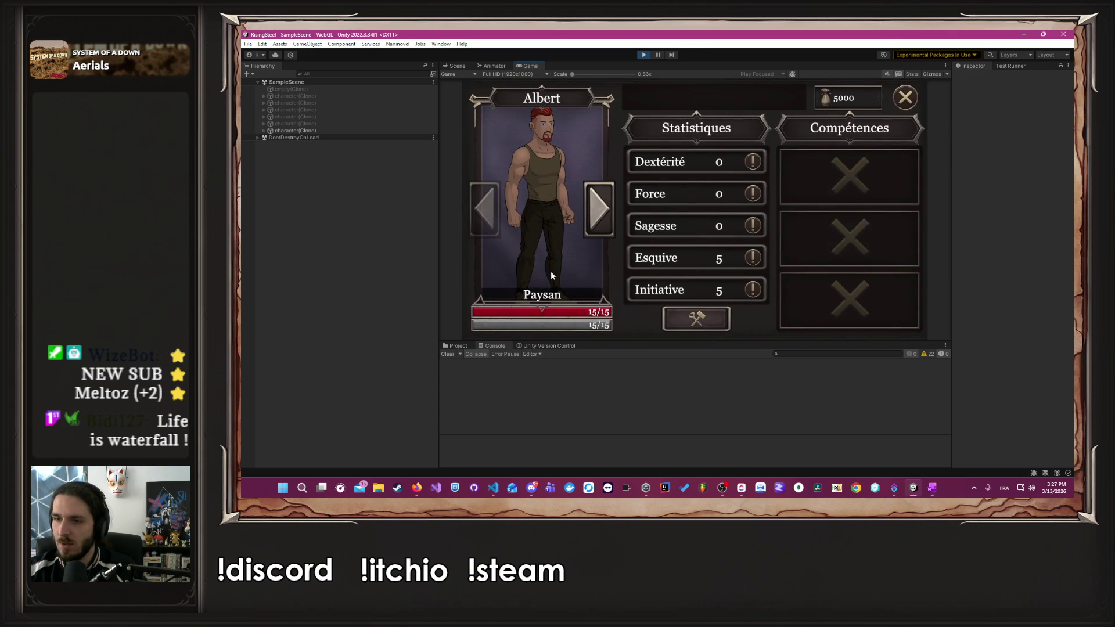
left_click(699, 327)
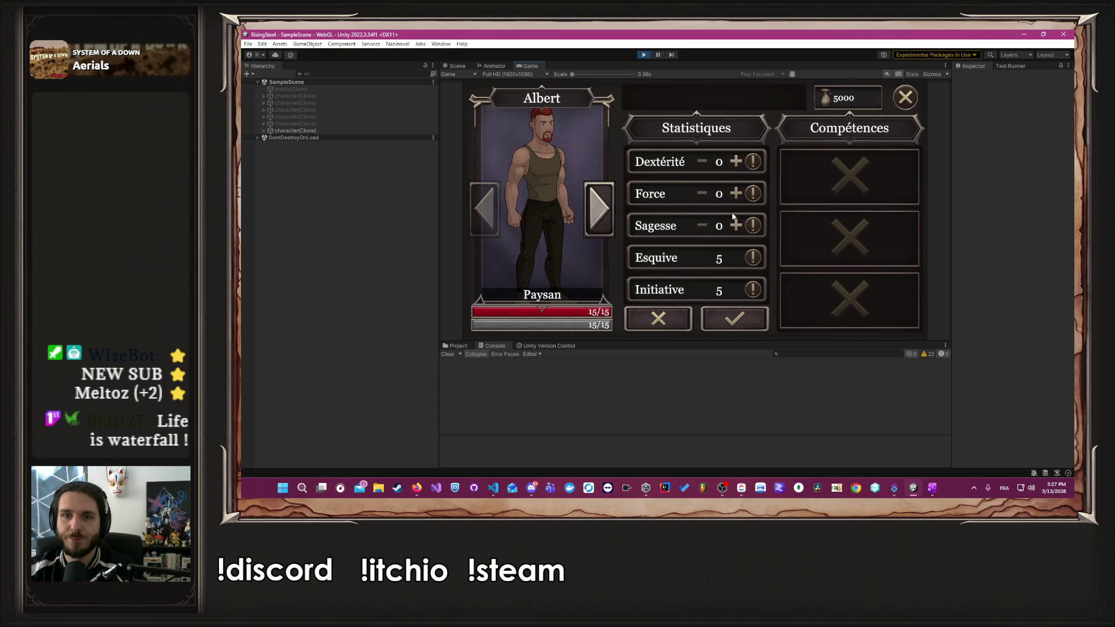
left_click(735, 225)
left_click(735, 225)
left_click(735, 225)
left_click(672, 330)
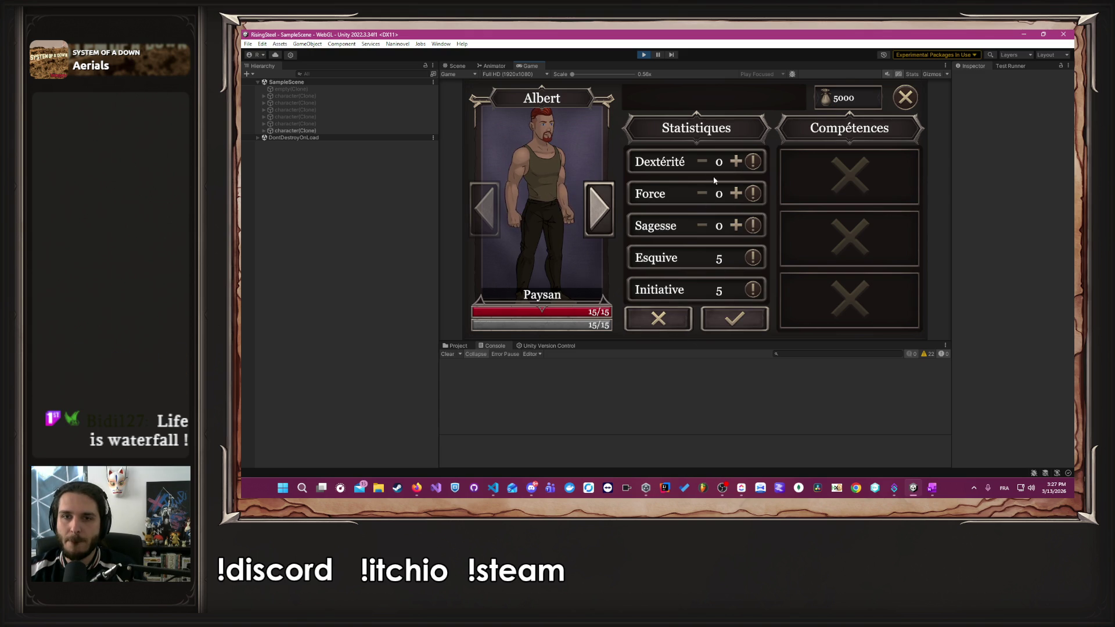
left_click(736, 162)
left_click(736, 162)
left_click(736, 162)
left_click(736, 162)
left_click(735, 162)
left_click(736, 162)
double_click(735, 162)
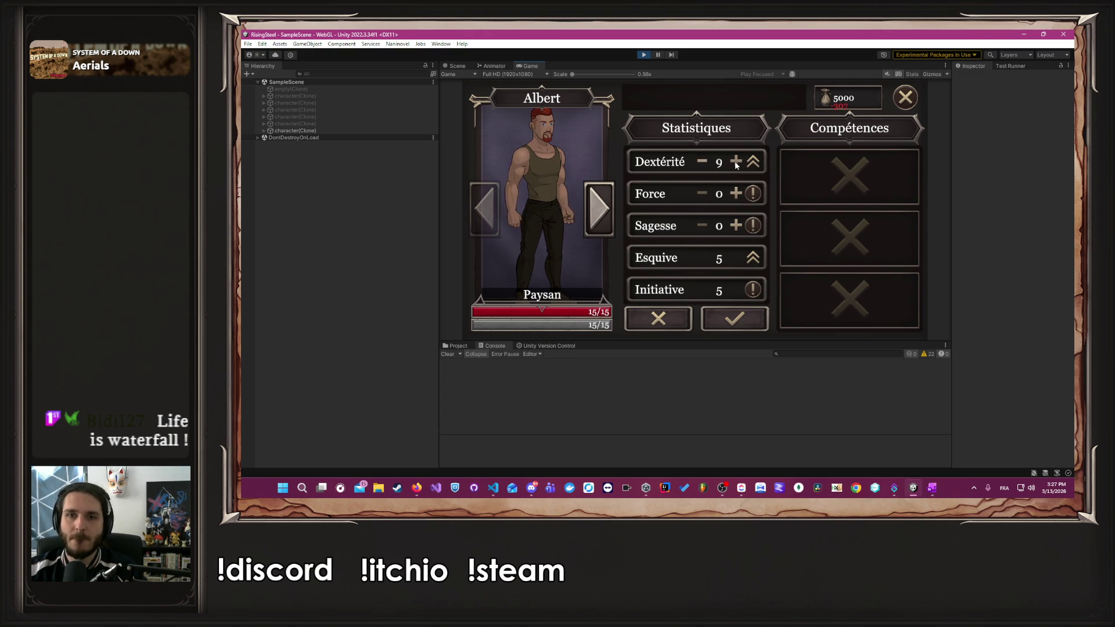
left_click(736, 162)
double_click(736, 162)
double_click(736, 162)
double_click(737, 163)
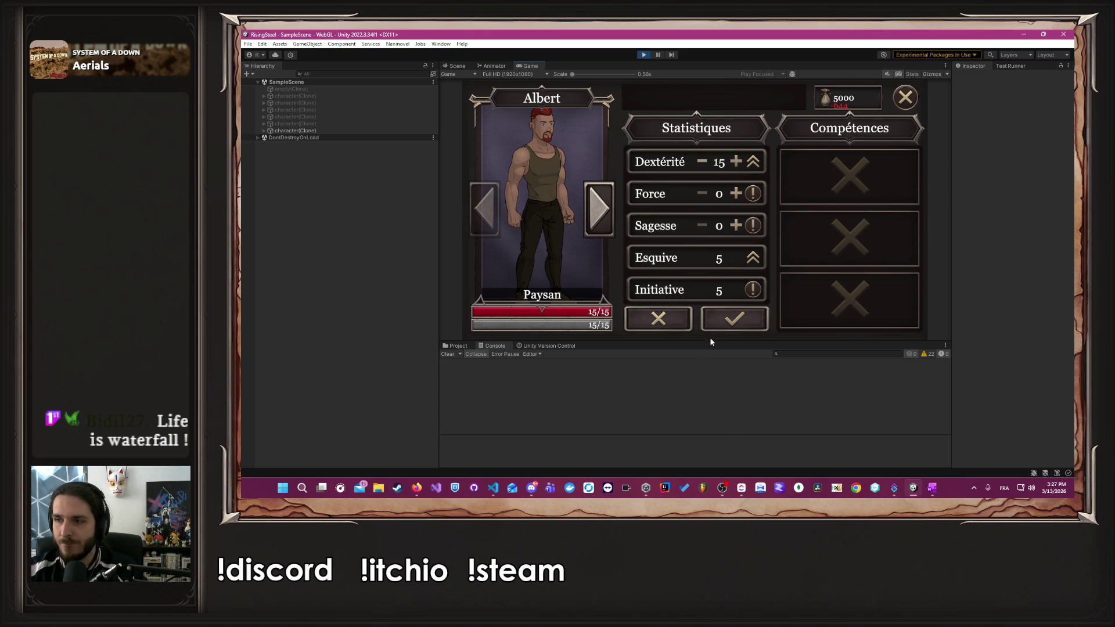
left_click(734, 318)
- Raise Yselda's Force to 15 and confirm it
left_click(699, 316)
left_click(700, 314)
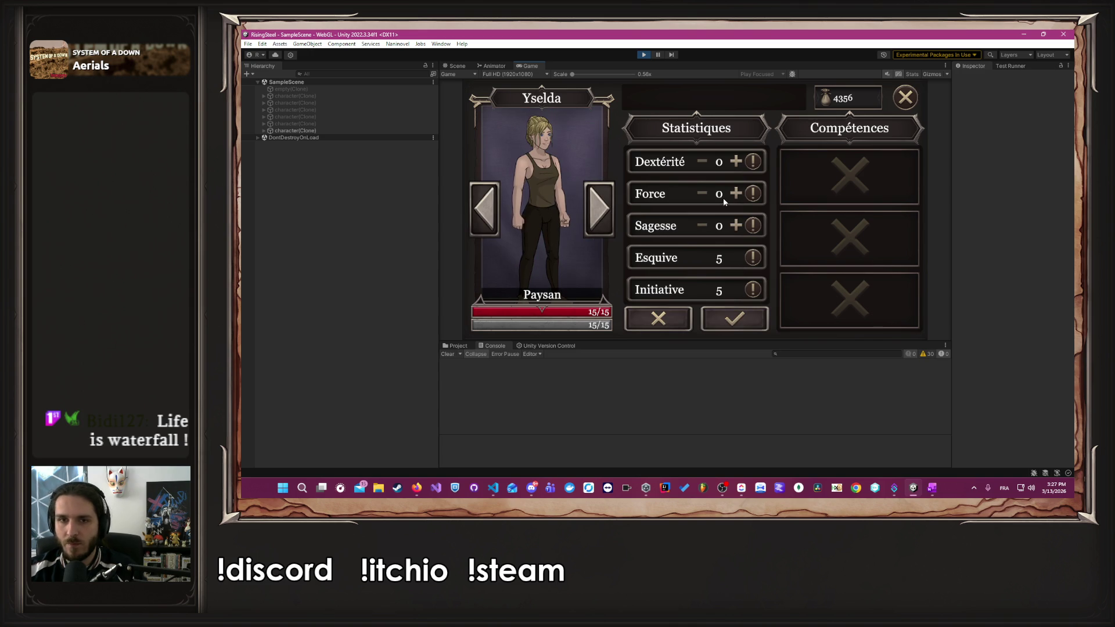
left_click(735, 194)
left_click(736, 194)
left_click(736, 194)
left_click(735, 194)
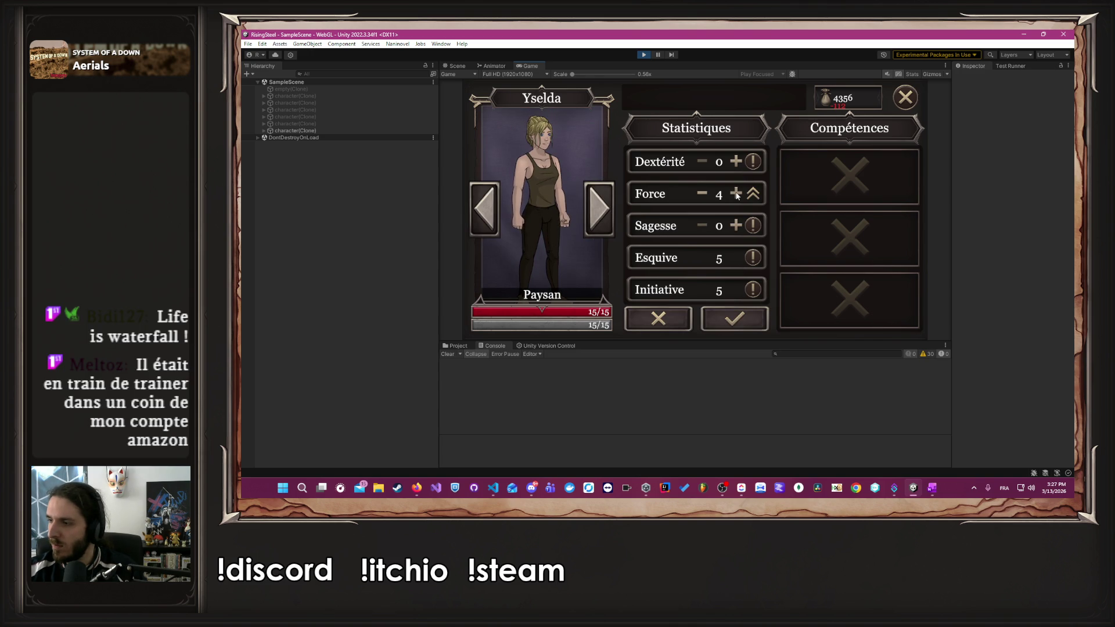
left_click(736, 194)
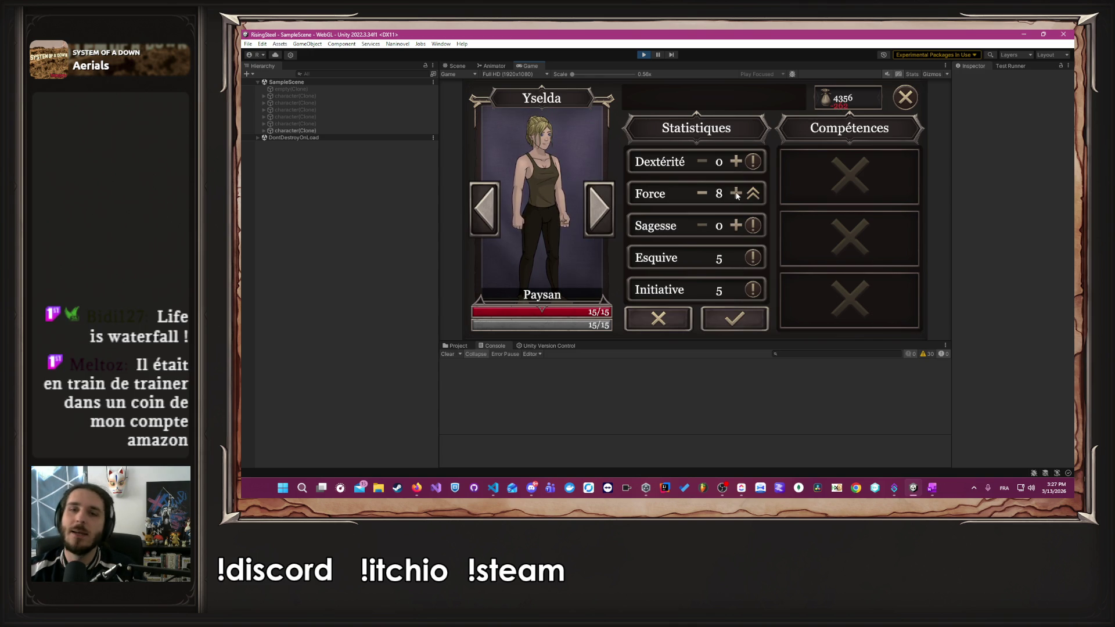
left_click(736, 194, "shift")
left_click(736, 194, "shift")
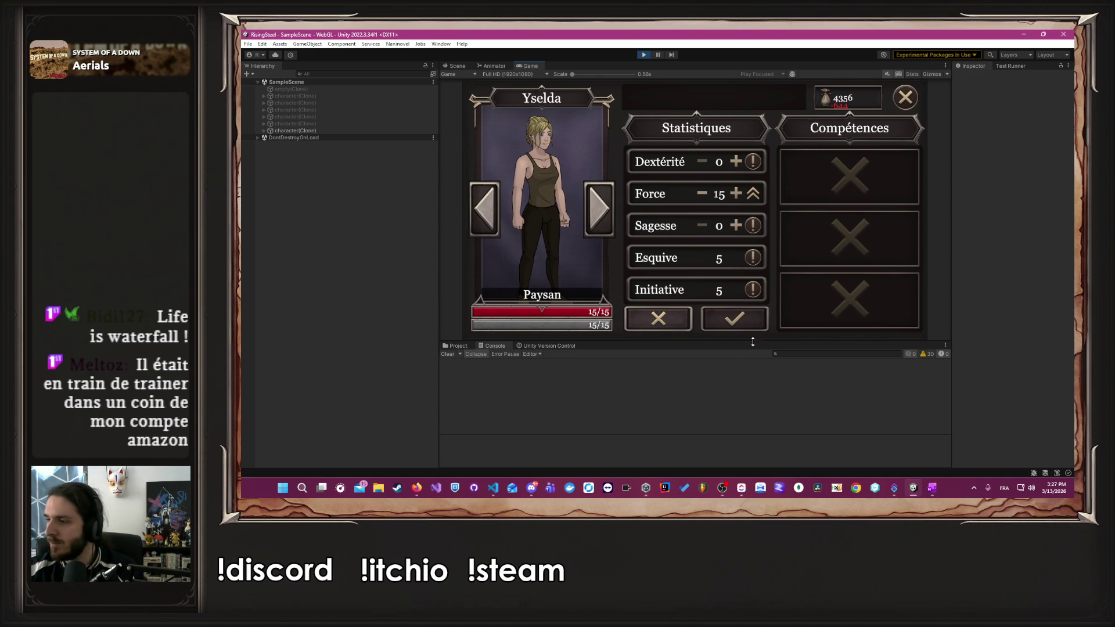
left_click(735, 319)
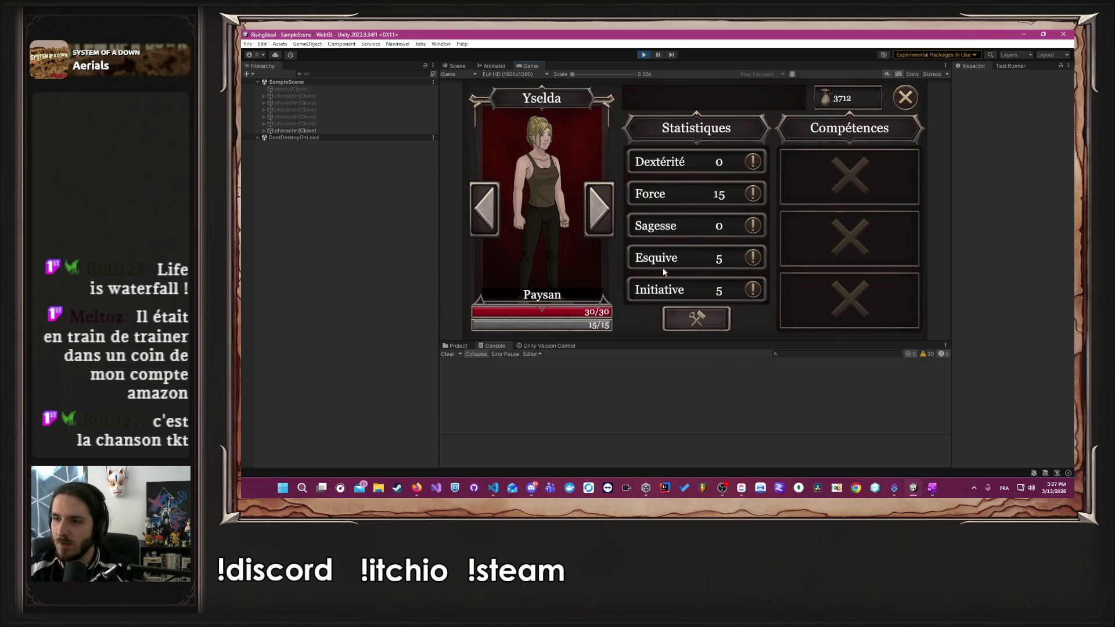
- Raise Aldrik's Sagesse to 15, confirm it, and close the stats panel
left_click(599, 209)
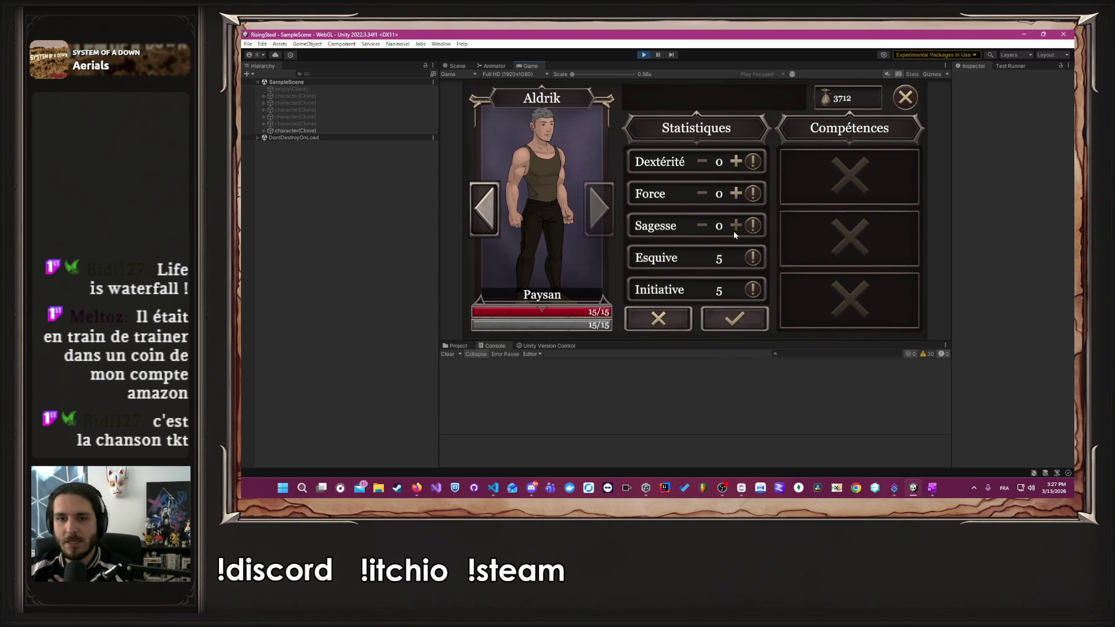
left_click(733, 231)
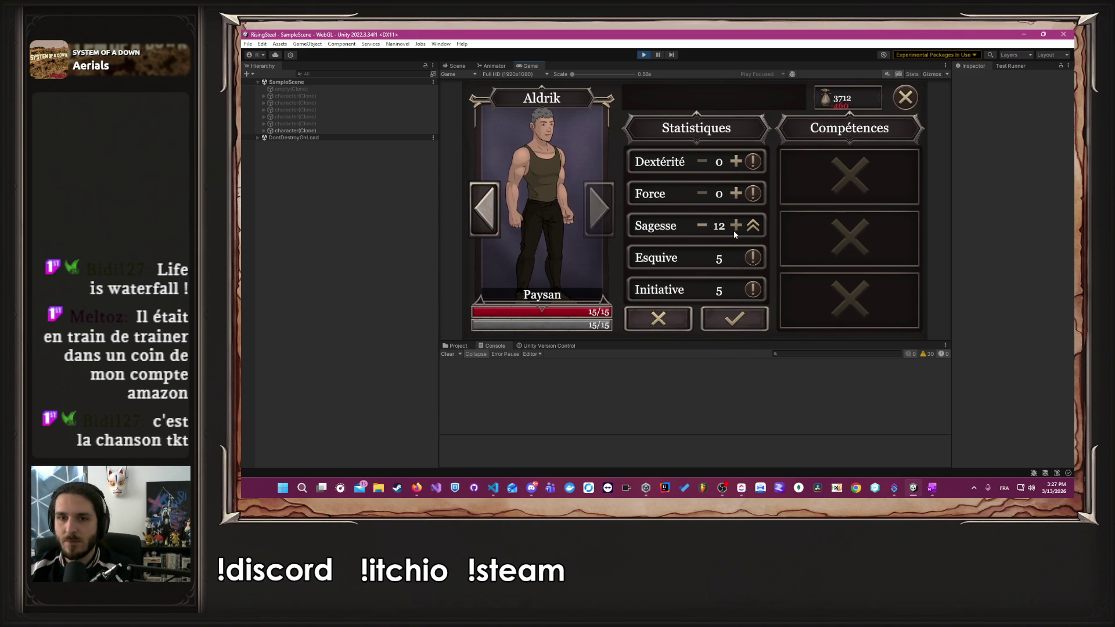
left_click(733, 231)
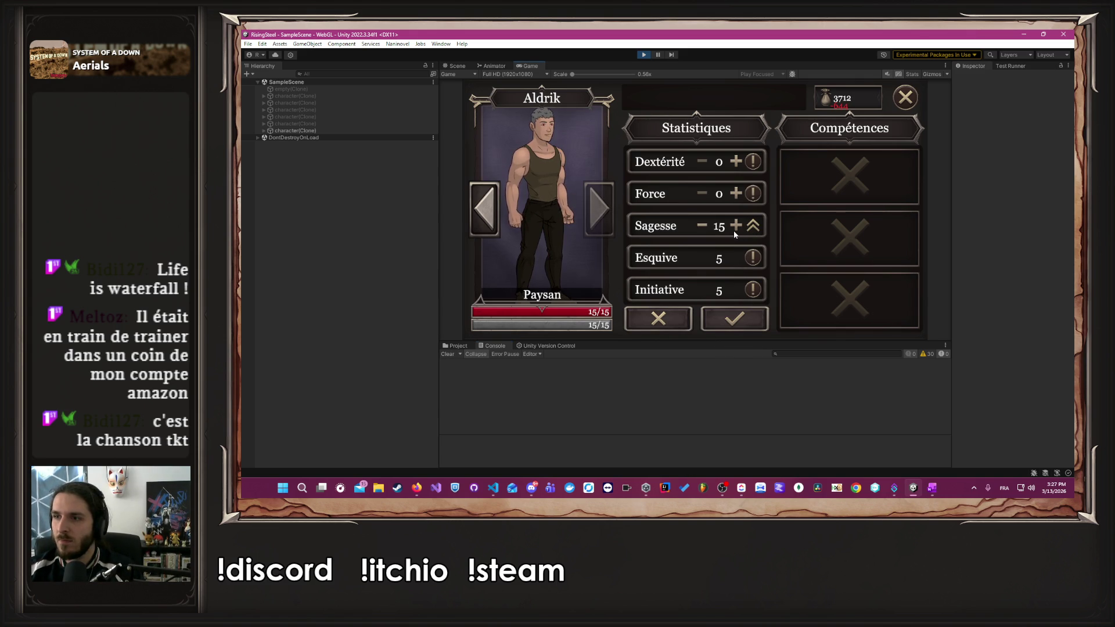
left_click(760, 312)
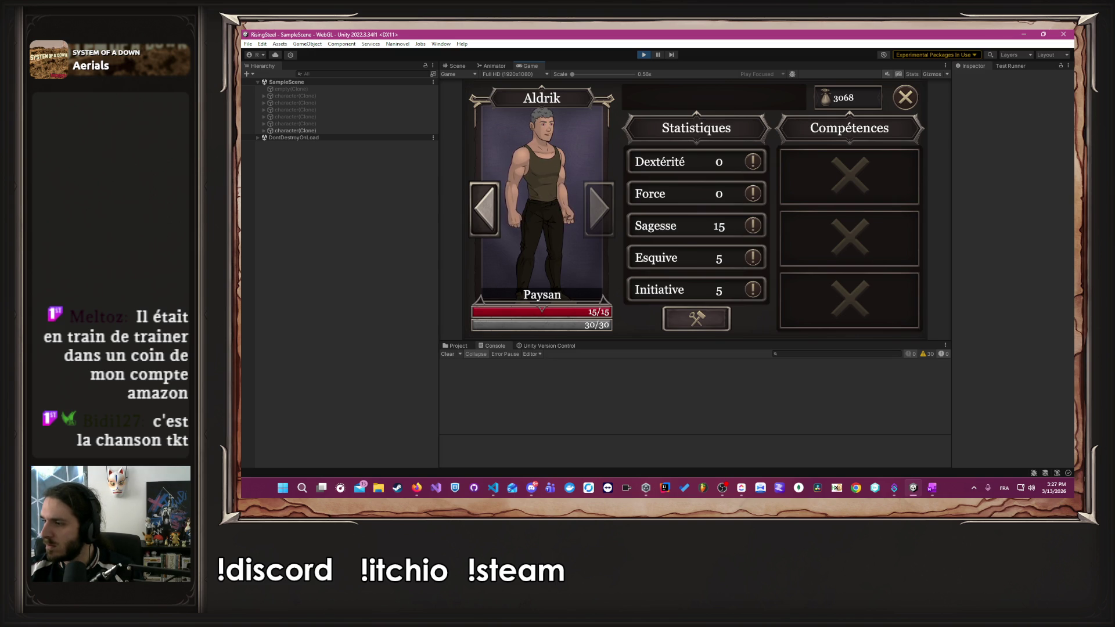
left_click(904, 97)
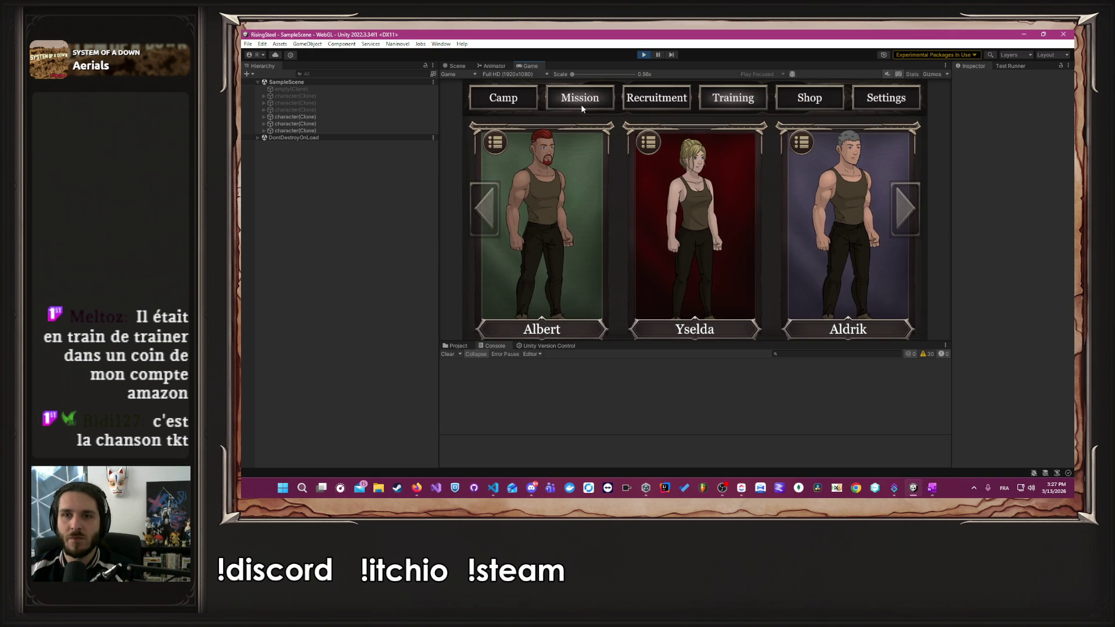
- Launch the Défense du village d'Écorce Noire mission with the team
left_click(582, 104)
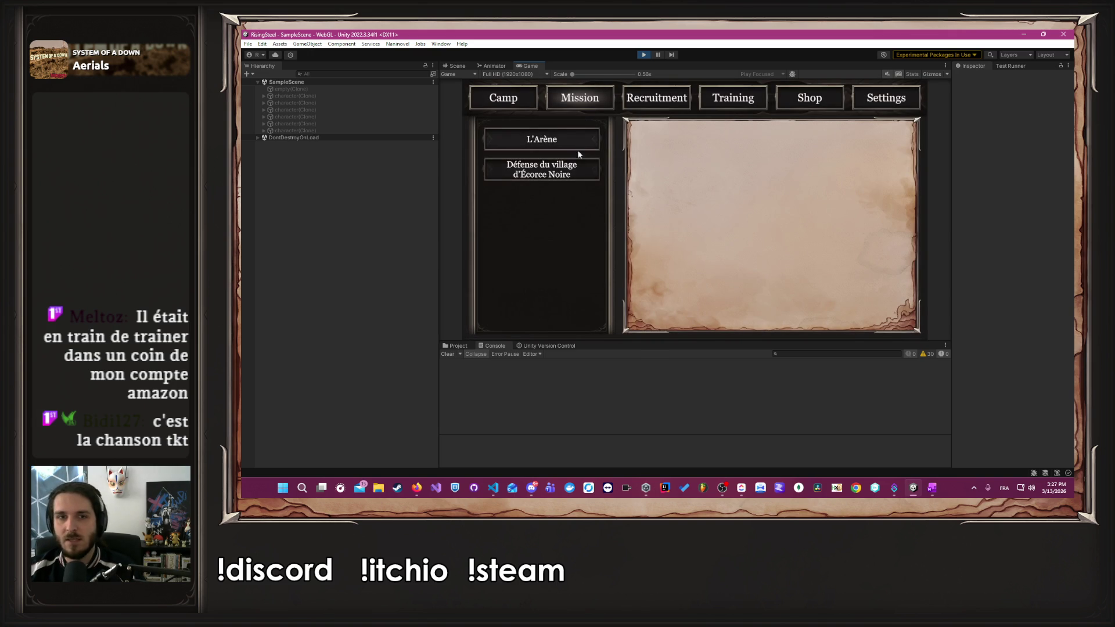
left_click(577, 171)
left_click(767, 311)
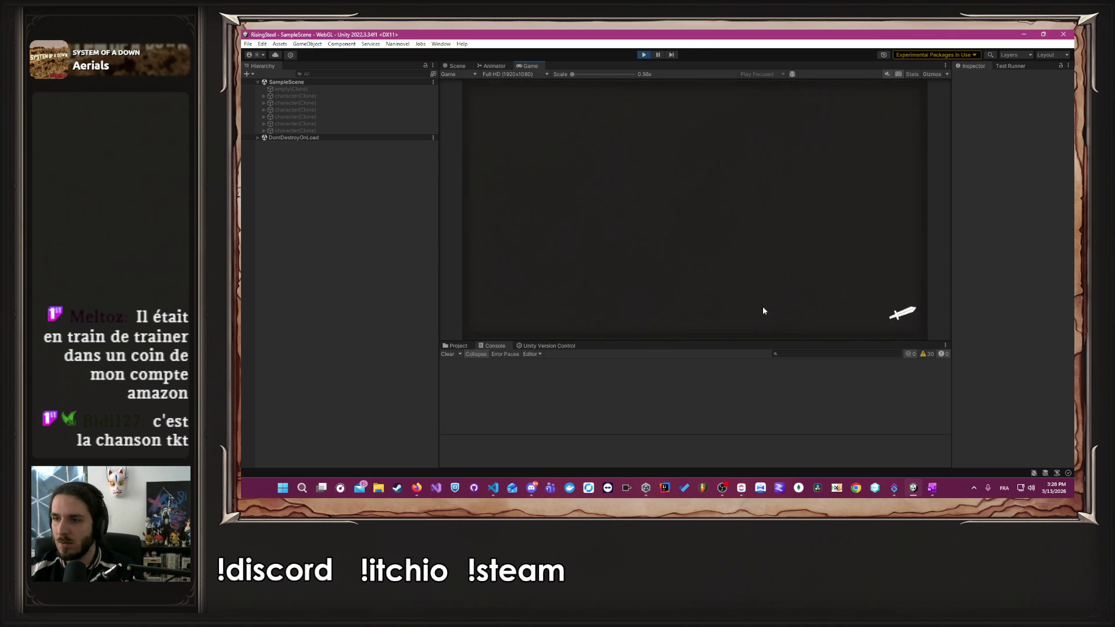
left_click(540, 249)
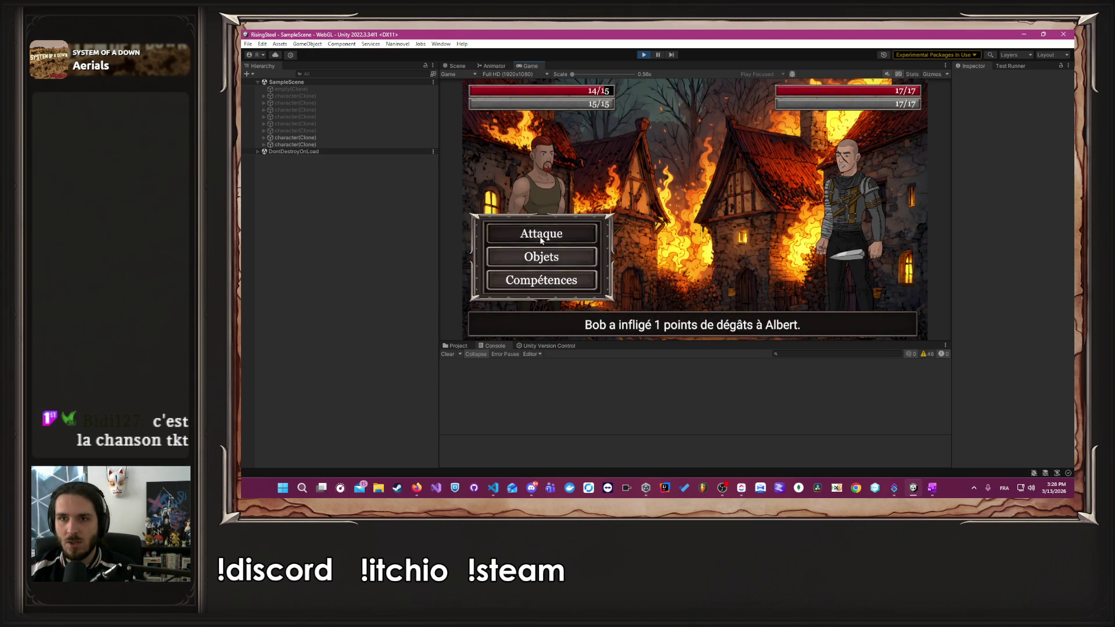
- Attack until Bob and then Robin are defeated, and choose Épargner to spare the opponent
left_click(539, 236)
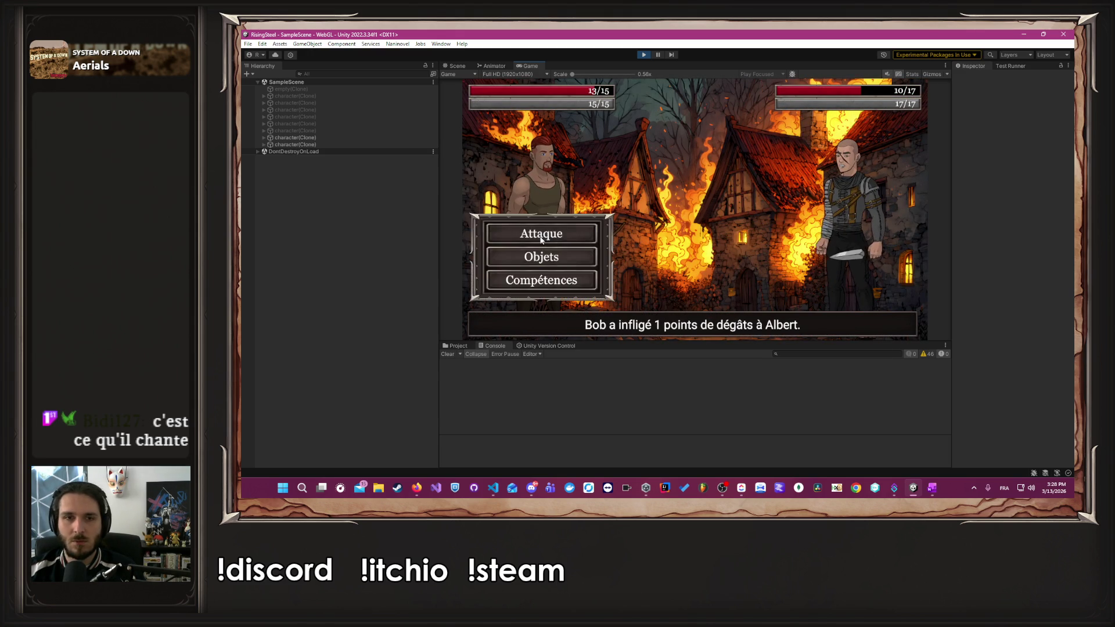
left_click(539, 235)
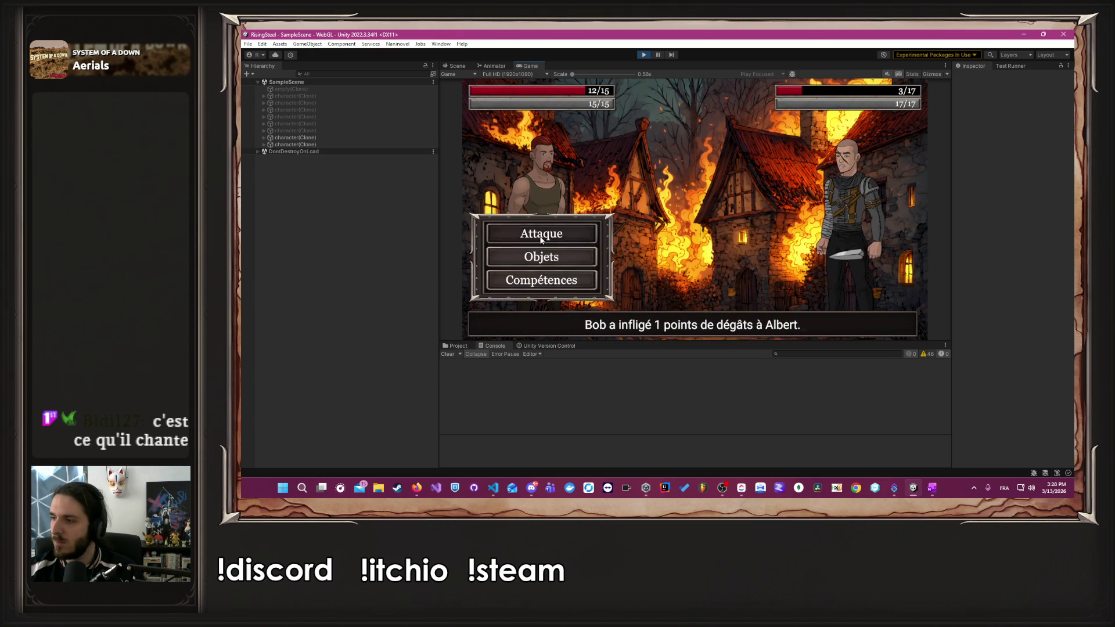
left_click(538, 236)
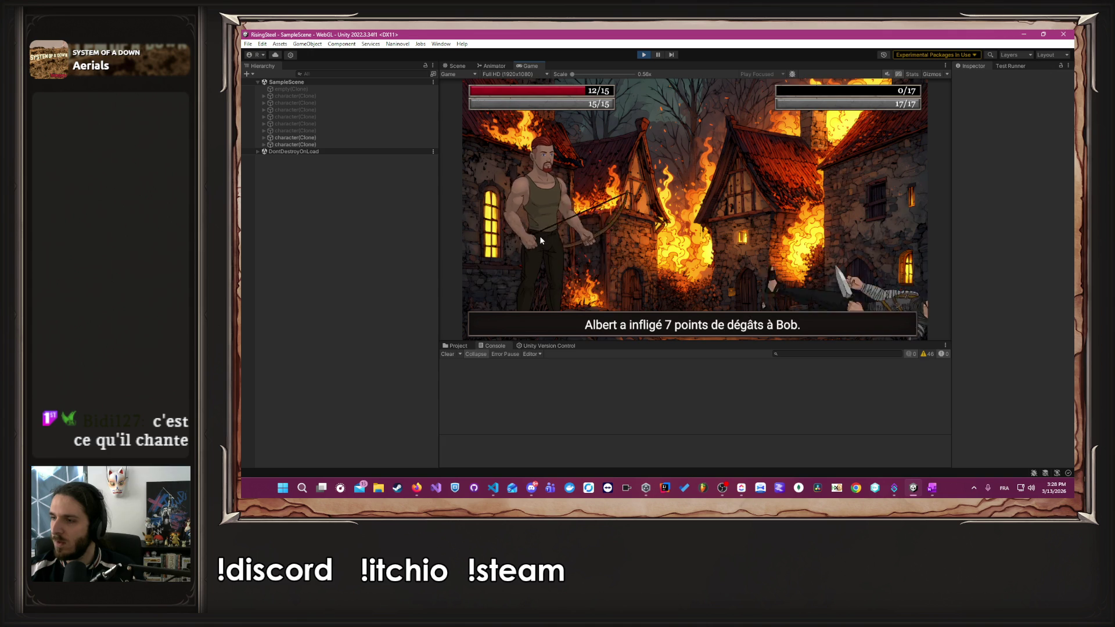
left_click(572, 232)
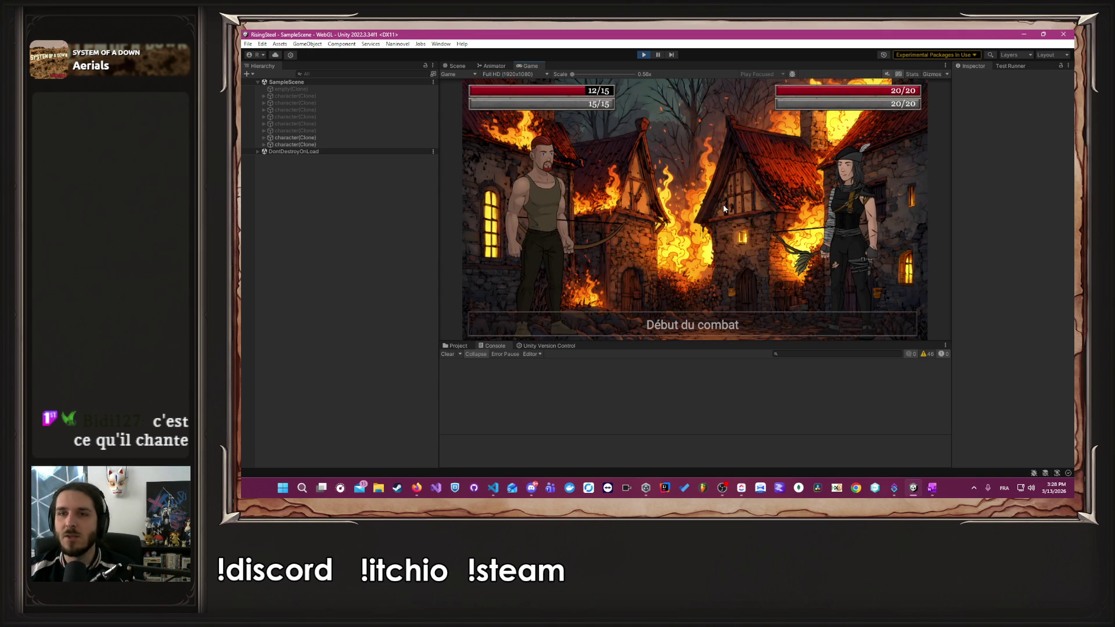
left_click(577, 231)
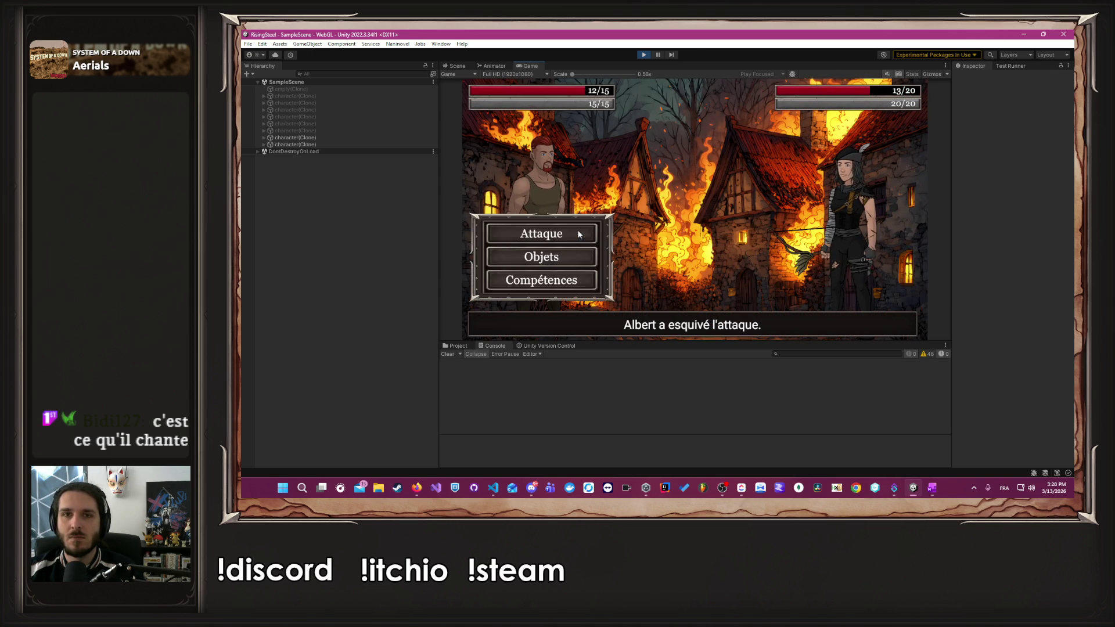
left_click(577, 228)
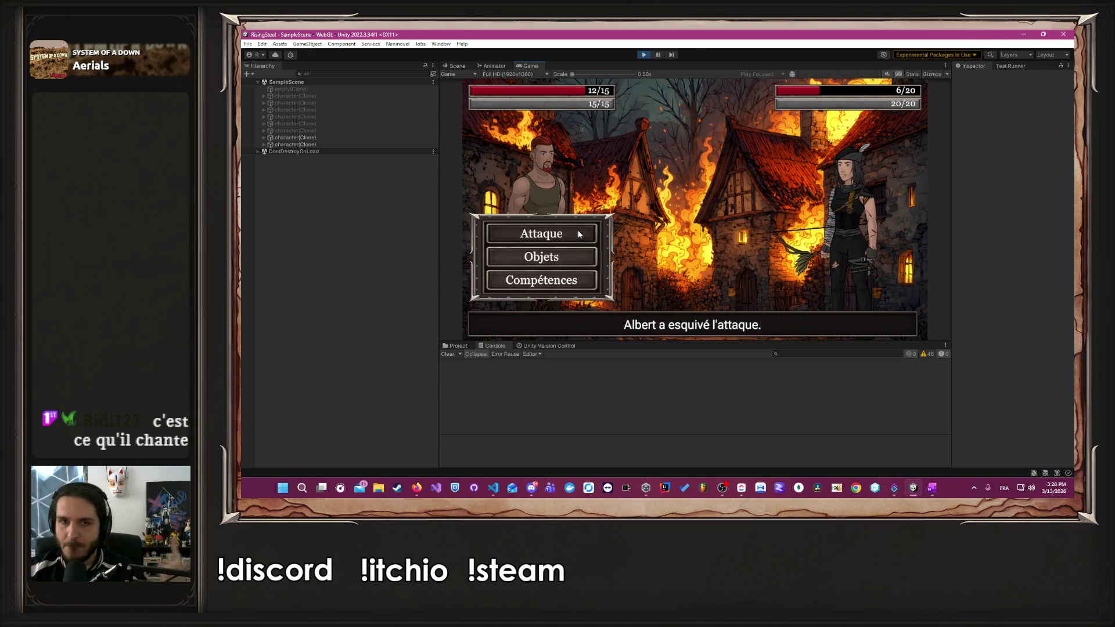
left_click(577, 228)
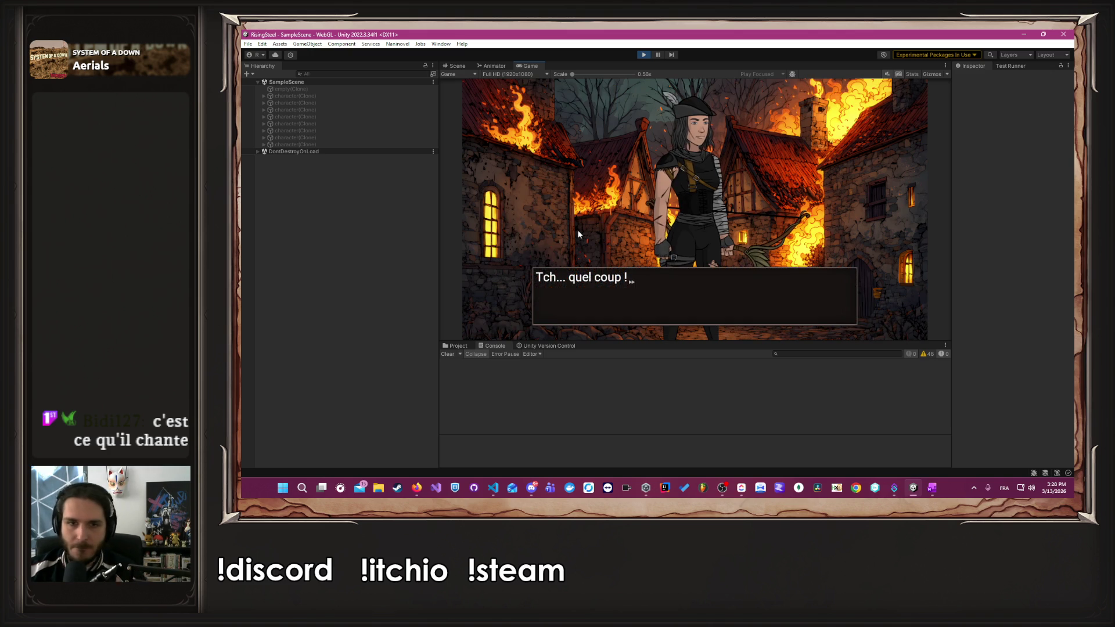
left_click(665, 163)
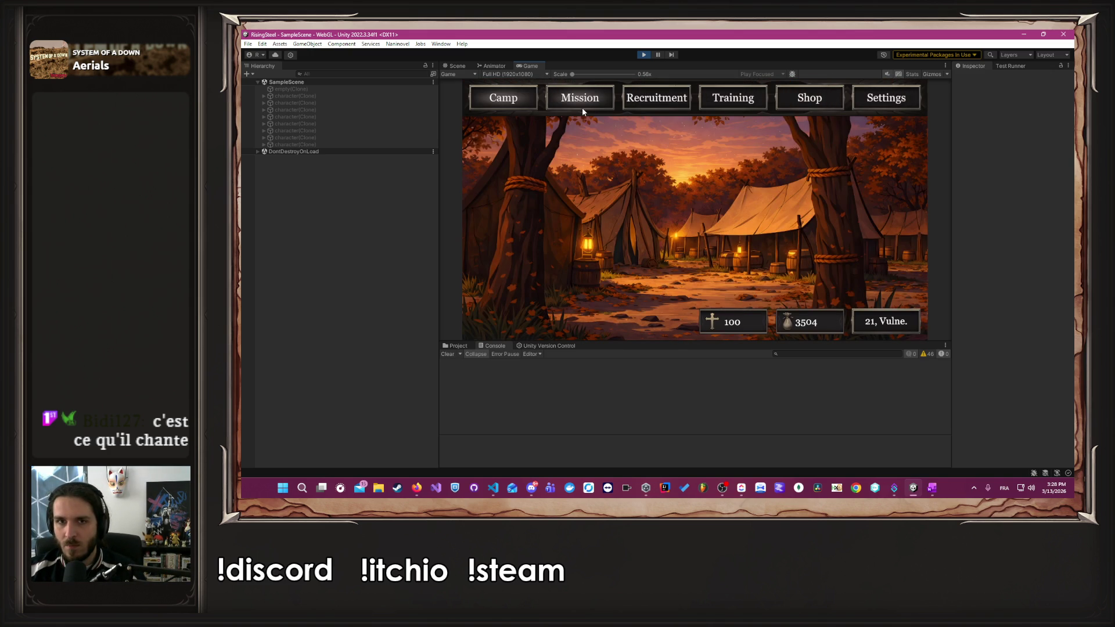
- In the Shop, buy Poulet and both Parchemin class scrolls
left_click(778, 103)
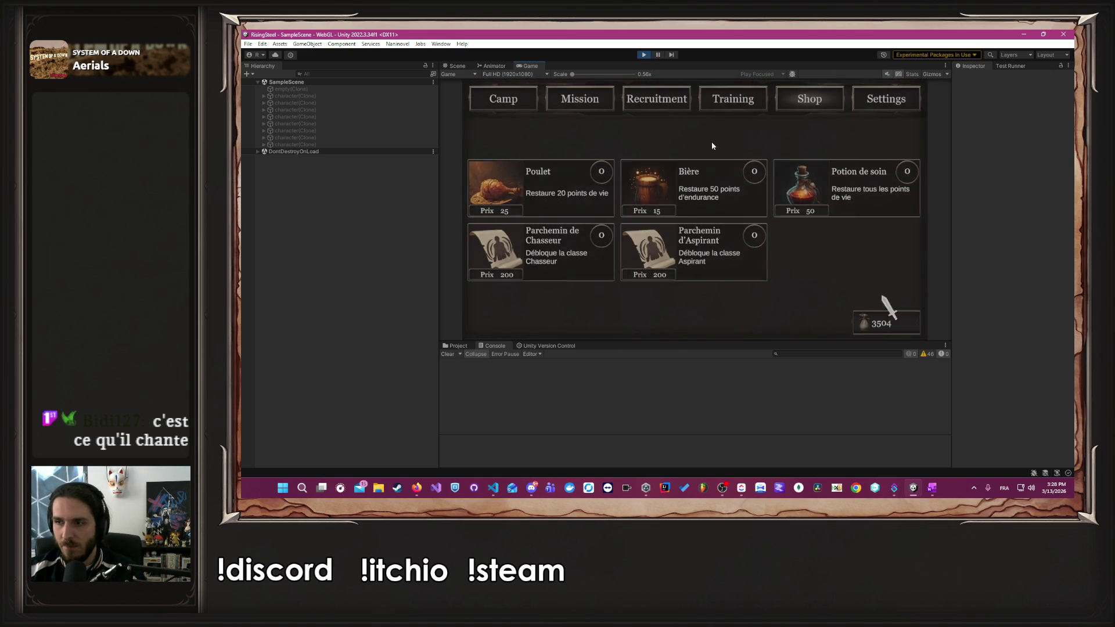
left_click(587, 187)
left_click(572, 250)
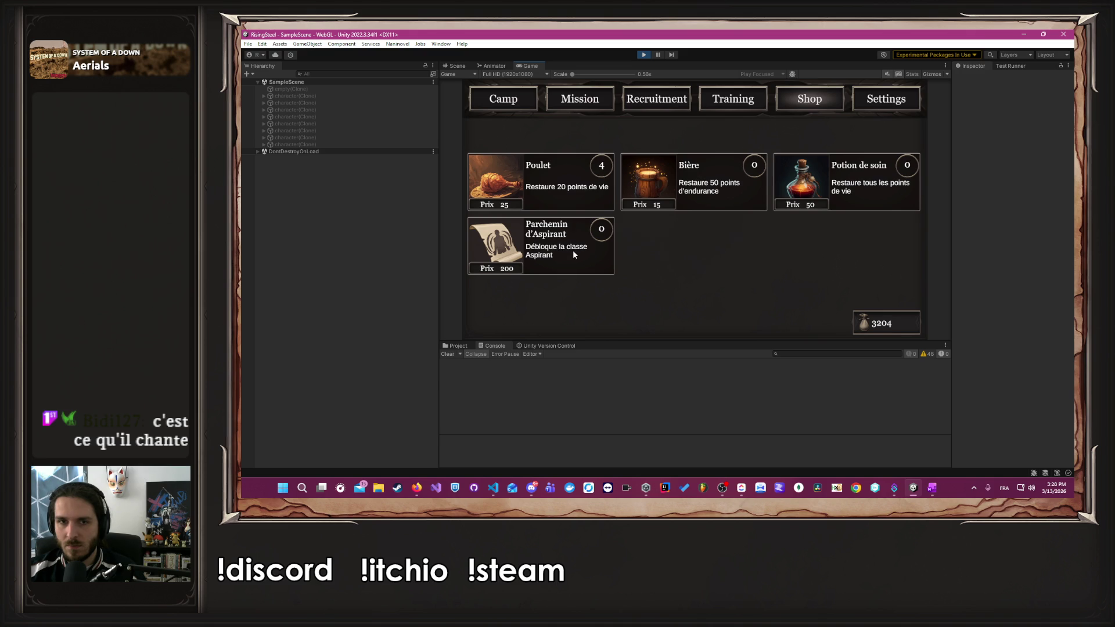
left_click(572, 249)
left_click(570, 213)
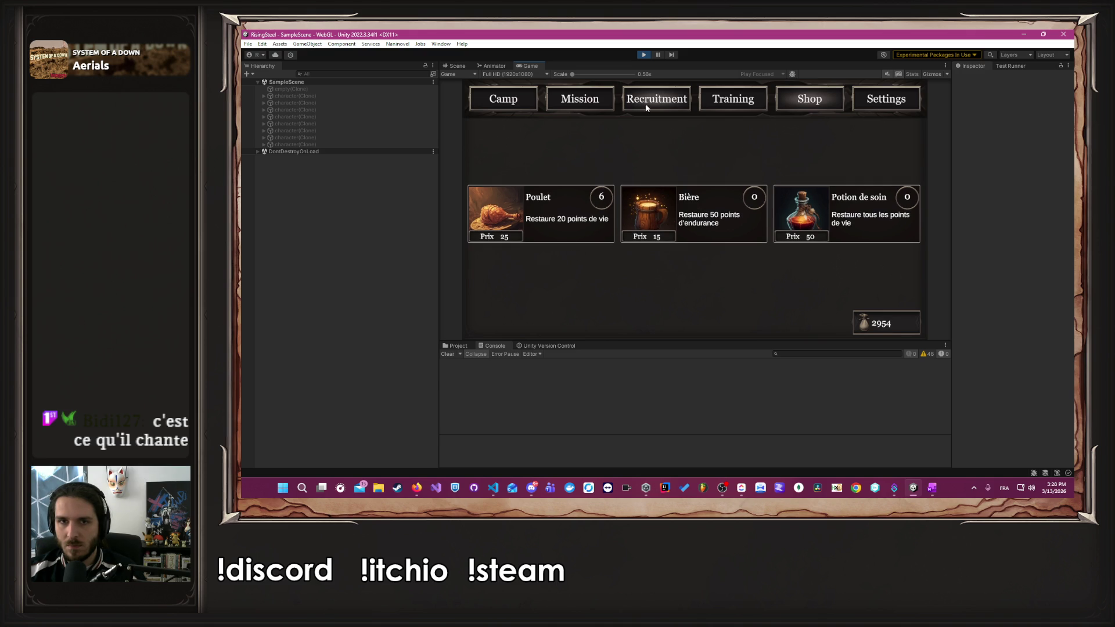
- Check Albert's statistics in Training, then bring up the mission list showing L'Arène
left_click(728, 103)
left_click(588, 182)
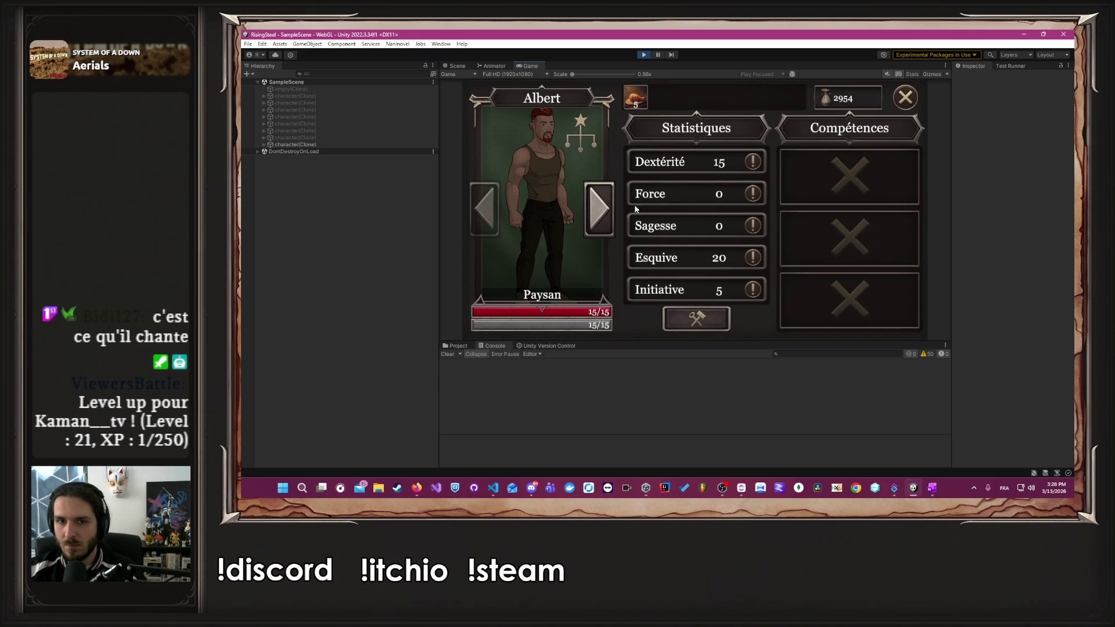
left_click(905, 97)
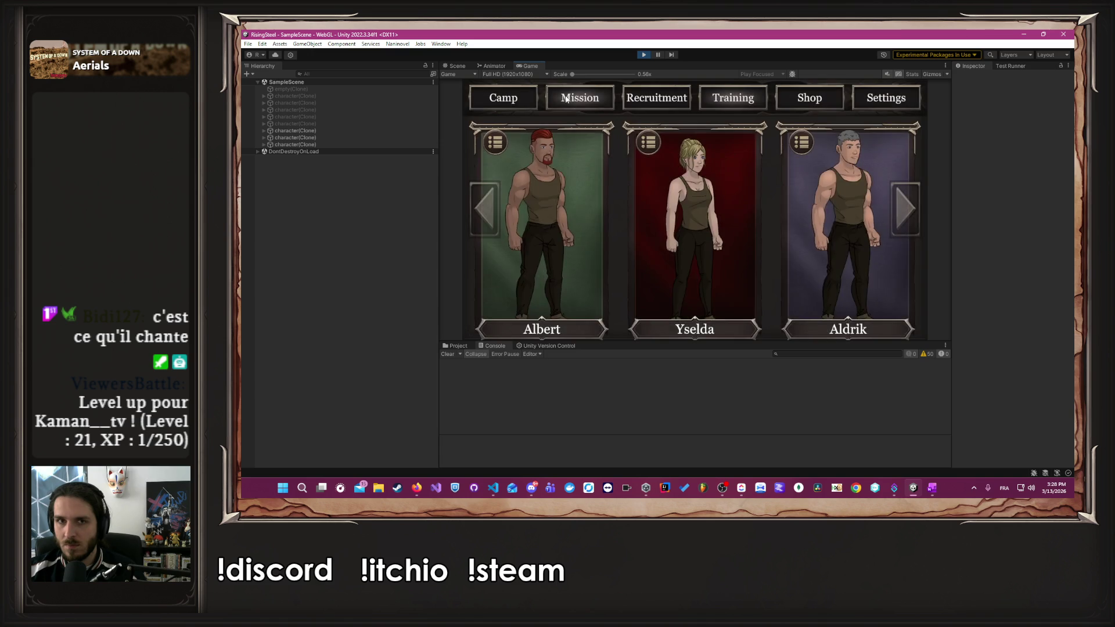
left_click(566, 100)
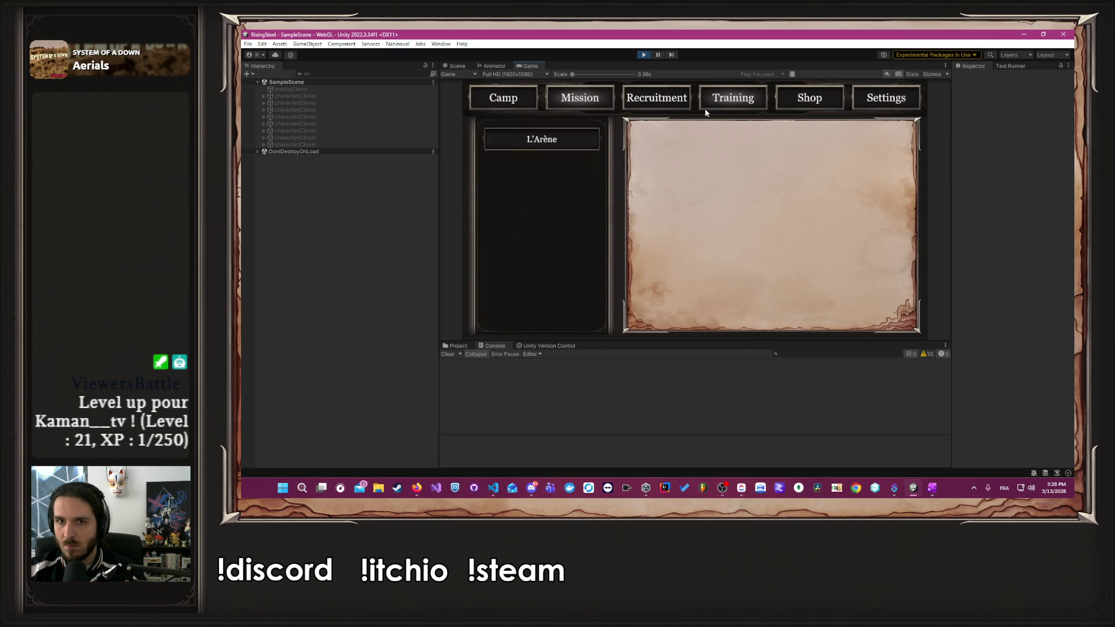
- Start L'Arène, attack Lira three times to win, and advance the post-fight dialogue
left_click(598, 143)
left_click(806, 319)
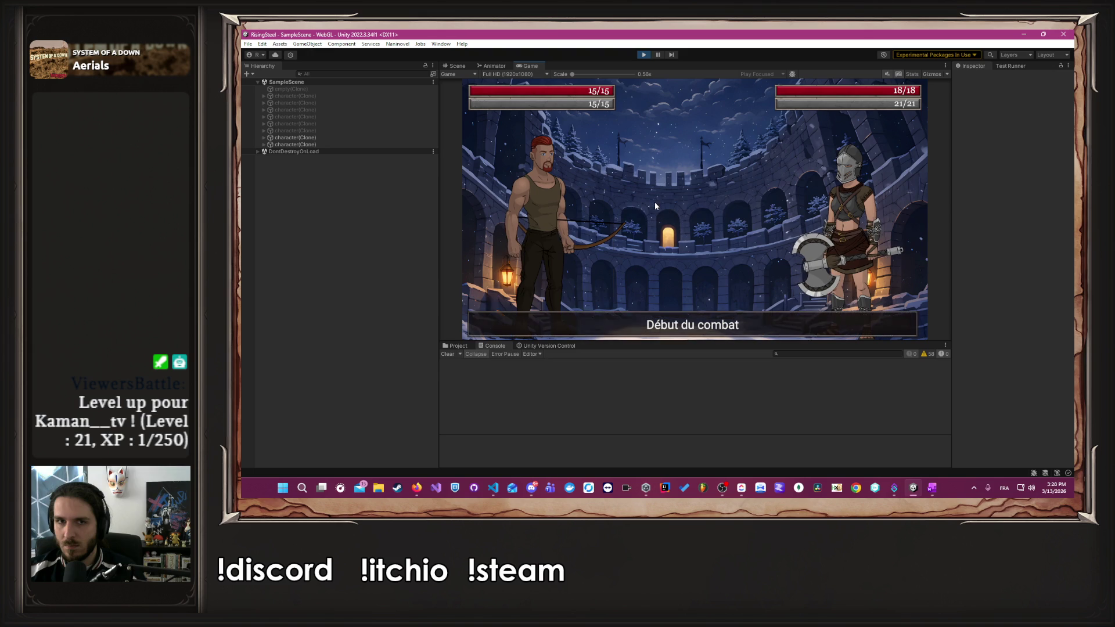
left_click(584, 237)
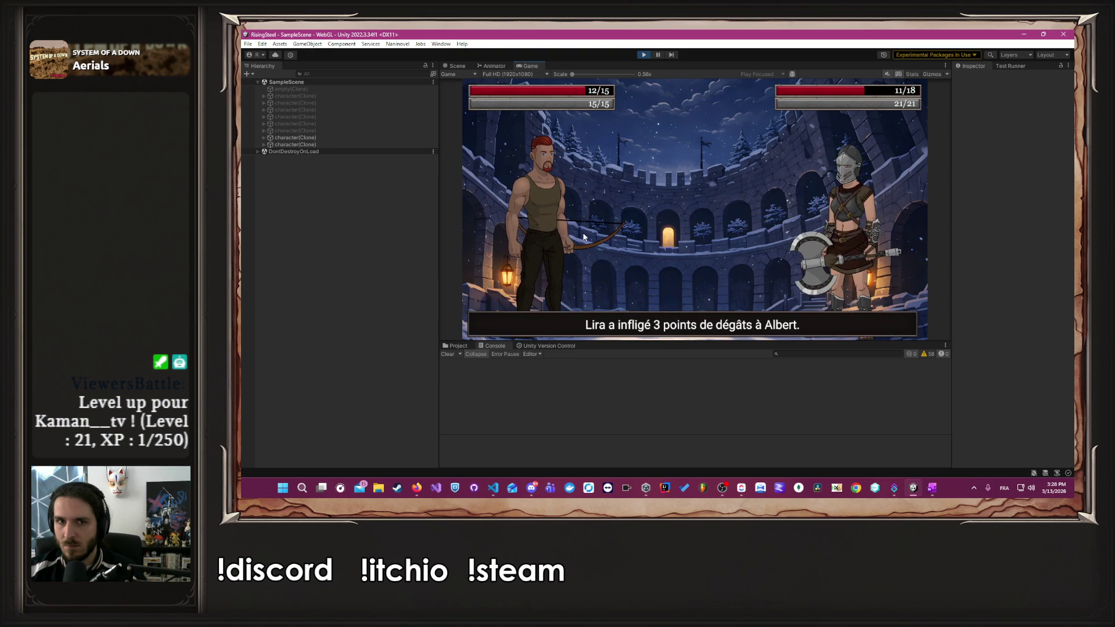
left_click(580, 235)
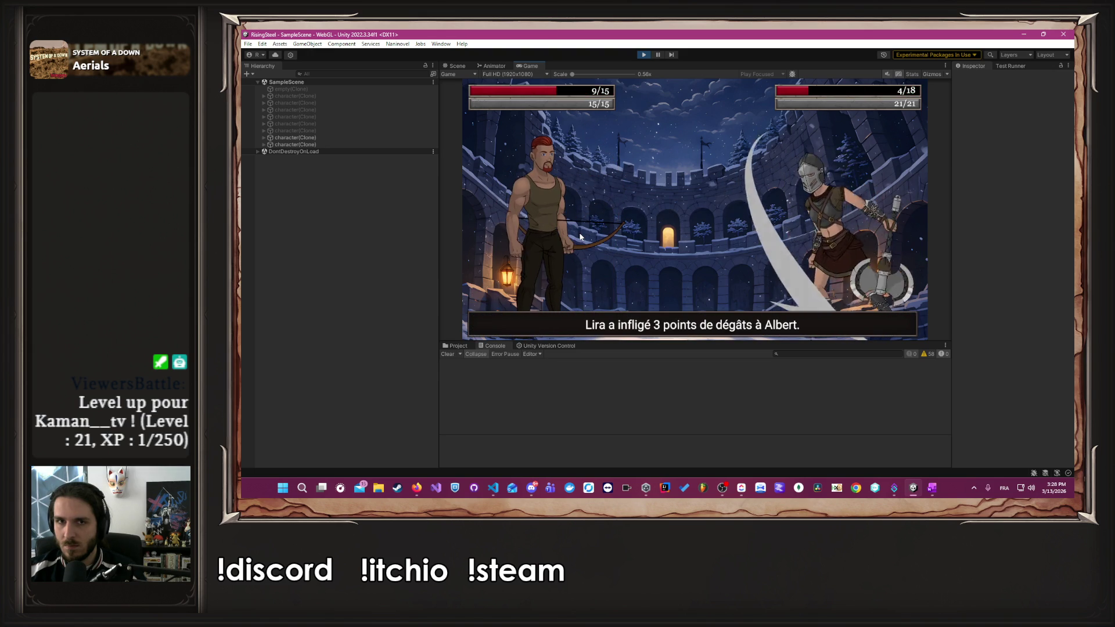
left_click(580, 237)
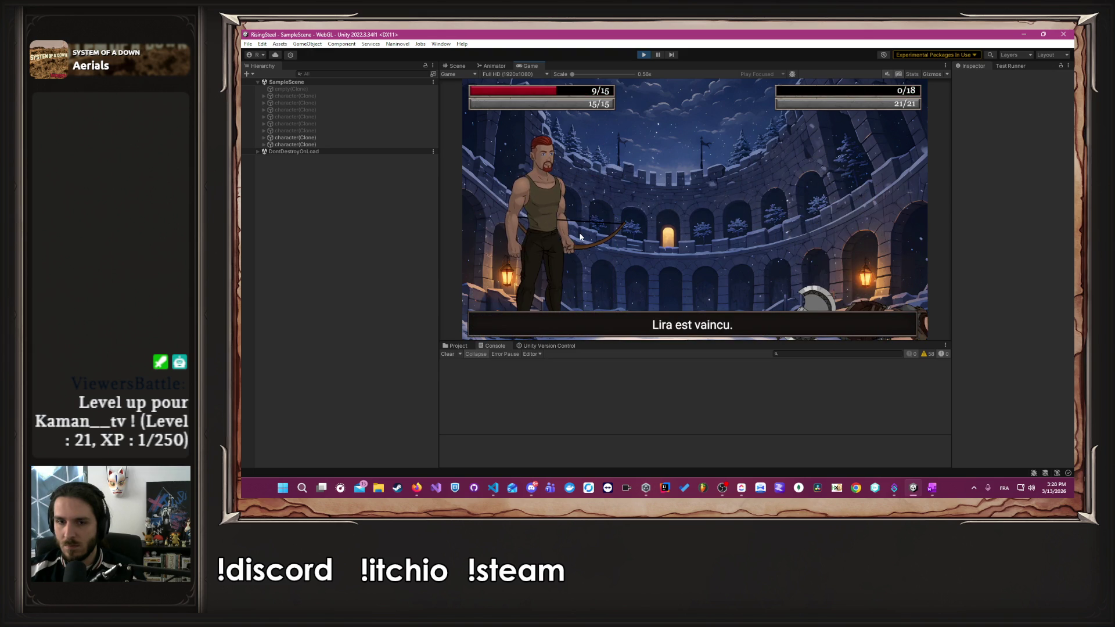
left_click(580, 236)
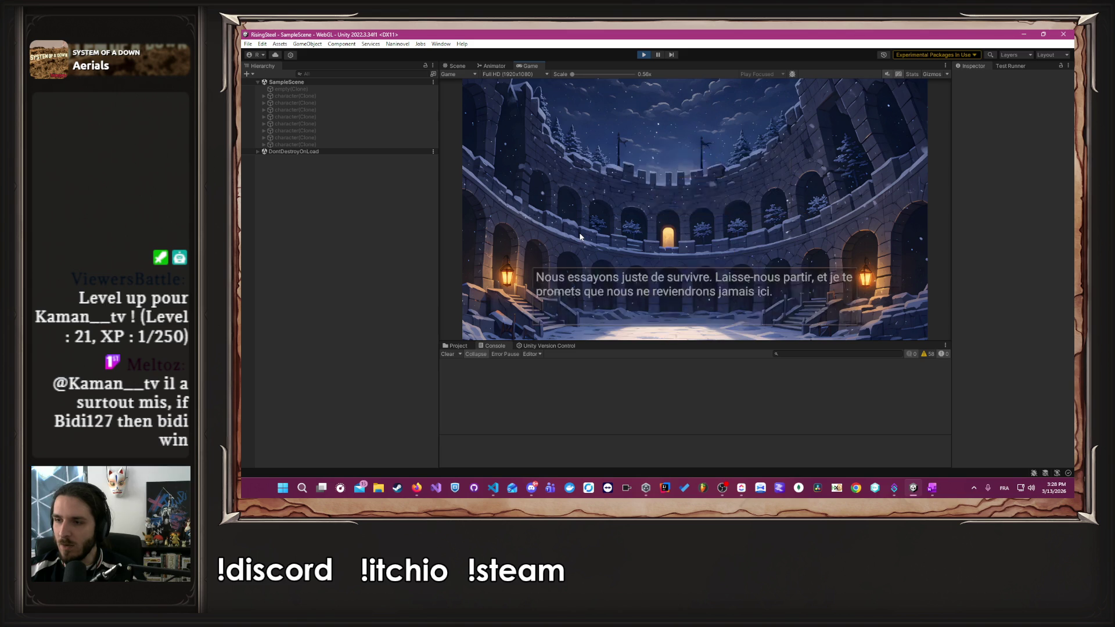
left_click(580, 237)
- Back in VS Code, review Arena-0.nani, StartFightMission.nani and how LaunchFight.cs parses the context
key("alt+Tab")
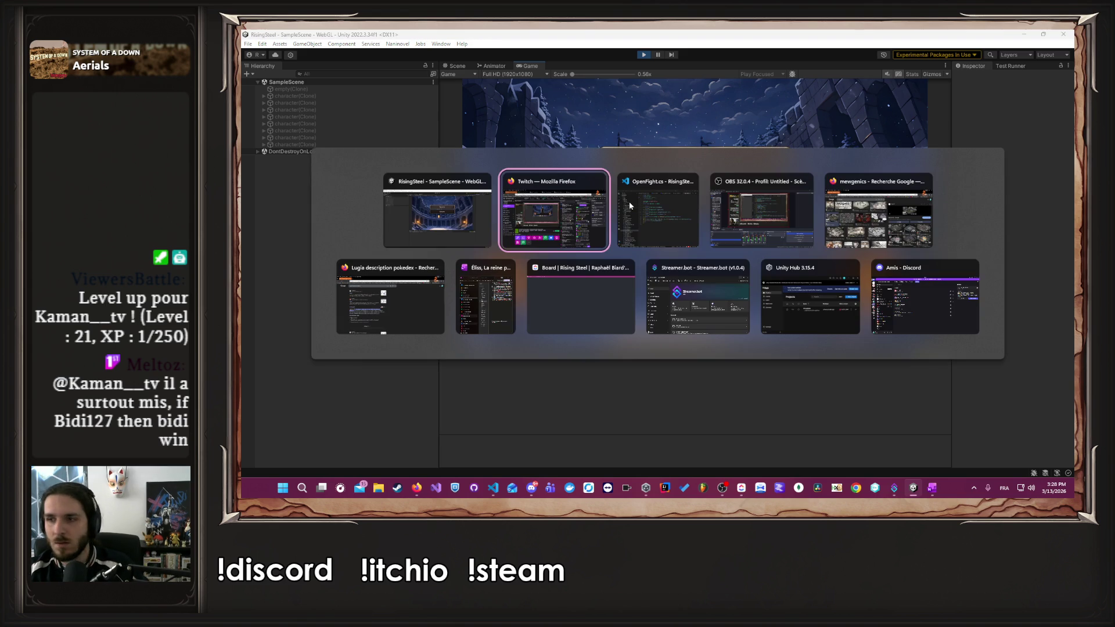
left_click(629, 201)
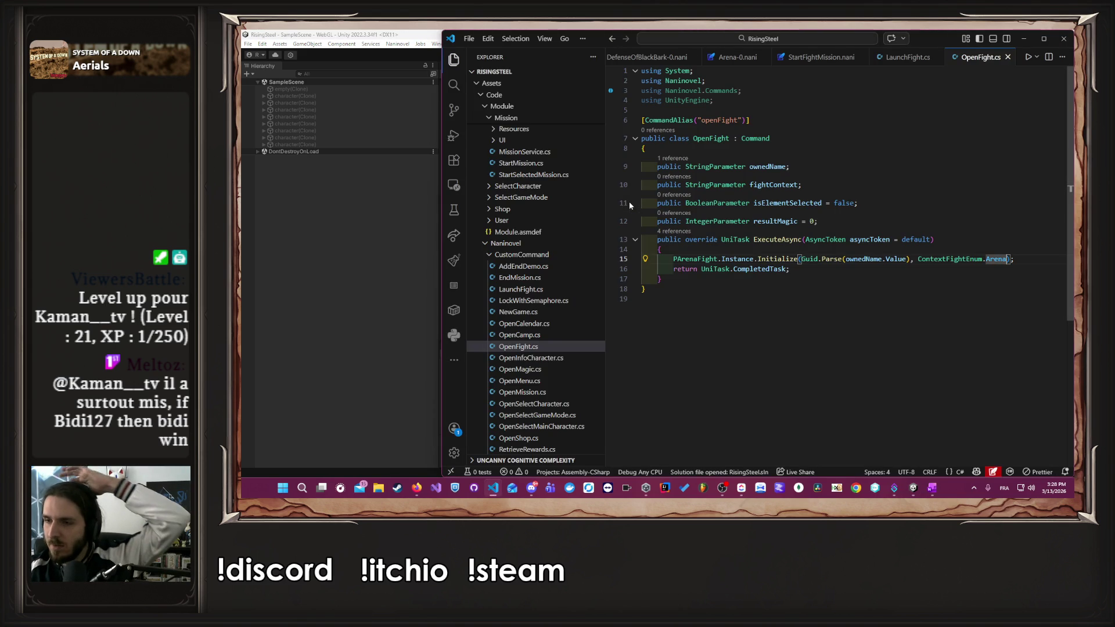
key("ctrl+Tab")
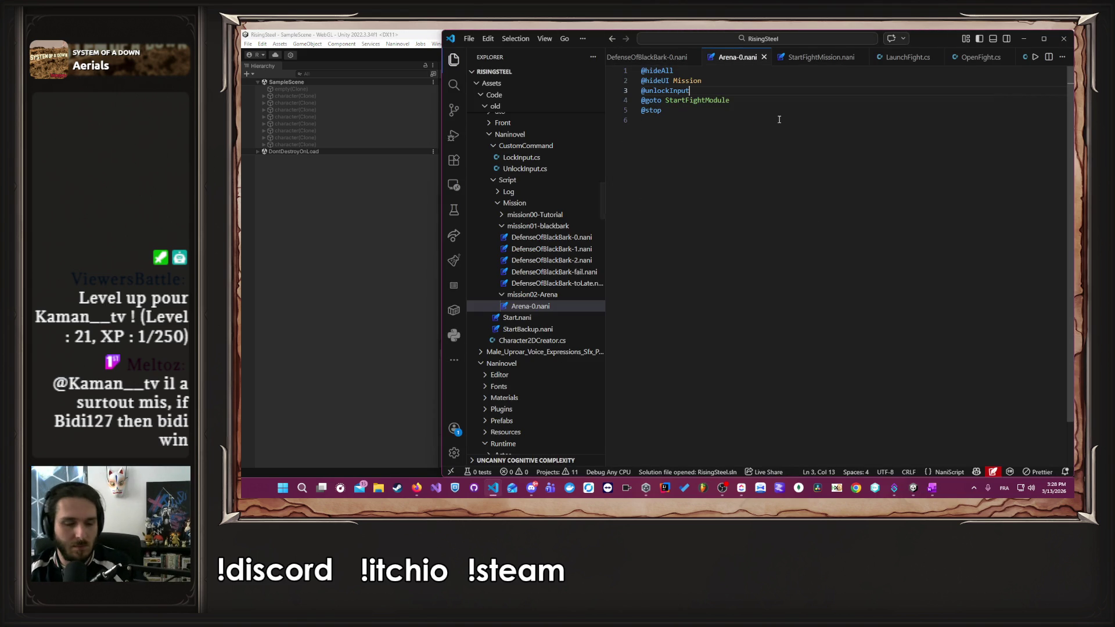
key("ctrl+Tab")
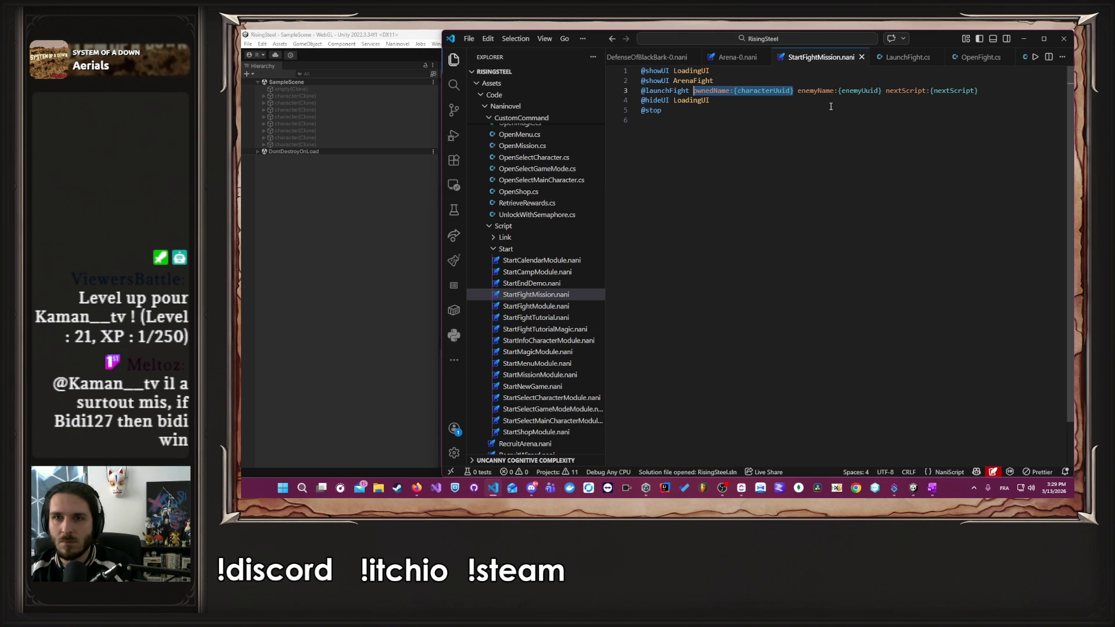
left_click(919, 60)
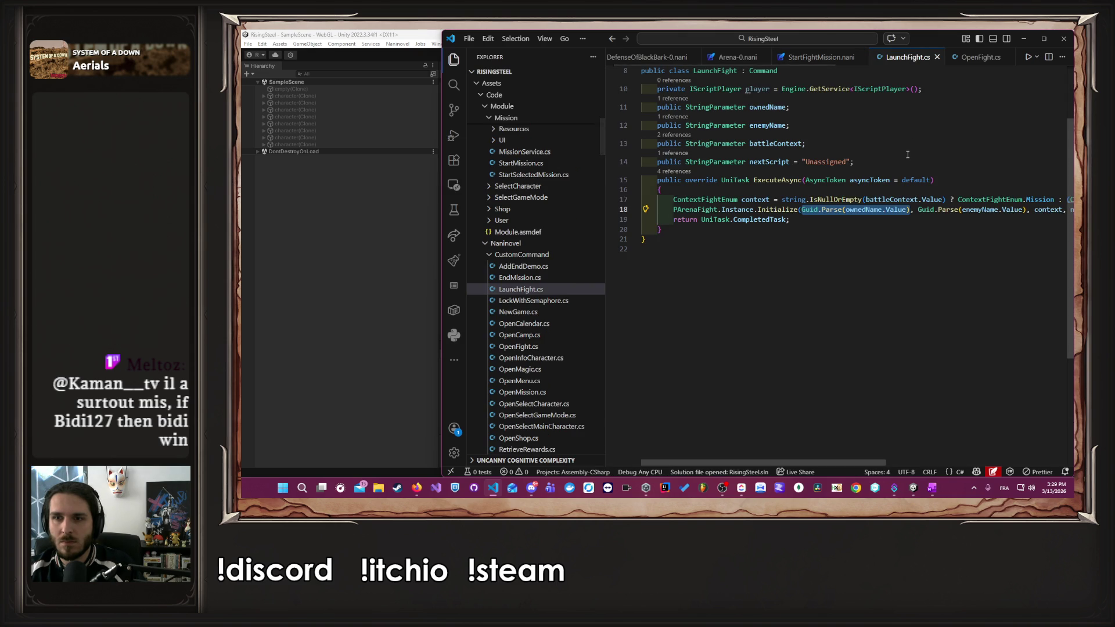
- In OpenFight.cs, replace ContextFightEnum.Arena with Enum.Parse(fightContext) and repair the closing braces
left_click(971, 57)
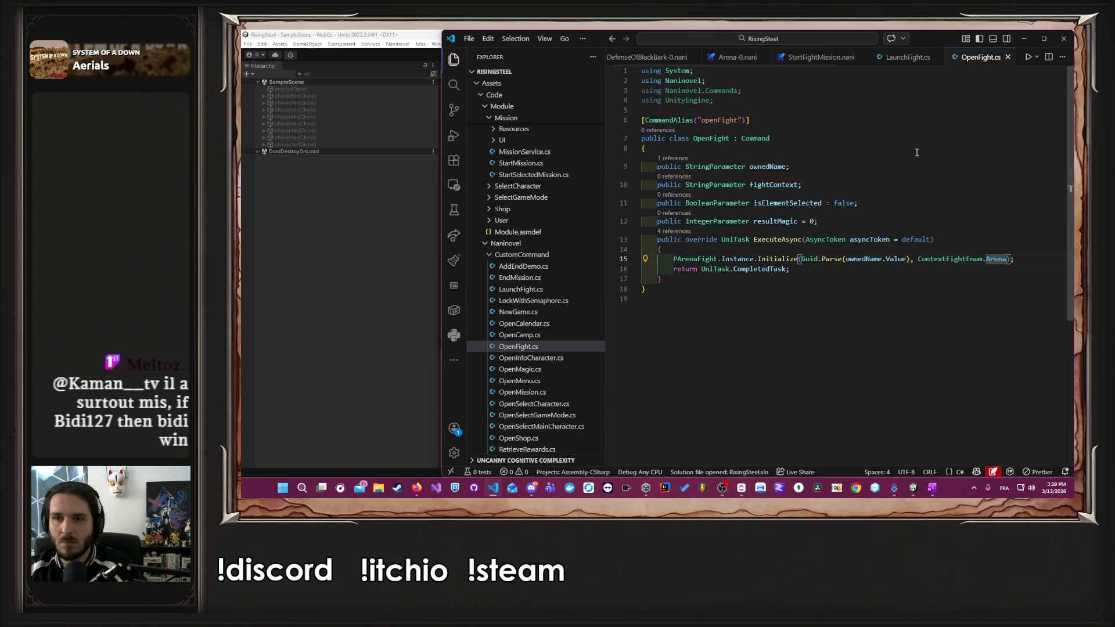
key("Tab")
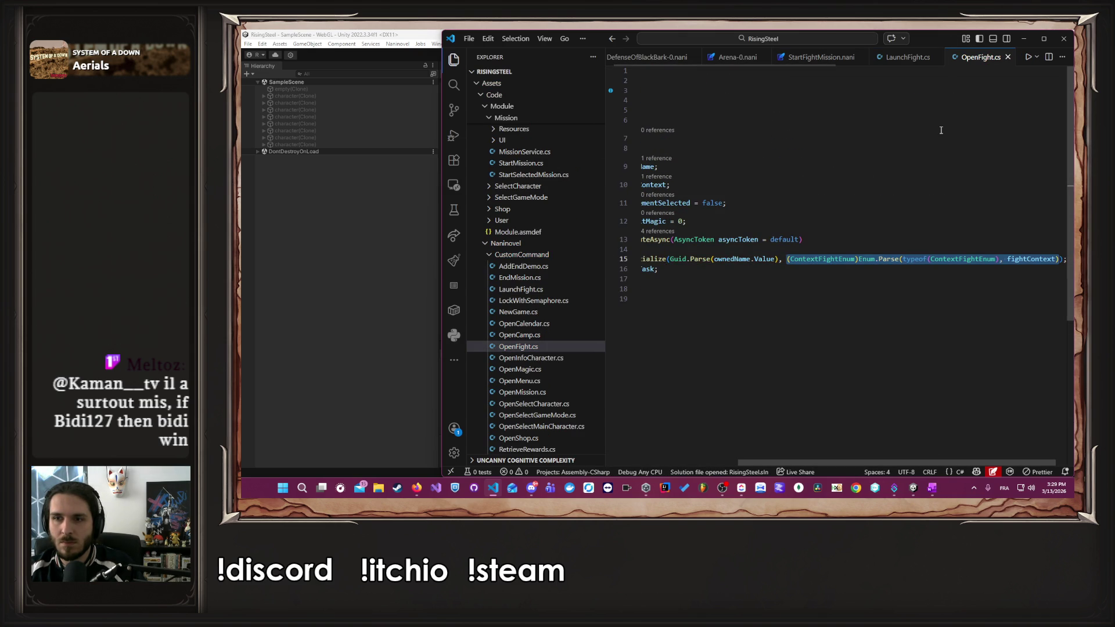
left_click(943, 238)
left_click(952, 286)
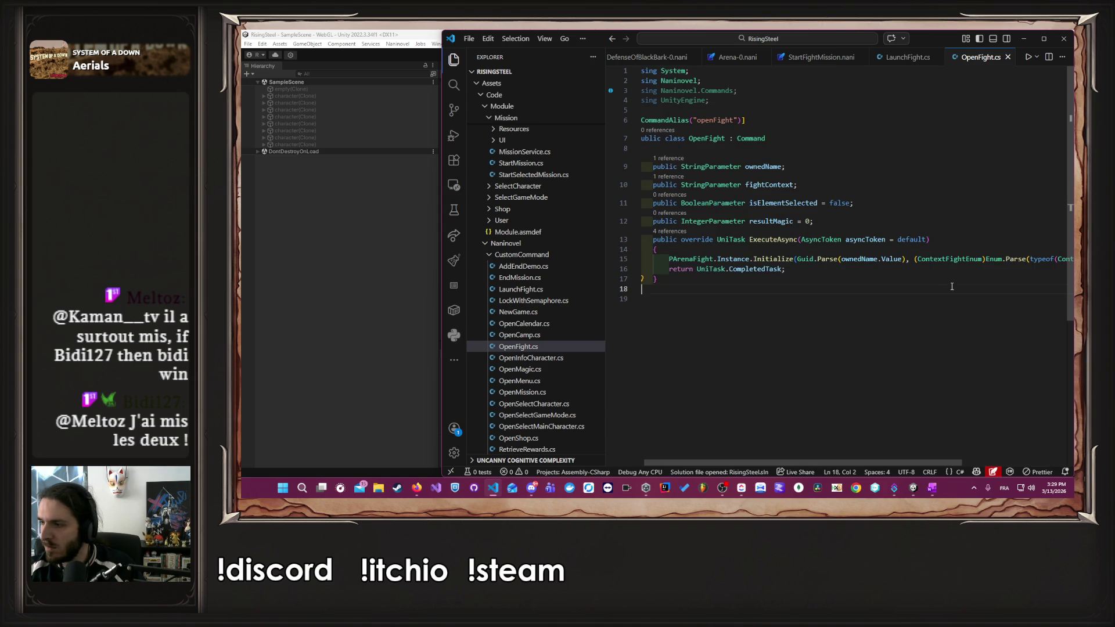
key("ctrl+z")
key("ctrl+z")
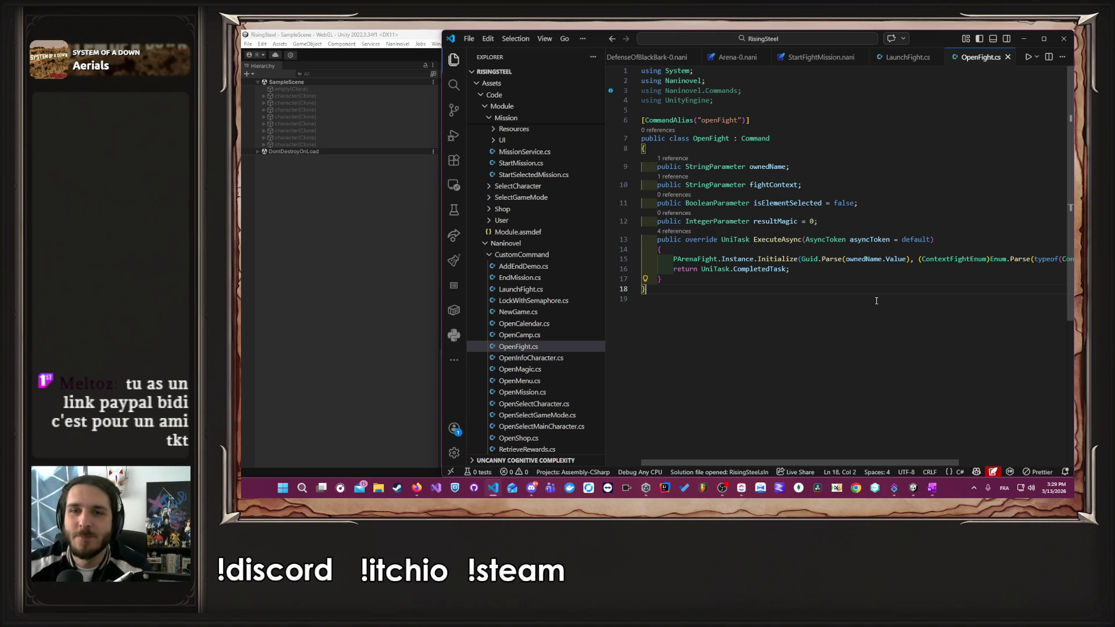
- Open PArenaFight.cs and scroll through its code
left_click(859, 221)
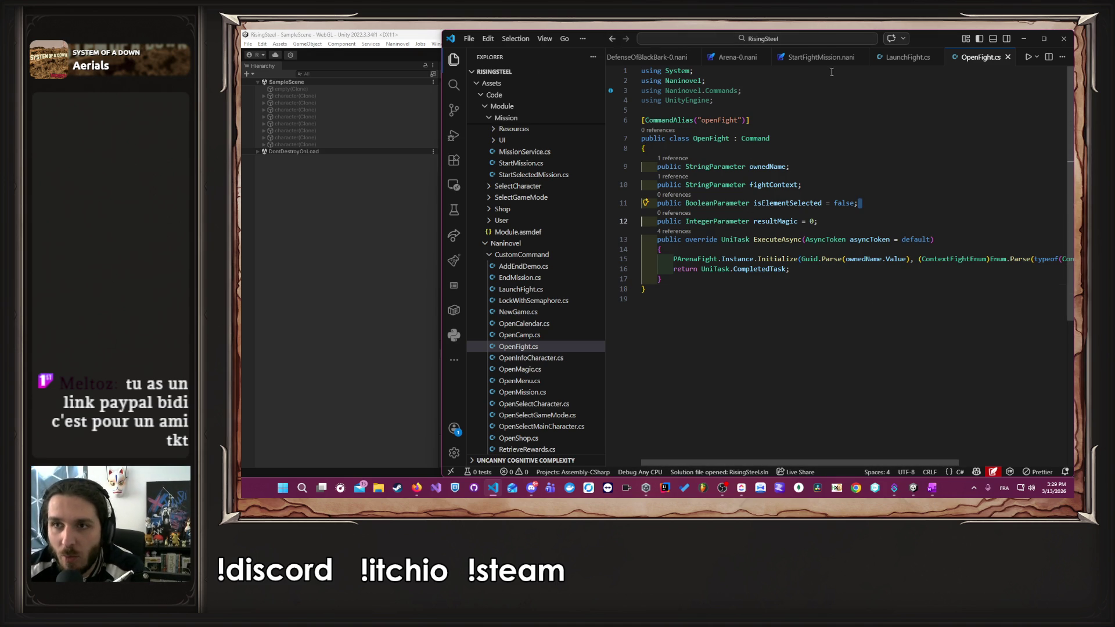
scroll(871, 59, "right", 3)
left_click(877, 58)
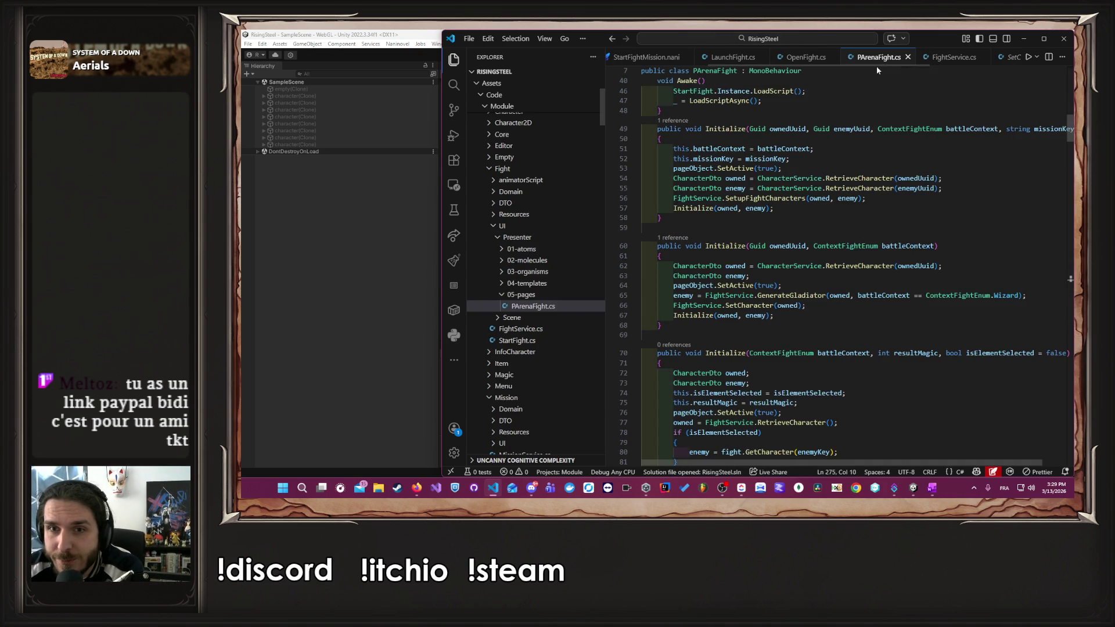
scroll(863, 157, "up", 10)
scroll(855, 143, "down", 4)
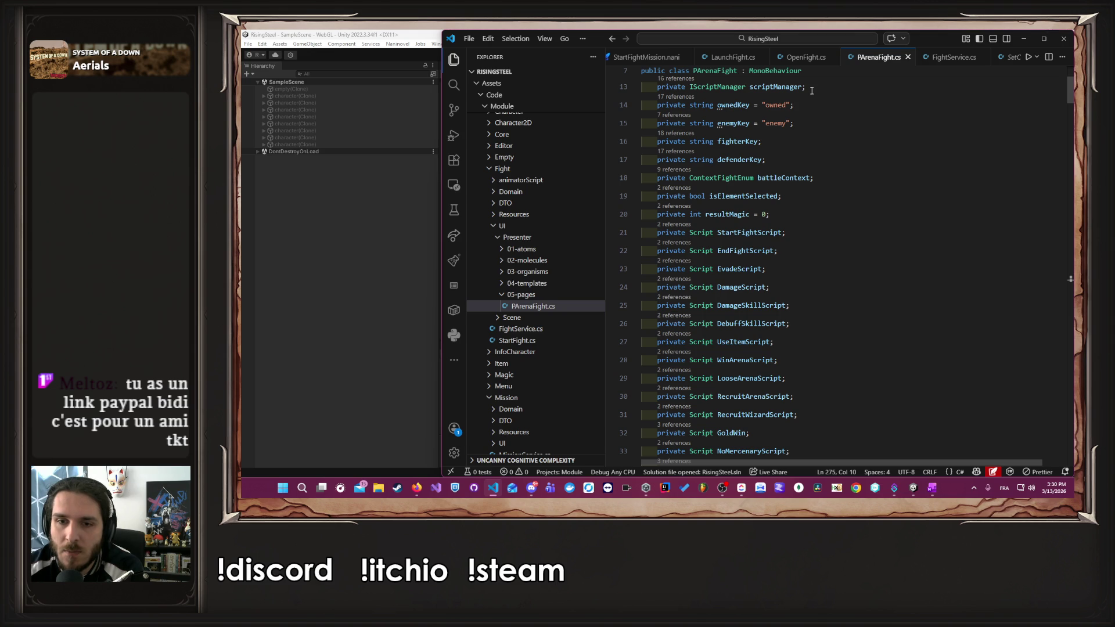
scroll(811, 90, "down", 2)
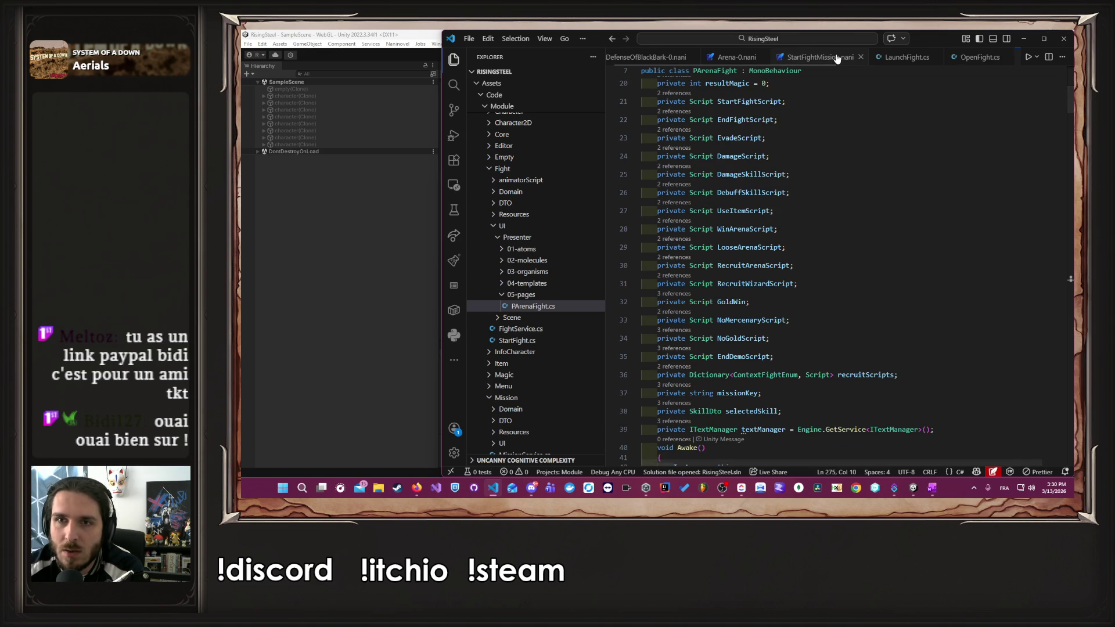
scroll(835, 57, "down", 2)
scroll(836, 58, "down", 1)
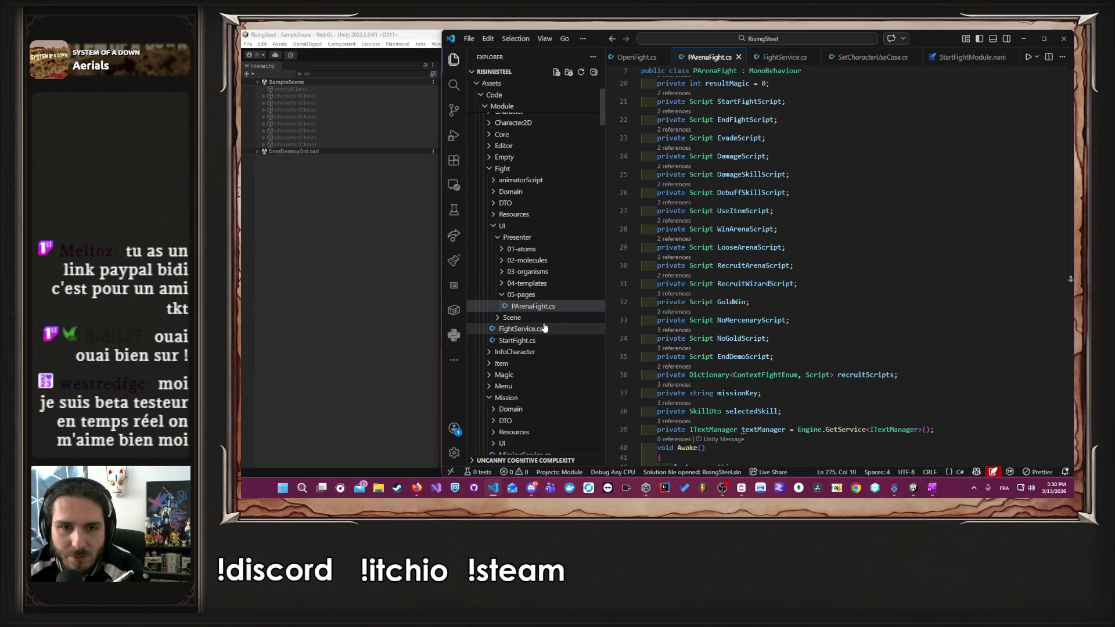
scroll(540, 314, "down", 5)
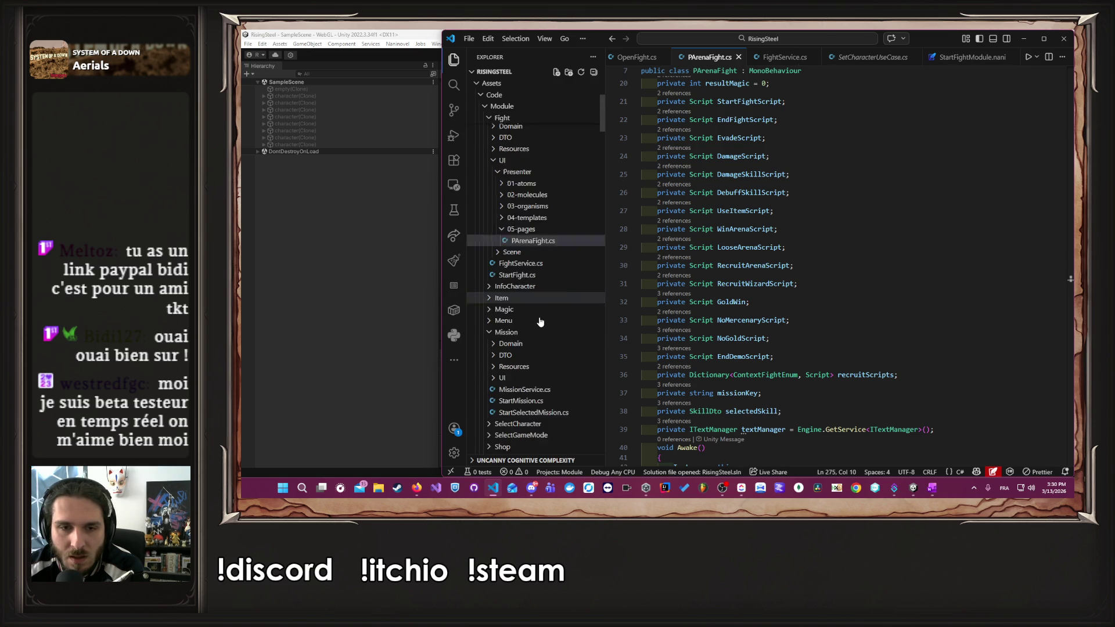
- Open MissionService.cs, PMission.cs and StartSelectedMission.cs, selecting the 'arena' key on line 26
left_click(543, 259)
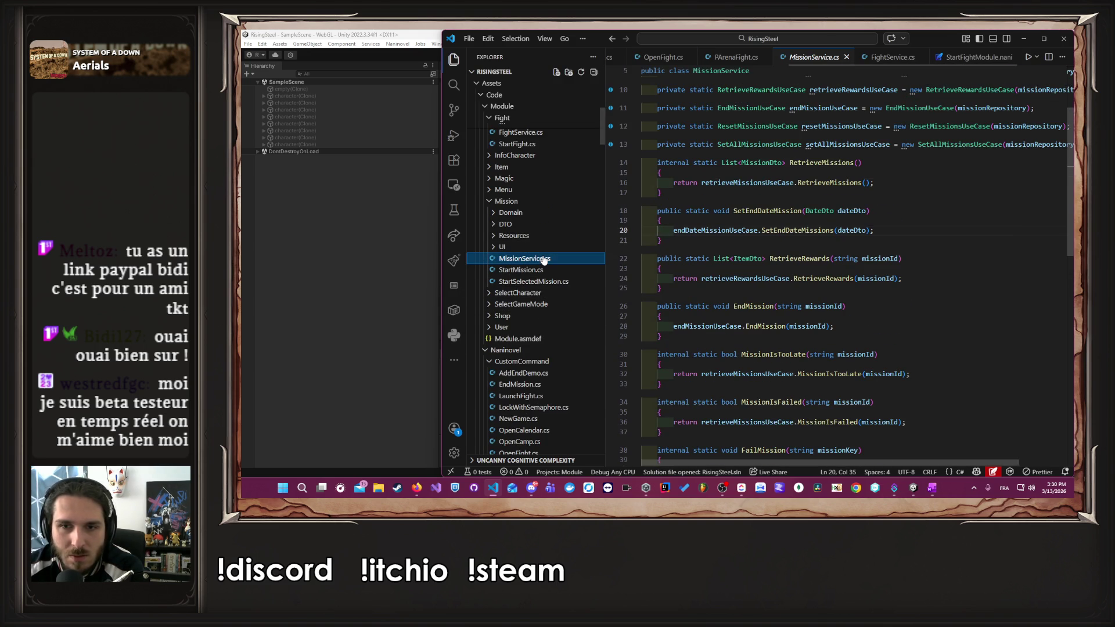
left_click(521, 250)
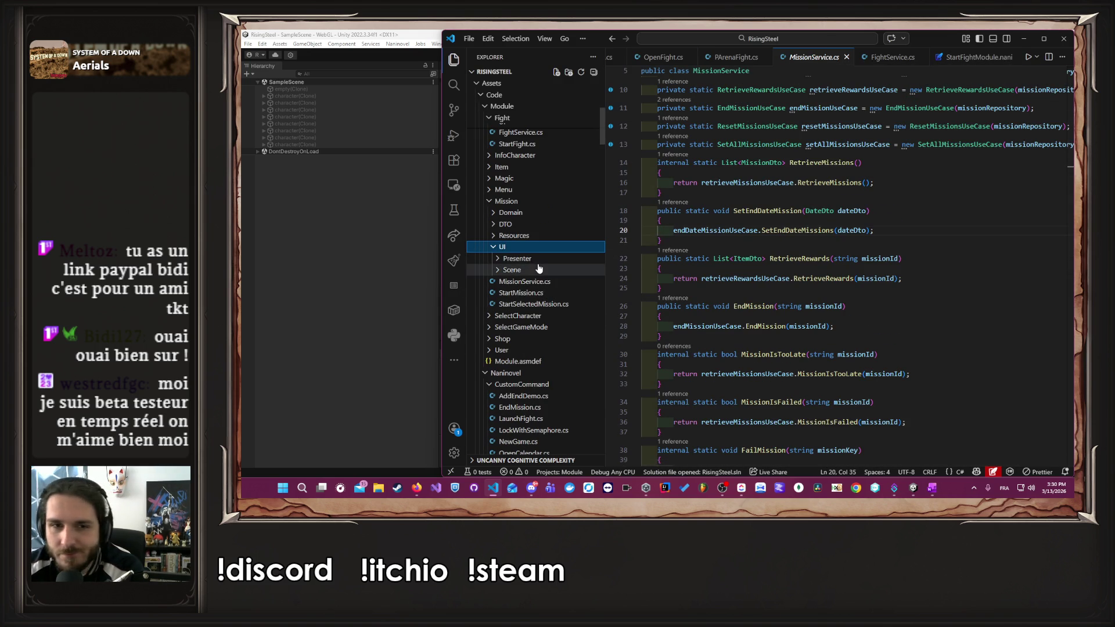
left_click(537, 259)
left_click(521, 316)
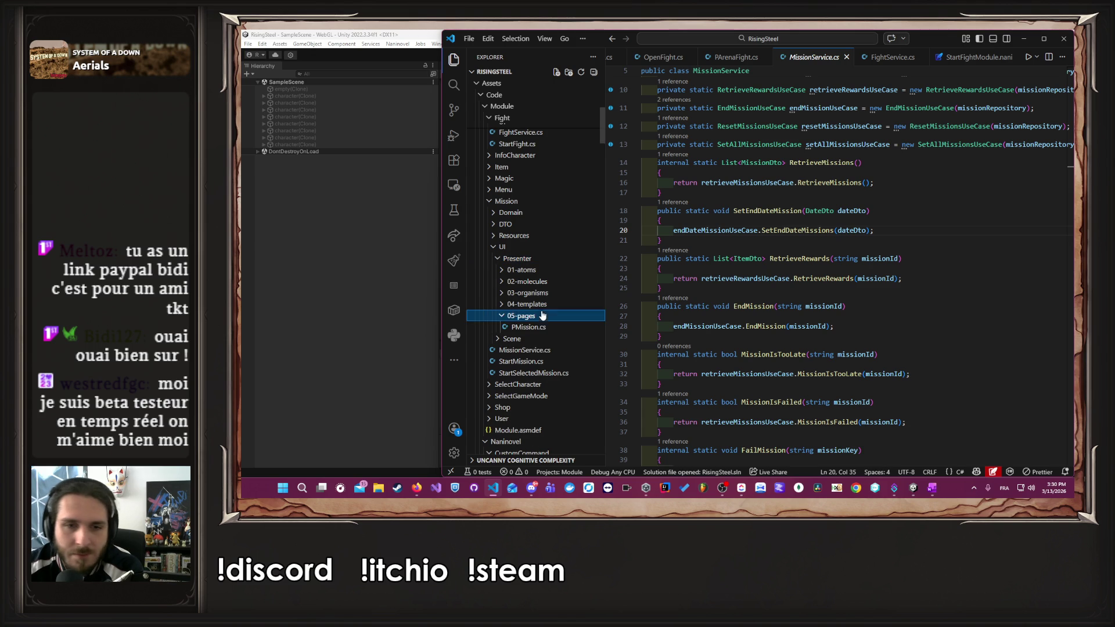
left_click(528, 327)
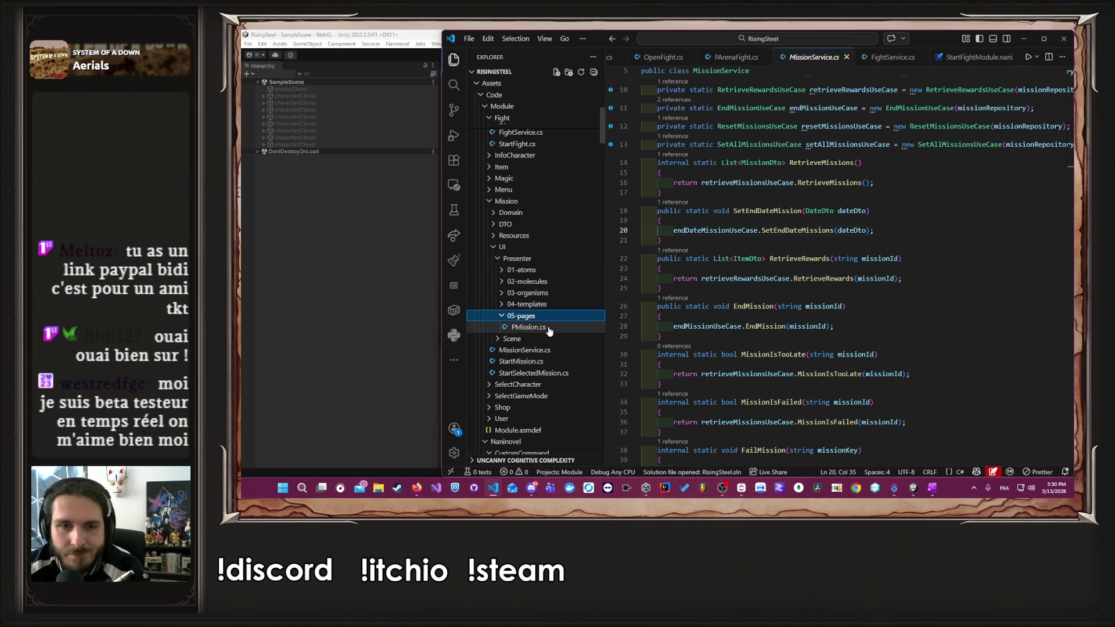
left_click(531, 373)
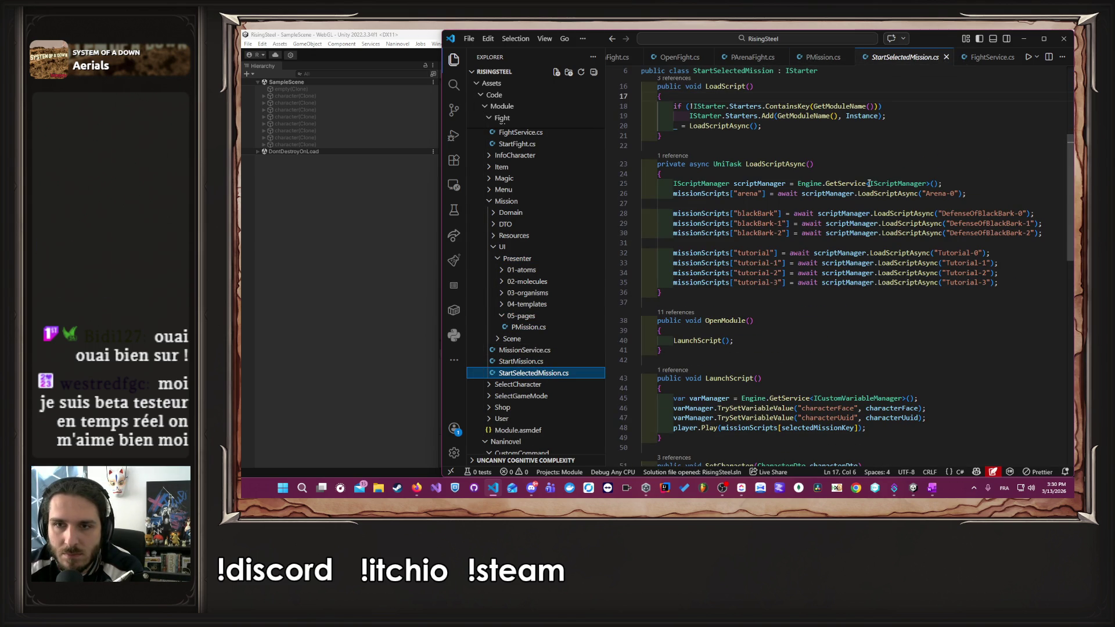
double_click(748, 194)
scroll(755, 223, "down", 10)
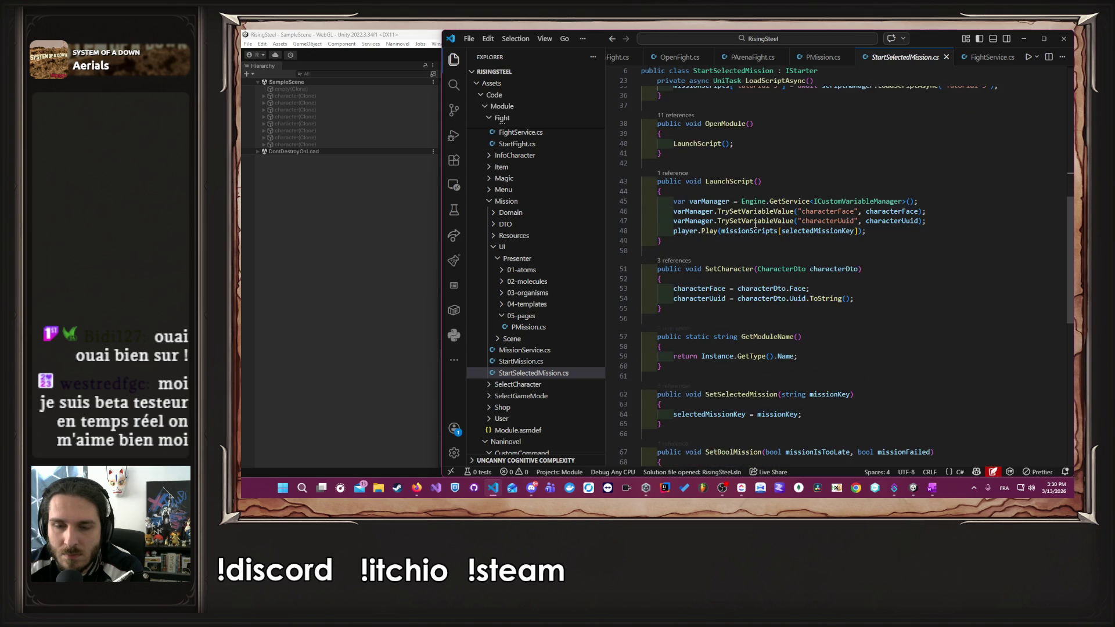
scroll(755, 223, "up", 12)
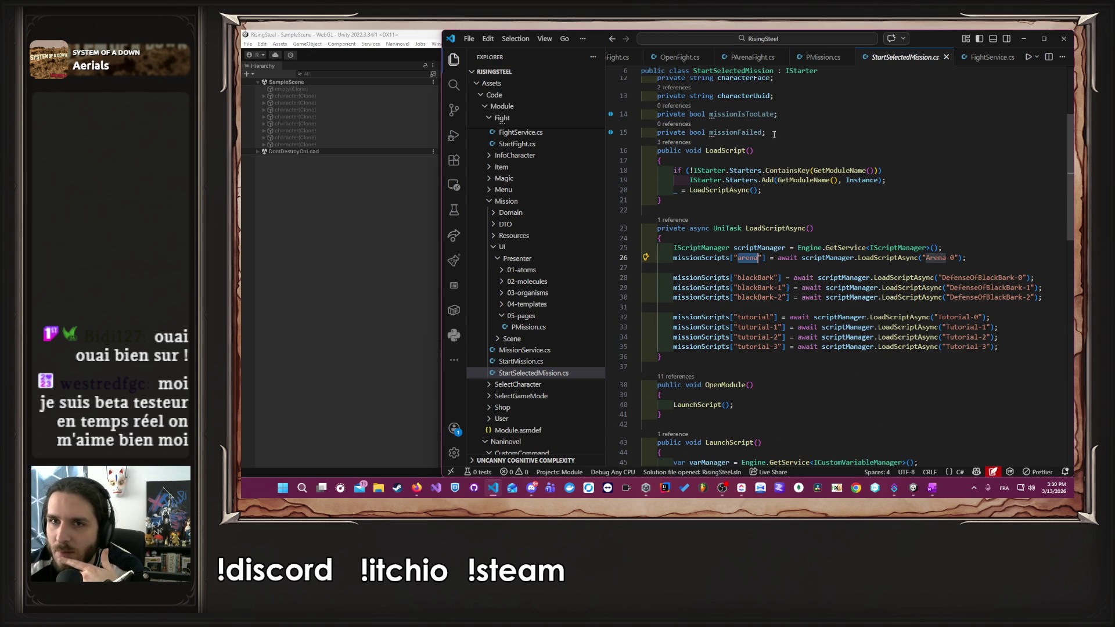
- Open DefenseOfBlackBark-0, Arena-0, the too-late, -fail, -2 and then DefenseOfBlackBark-1.nani scripts
scroll(529, 347, "down", 10)
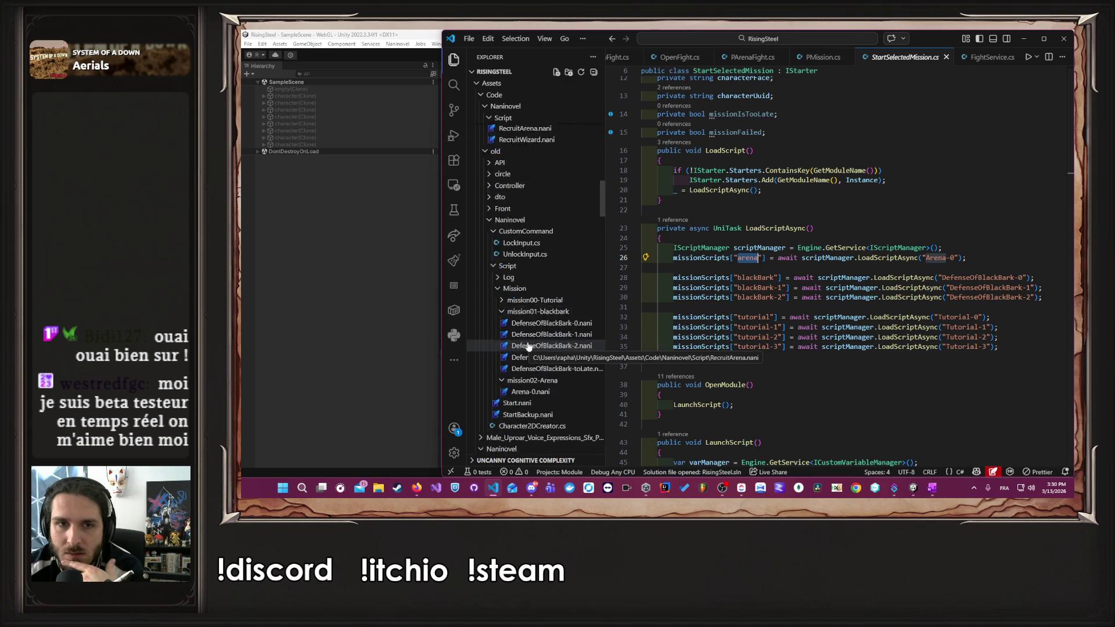
scroll(528, 347, "down", 3)
left_click(551, 215)
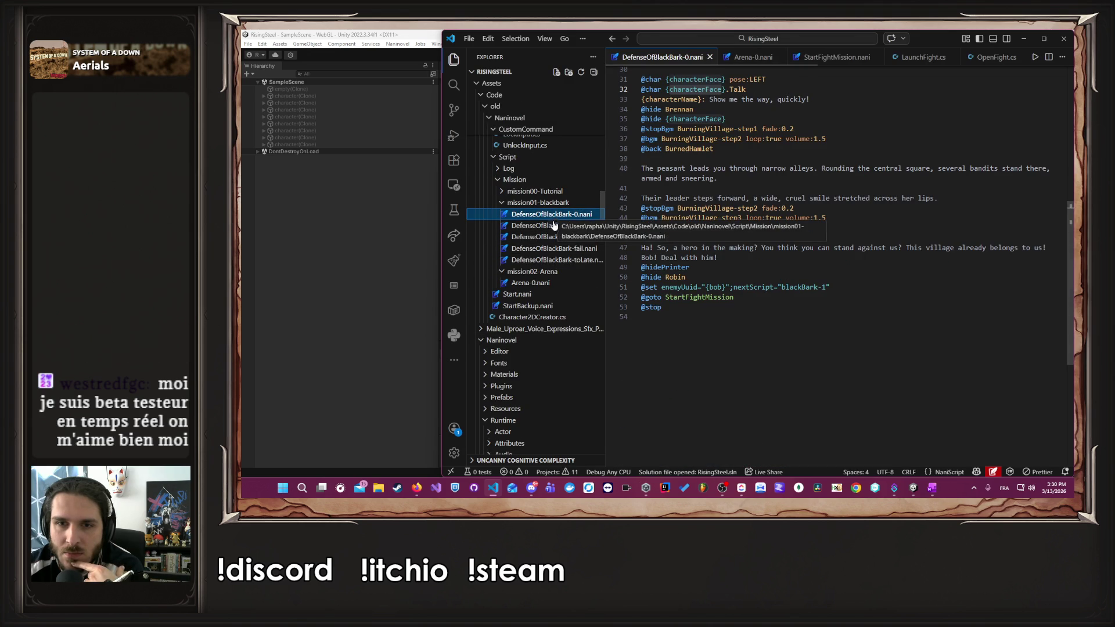
left_click(559, 284)
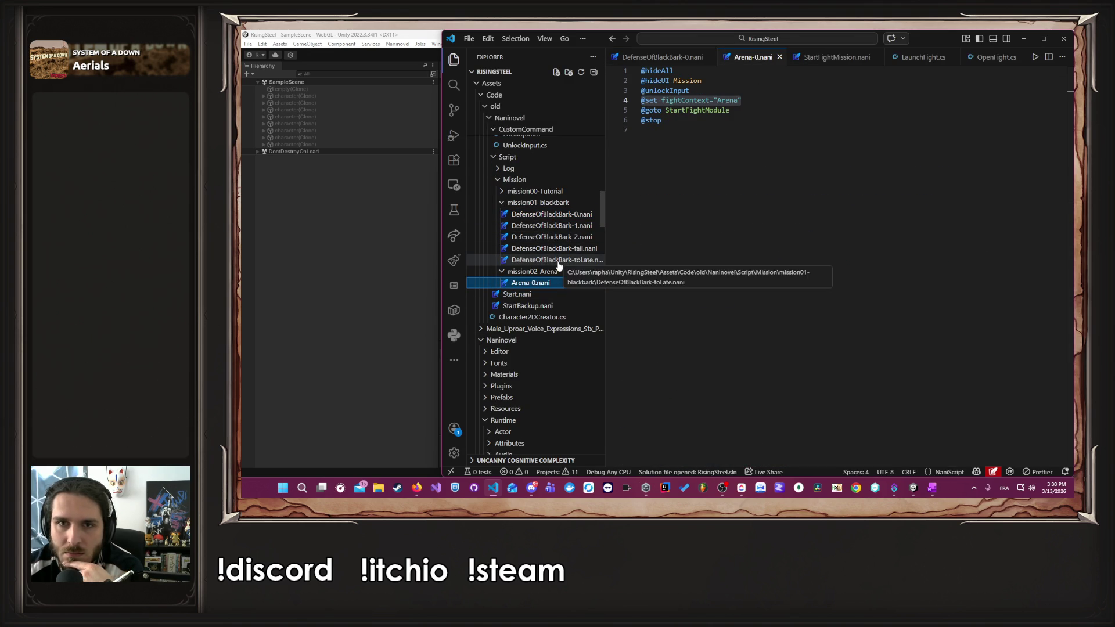
left_click(559, 266)
left_click(559, 249)
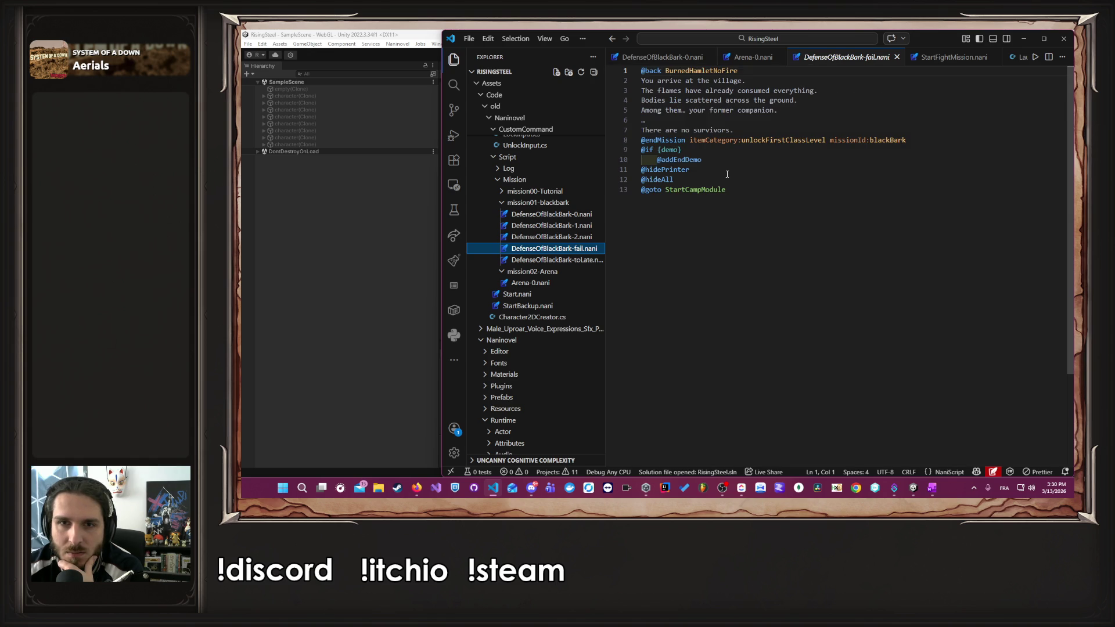
left_click(553, 237)
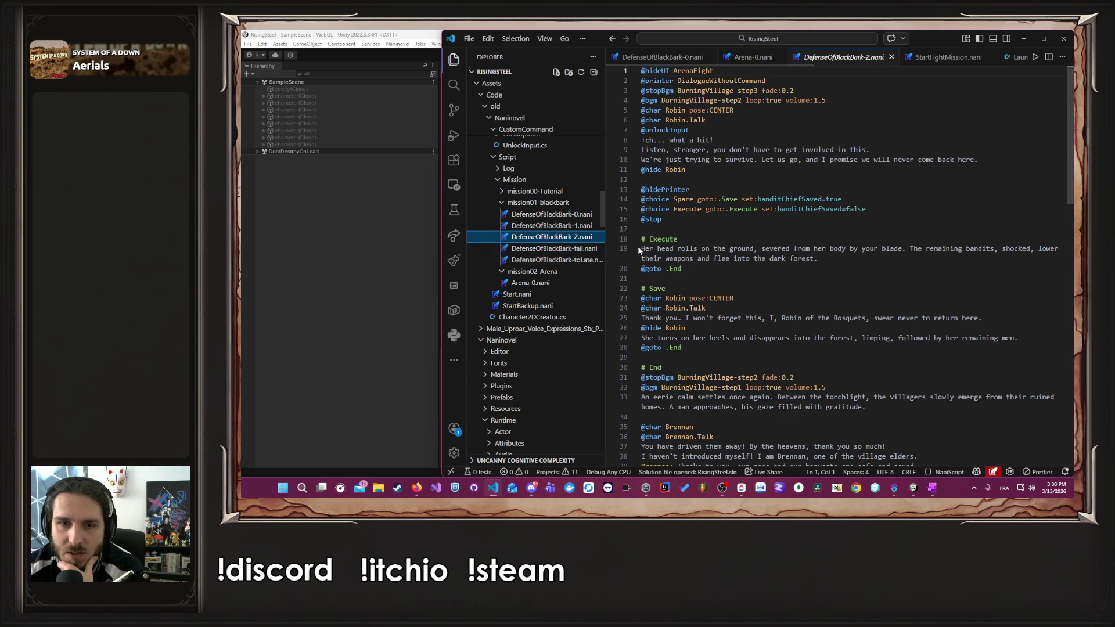
key("Up")
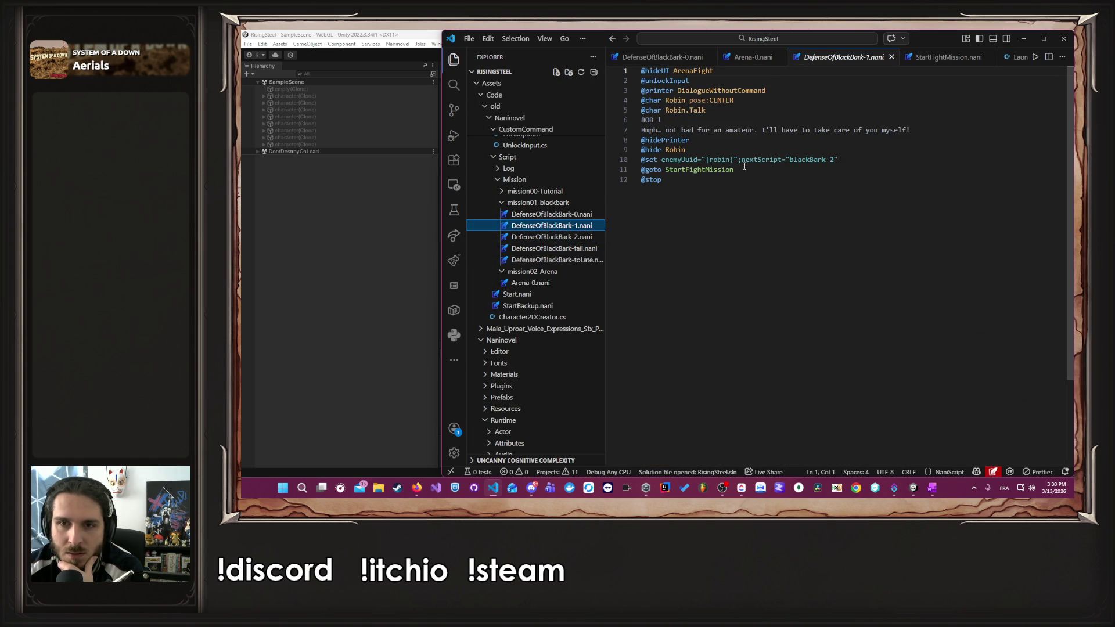
- Select nextScript="blackBark-2" on line 10 of DefenseOfBlackBark-1.nani, then browse the Explorer tree
left_click_drag(741, 161, 856, 162)
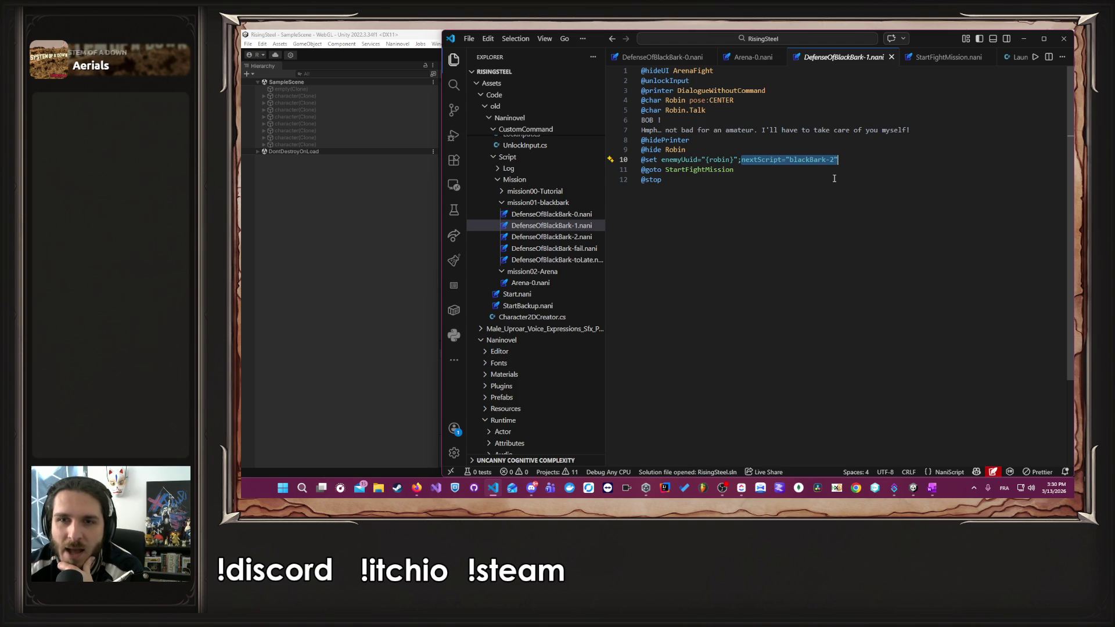
left_click(773, 162)
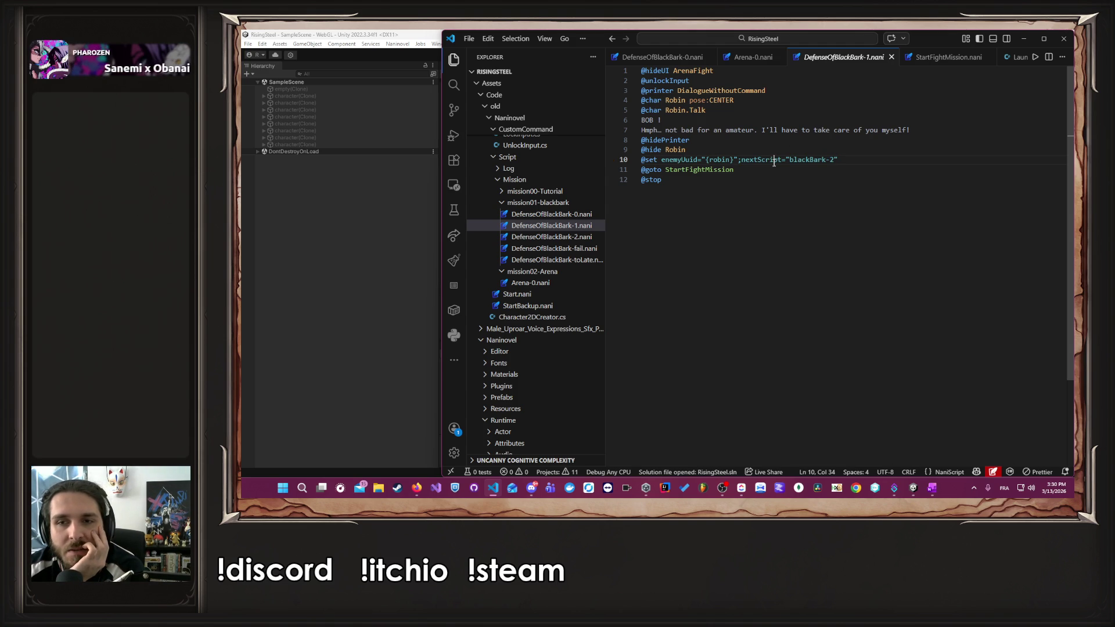
left_click_drag(773, 162, 875, 159)
left_click(875, 159)
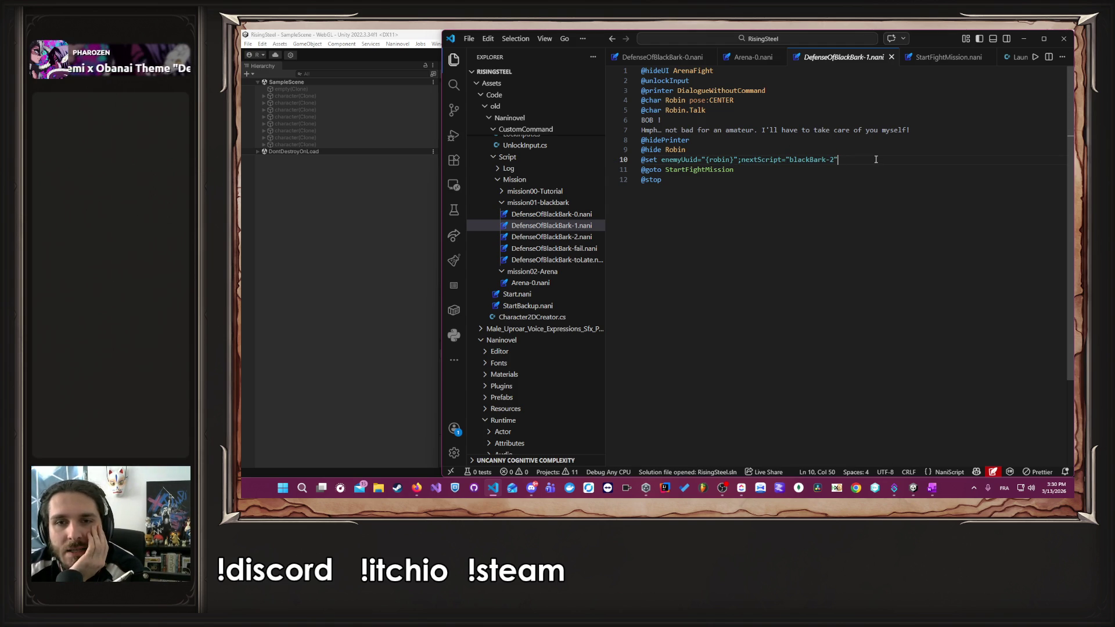
double_click(760, 159)
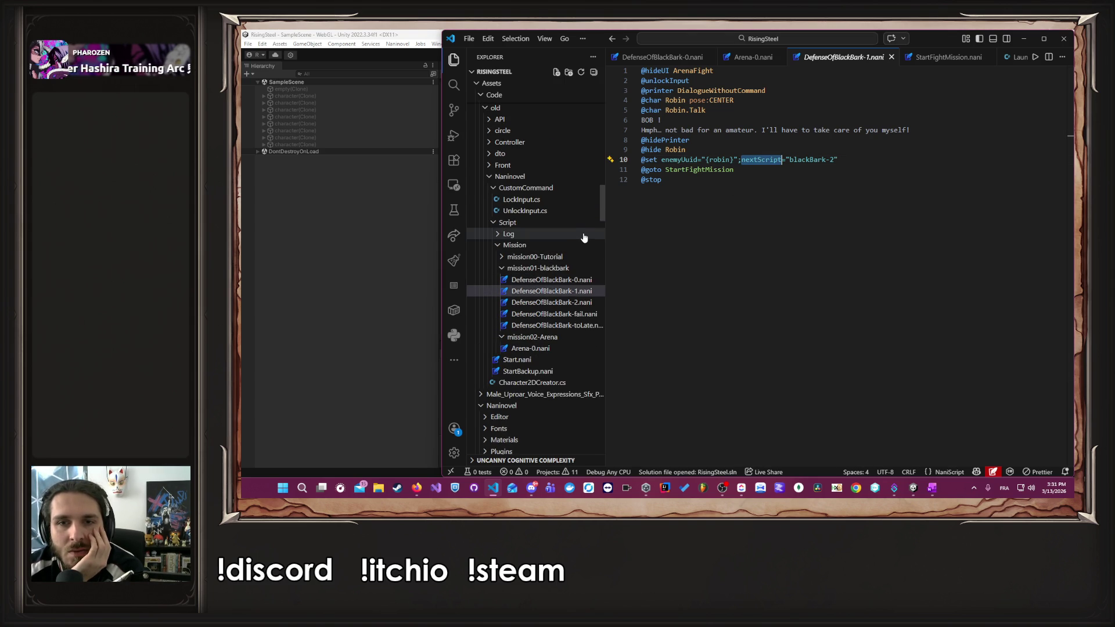
scroll(560, 290, "up", 5)
scroll(563, 297, "up", 12)
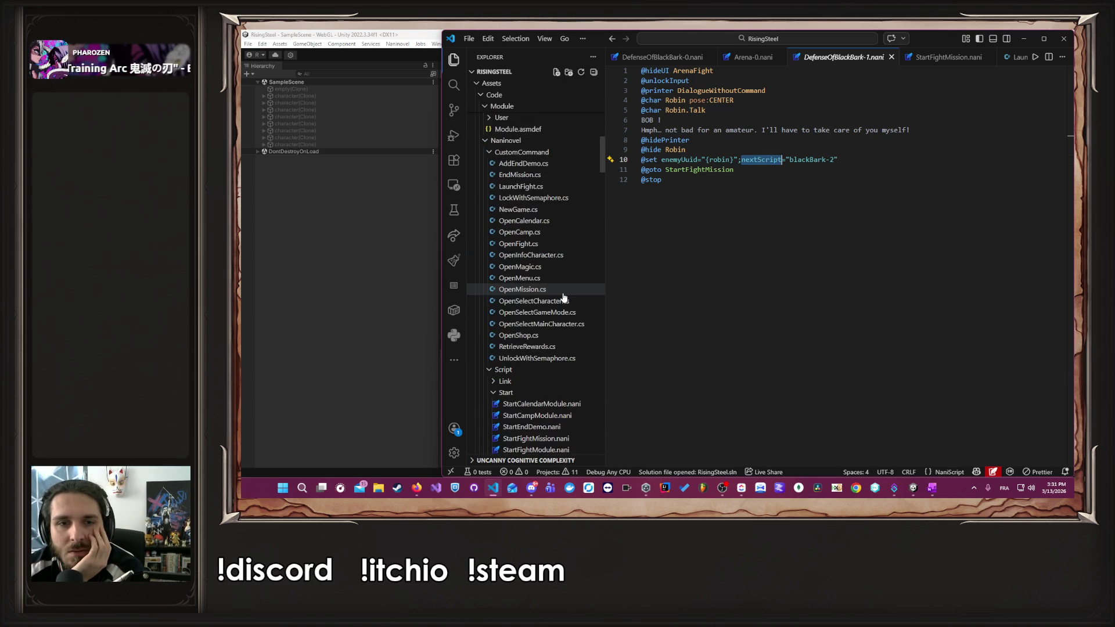
scroll(556, 306, "down", 4)
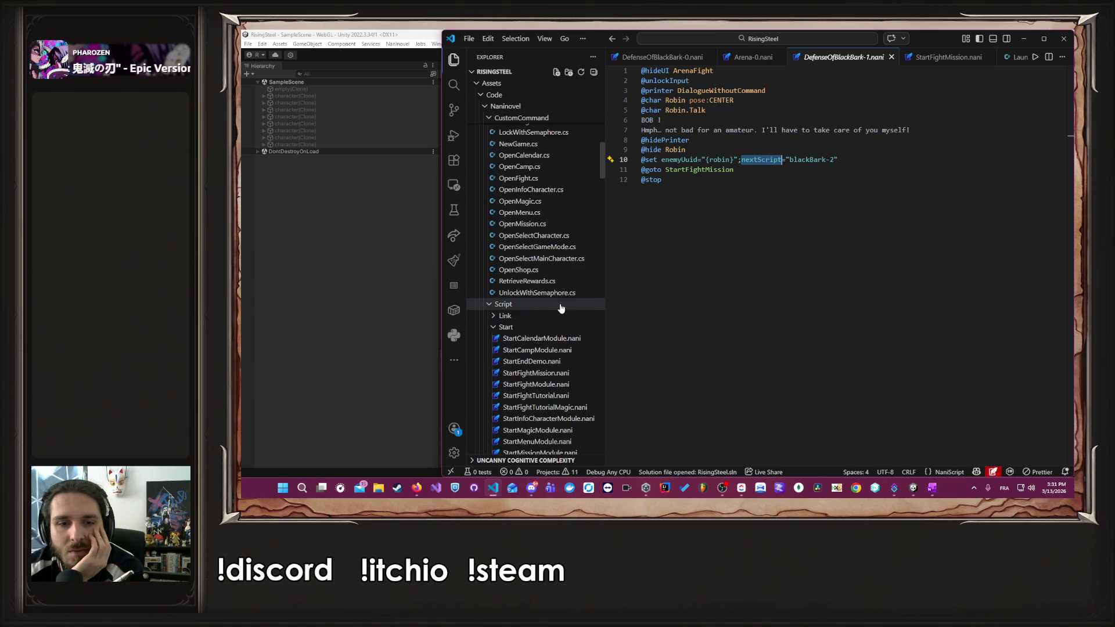
scroll(560, 310, "up", 5)
scroll(560, 302, "down", 14)
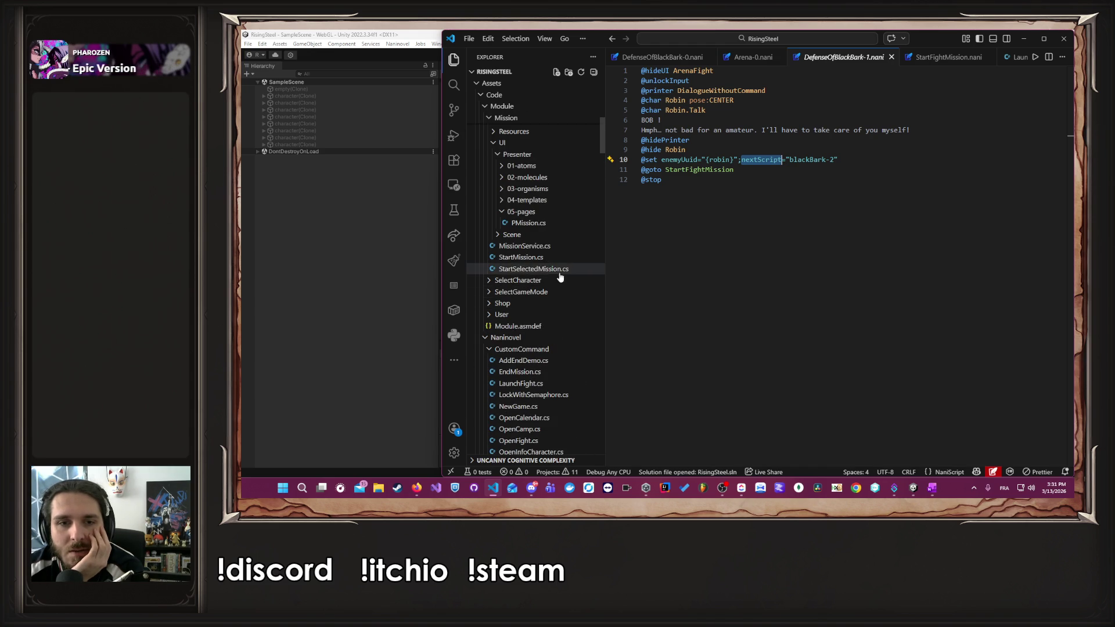
scroll(560, 273, "up", 6)
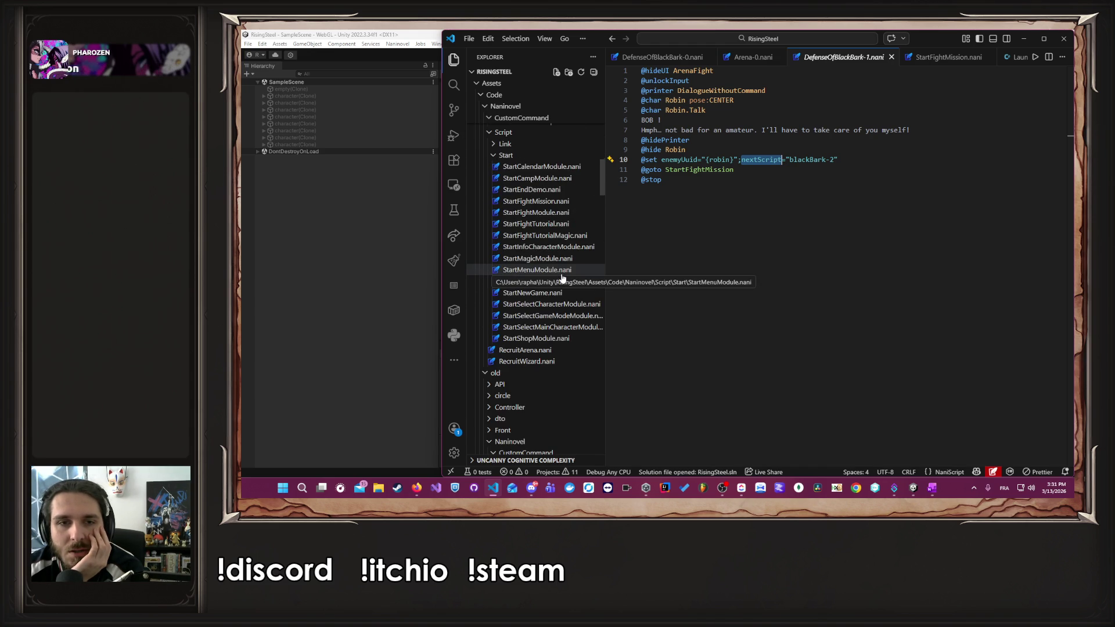
scroll(546, 243, "up", 10)
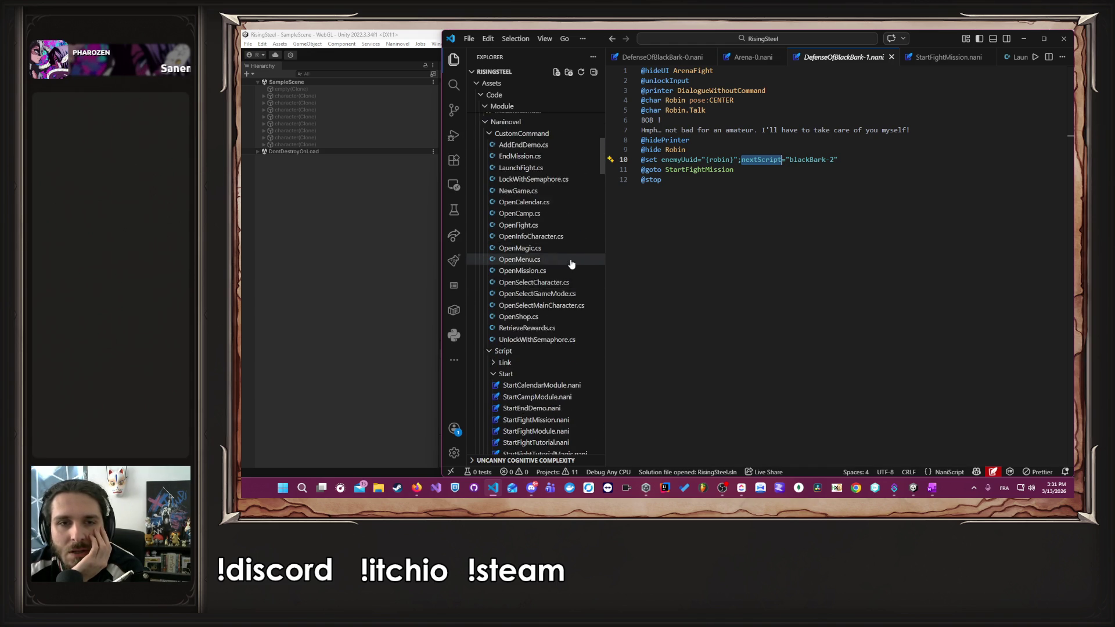
scroll(567, 255, "up", 10)
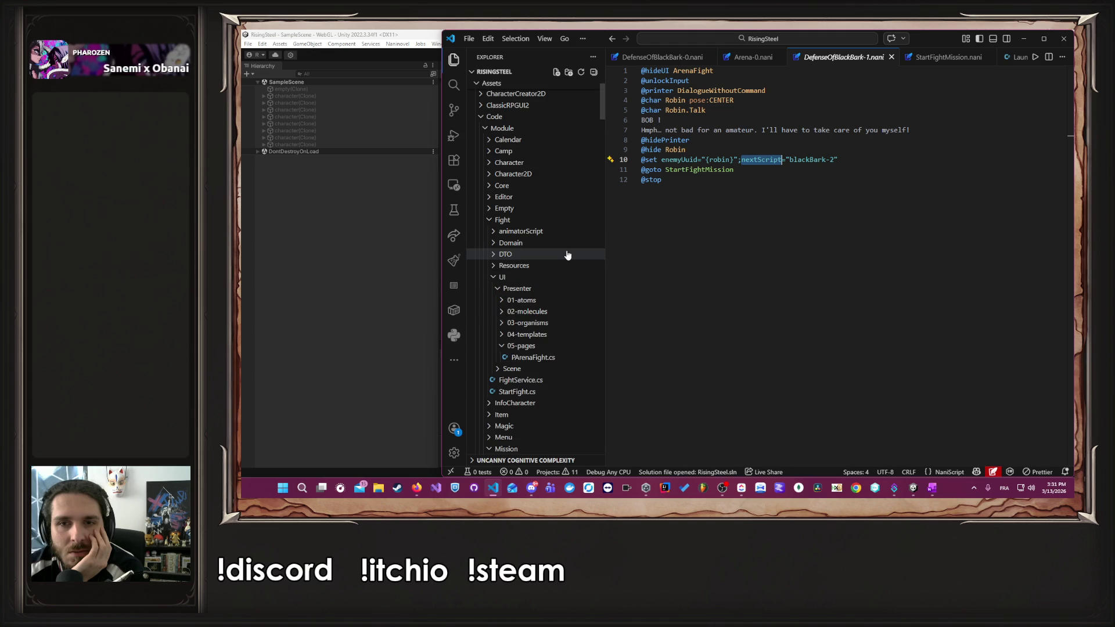
scroll(567, 256, "down", 15)
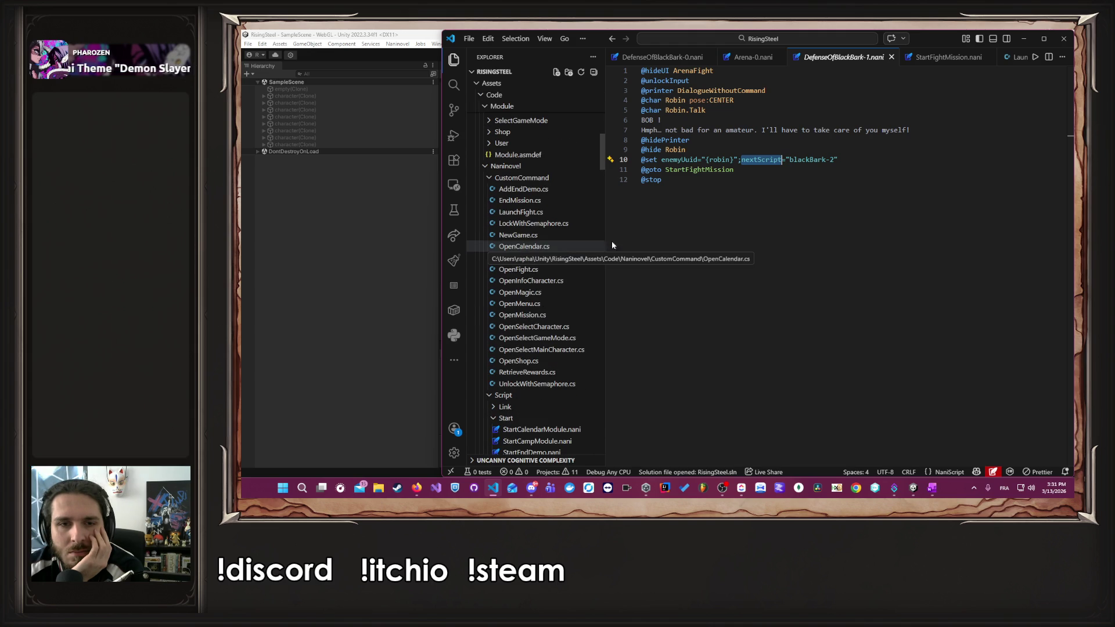
scroll(598, 230, "up", 4)
scroll(598, 230, "up", 10)
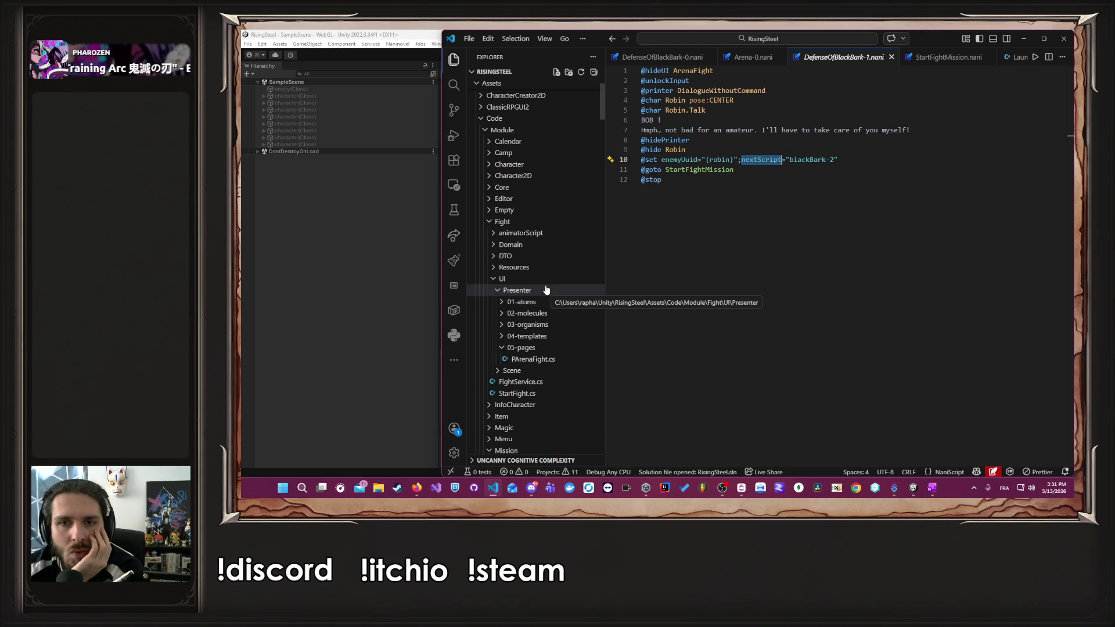
scroll(546, 290, "down", 20)
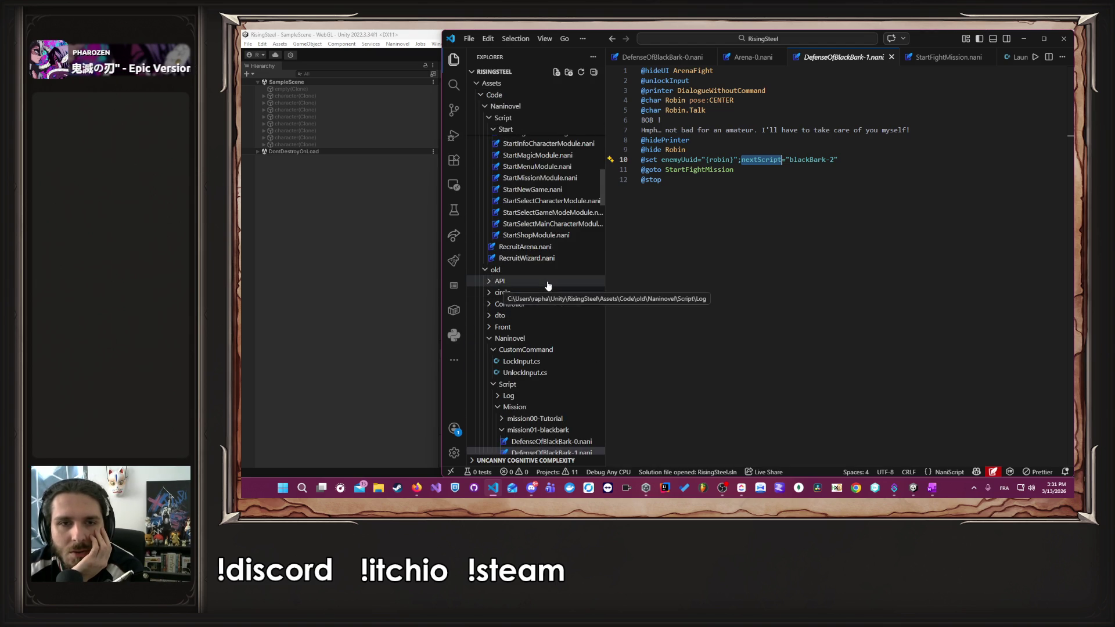
scroll(548, 285, "up", 3)
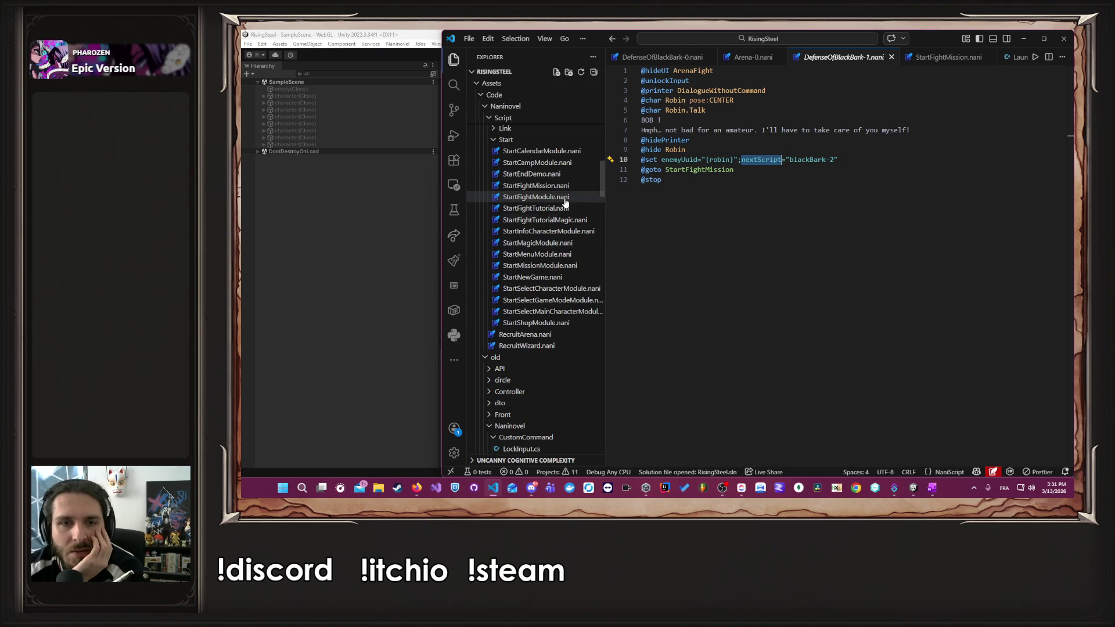
left_click(566, 186)
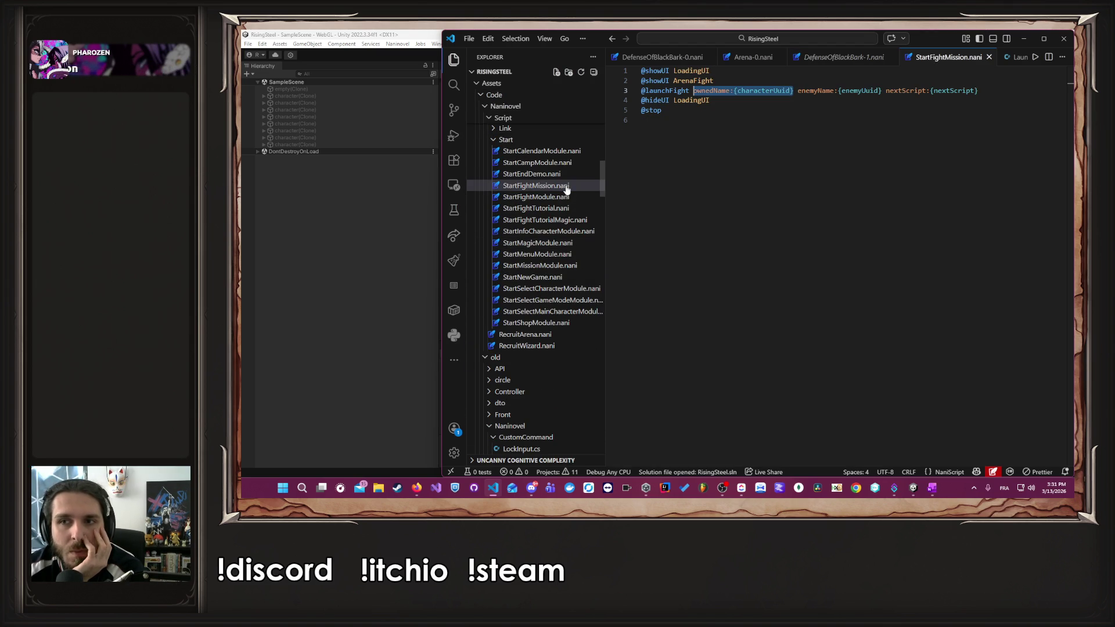
double_click(905, 90)
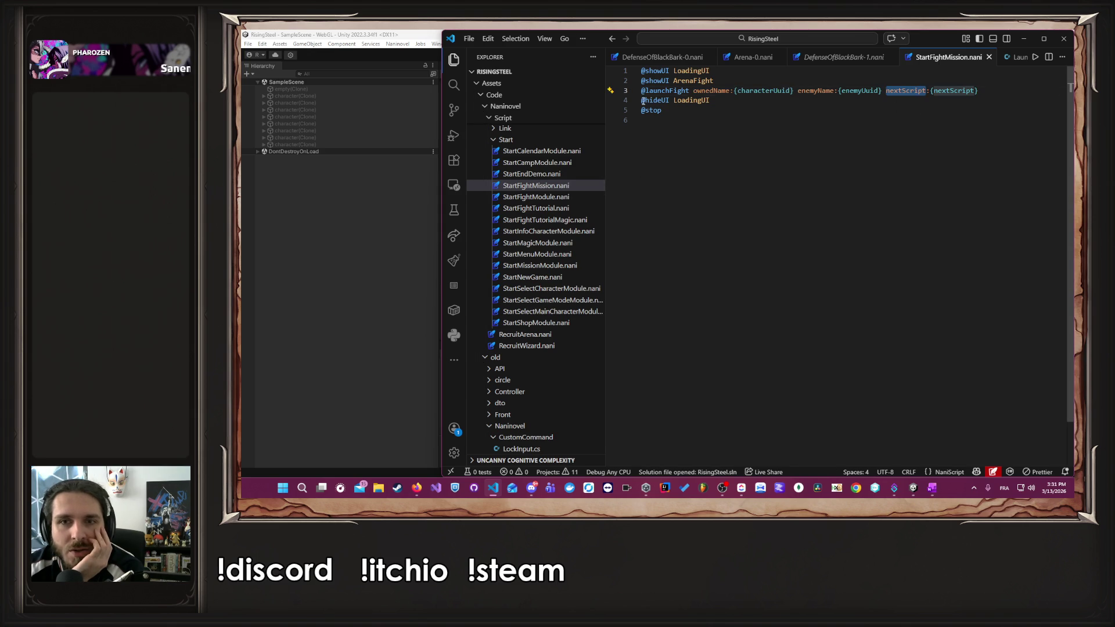
left_click(666, 92)
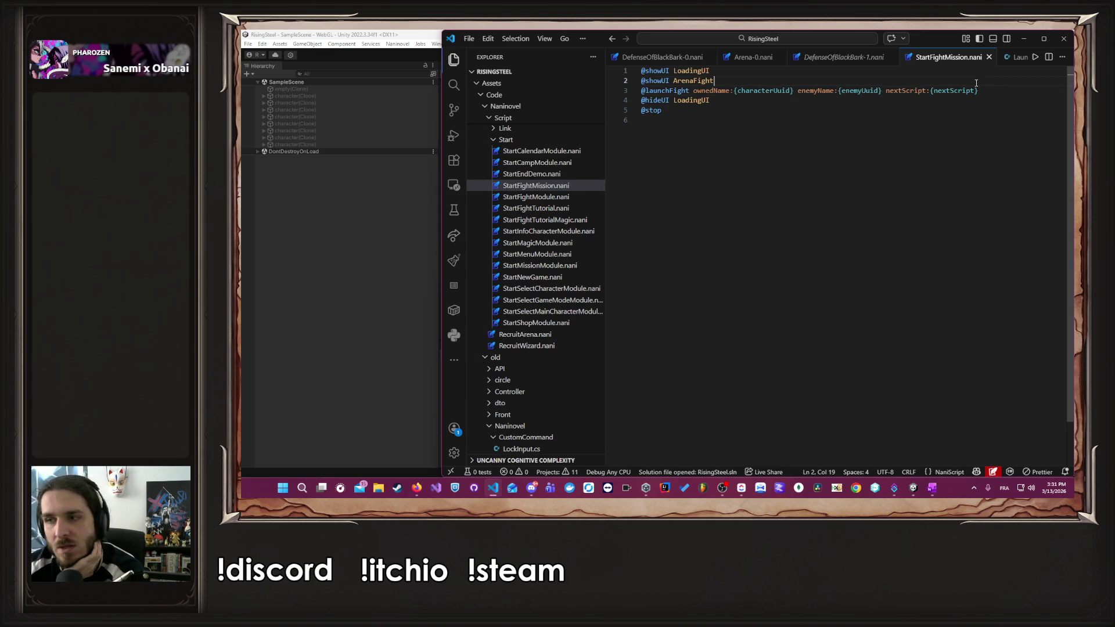
left_click(555, 198)
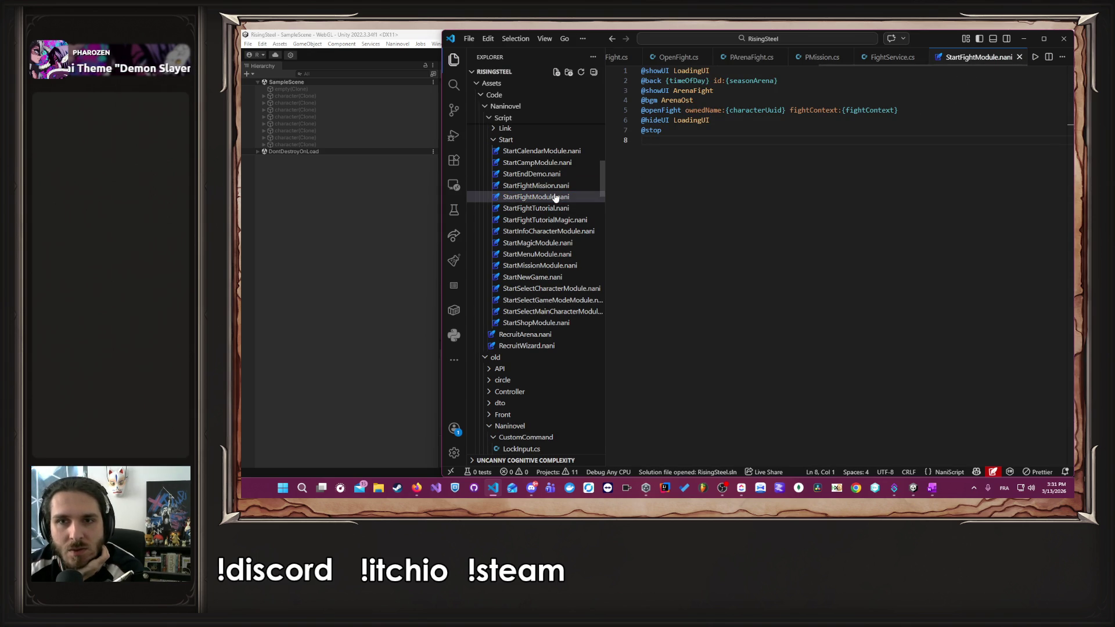
left_click(552, 174)
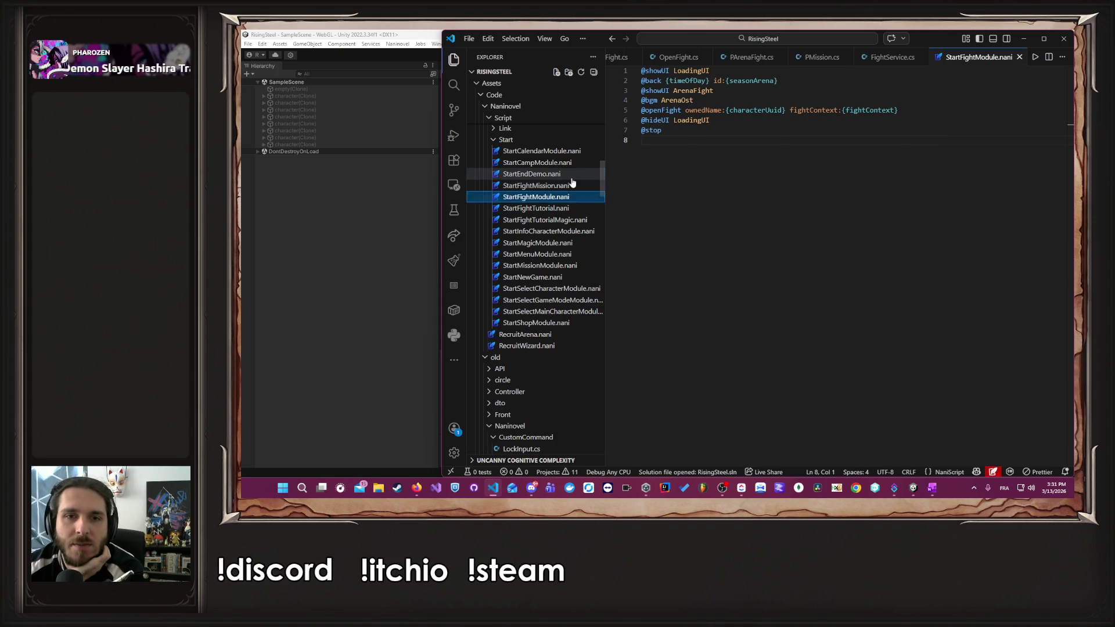
left_click(559, 189)
left_click(990, 88)
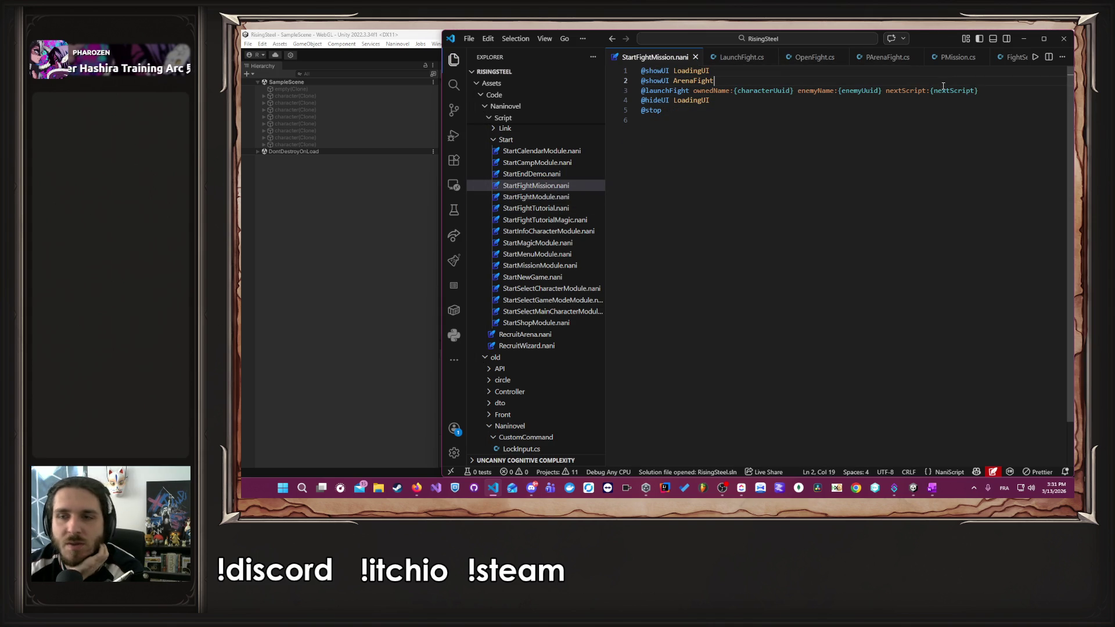
scroll(575, 244, "up", 5)
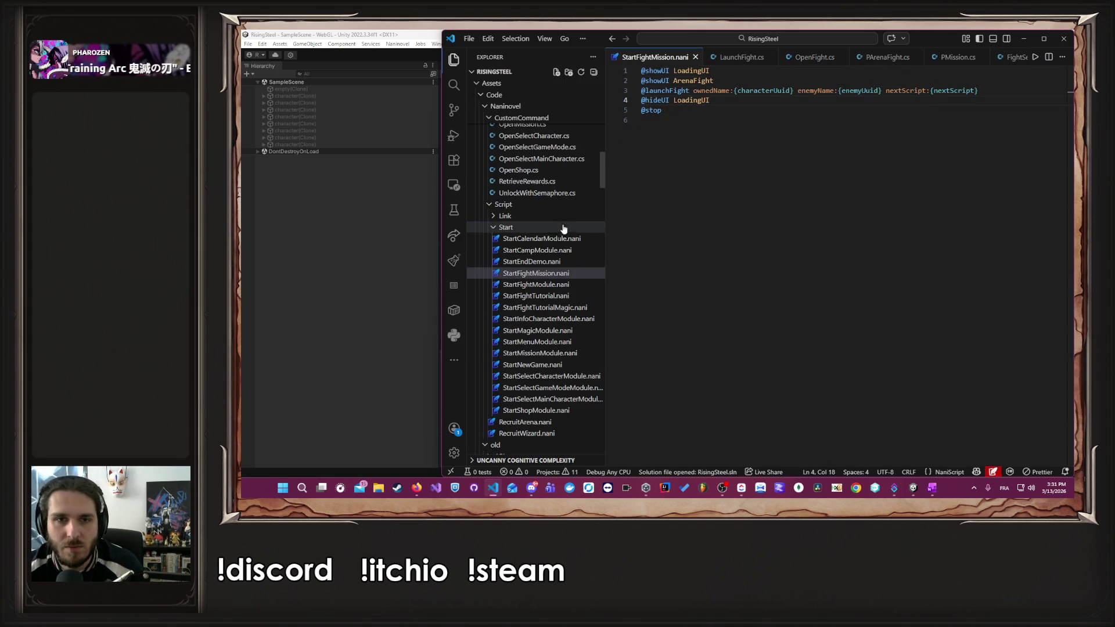
scroll(575, 250, "up", 3)
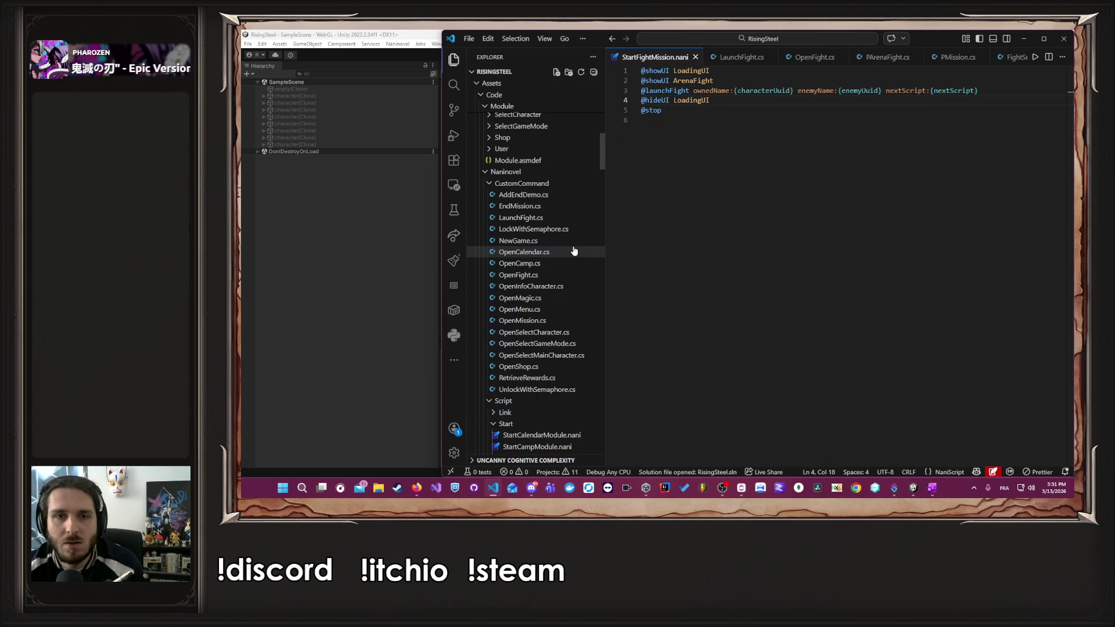
- Open LaunchFight.cs and jump to the definition of PArenaFight's Initialize method
left_click(552, 218)
scroll(863, 217, "right", 5)
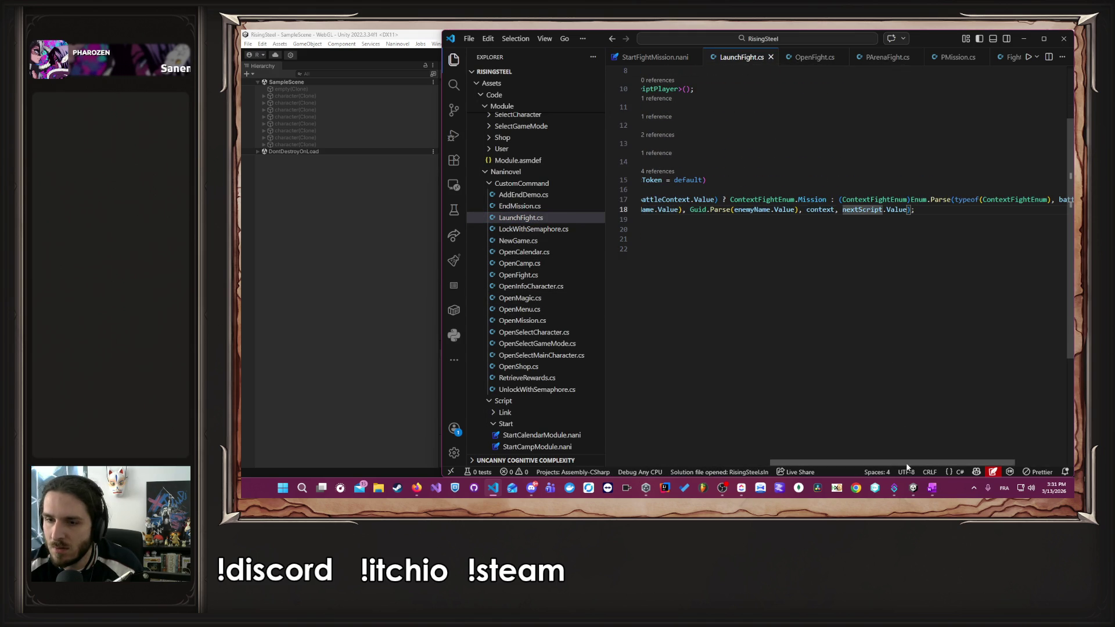
scroll(812, 445, "left", 5)
left_click(778, 210, "ctrl")
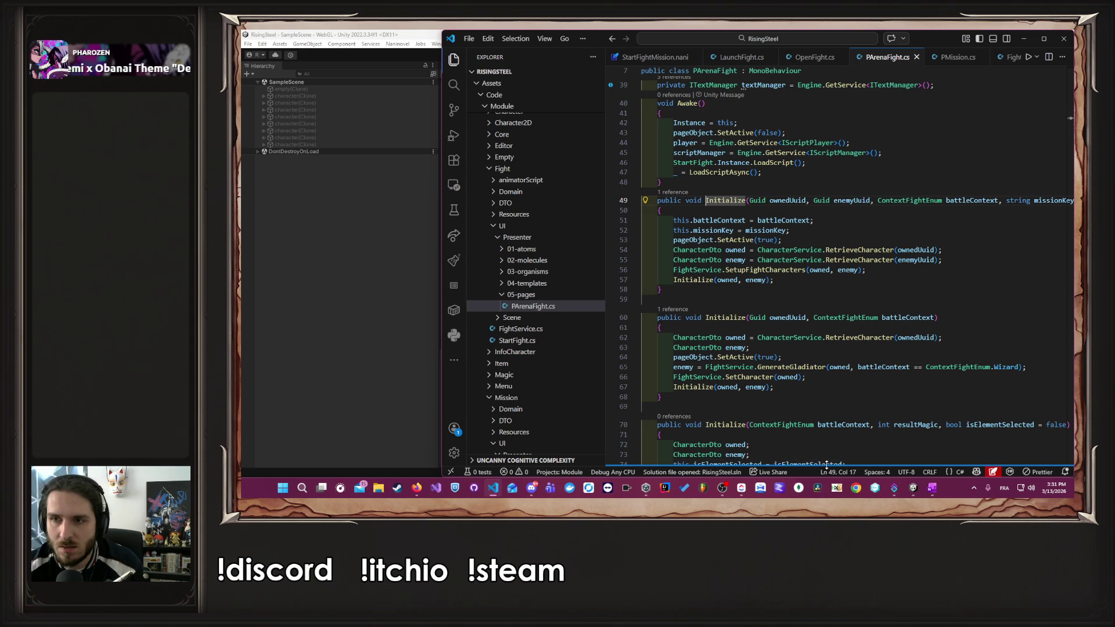
- Highlight the missionKey usages in PArenaFight.cs, hide the console, and review the Initialize overloads
left_click_drag(843, 464, 844, 429)
double_click(1046, 201)
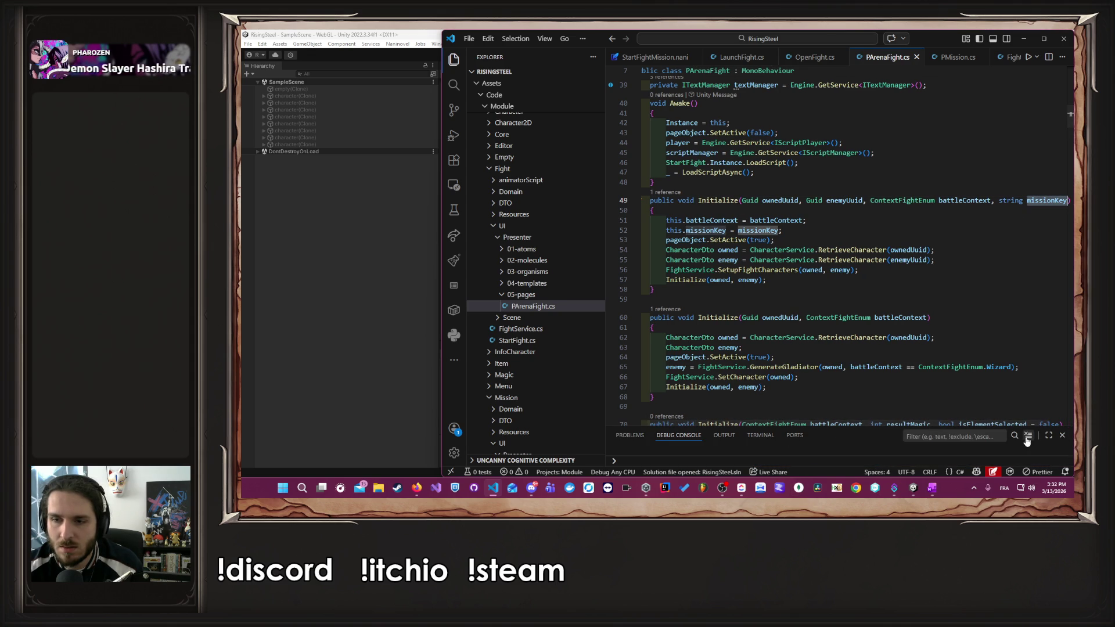
left_click_drag(913, 427, 913, 468)
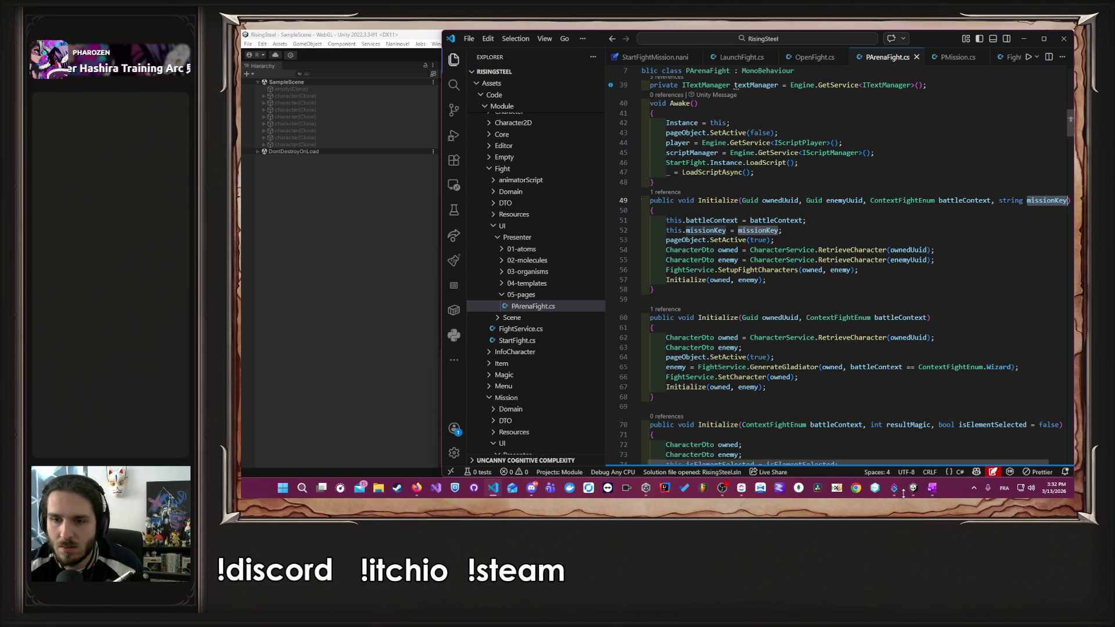
scroll(726, 238, "up", 5)
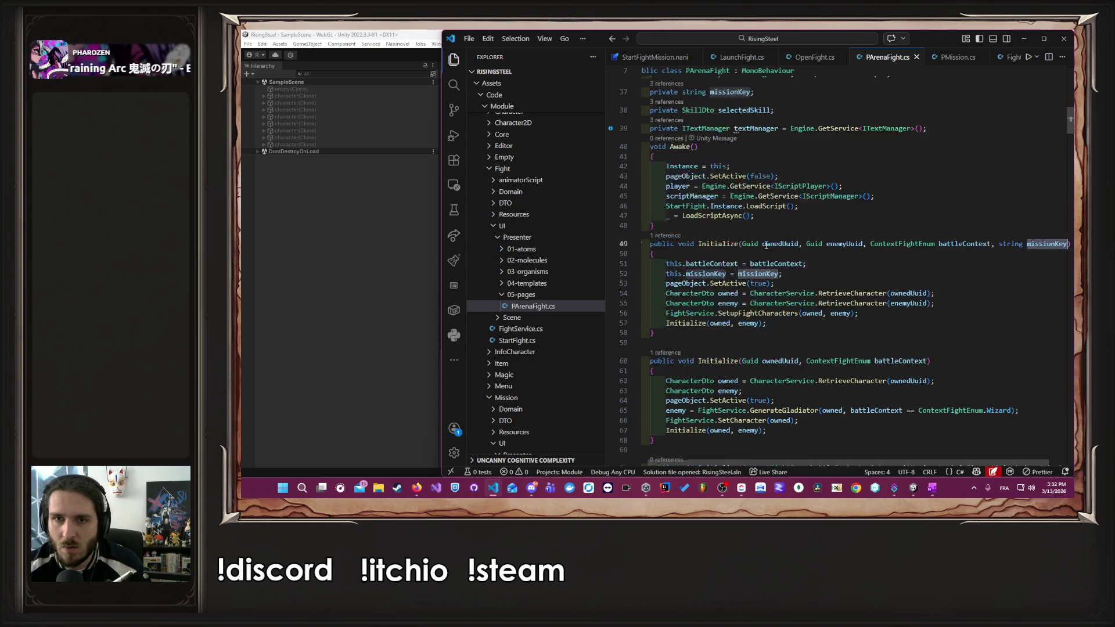
left_click(728, 336)
scroll(784, 328, "down", 20)
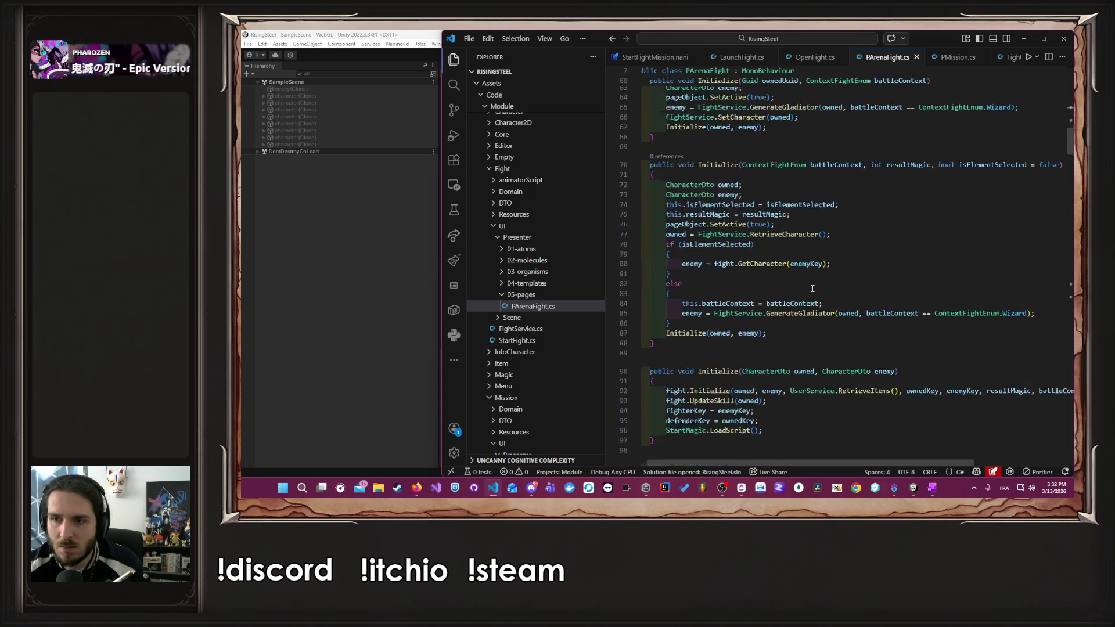
scroll(839, 322, "down", 2)
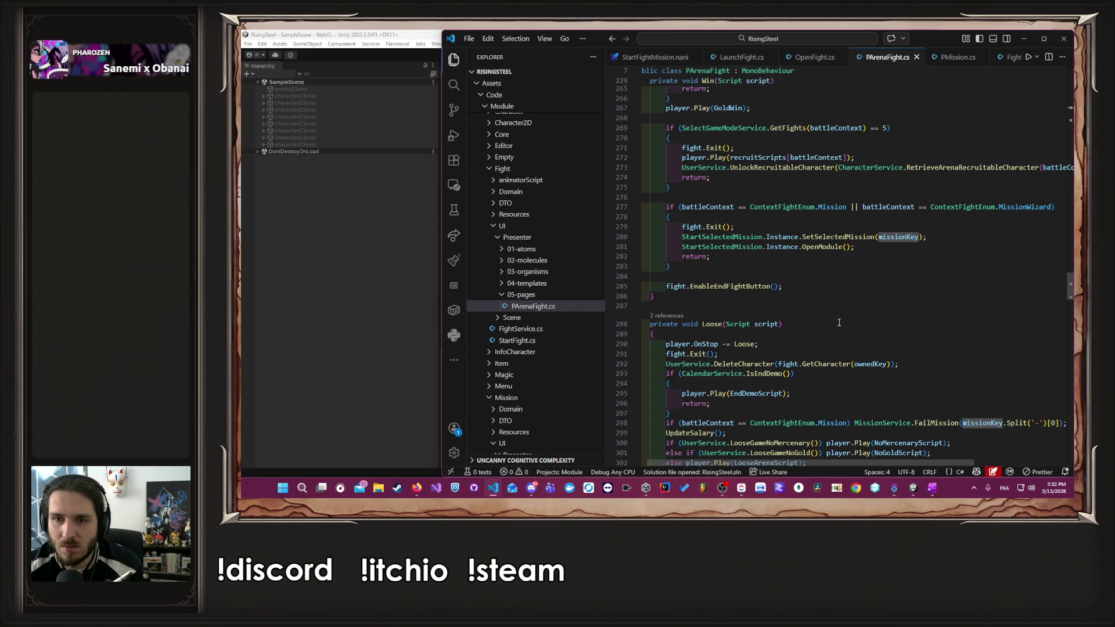
scroll(838, 323, "up", 2)
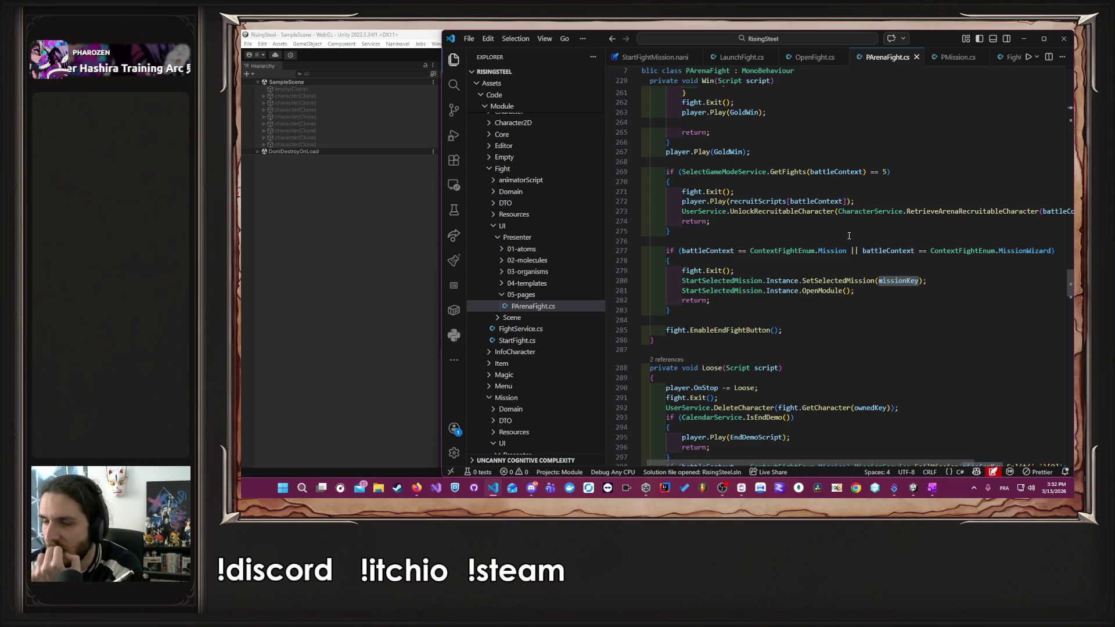
scroll(849, 235, "up", 20)
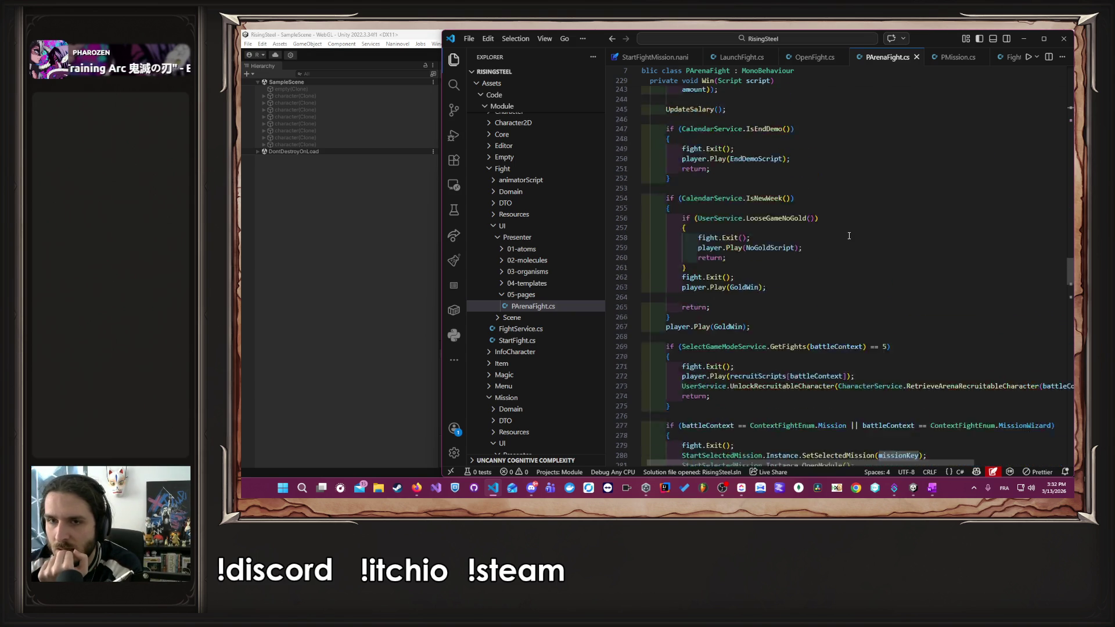
scroll(851, 237, "up", 20)
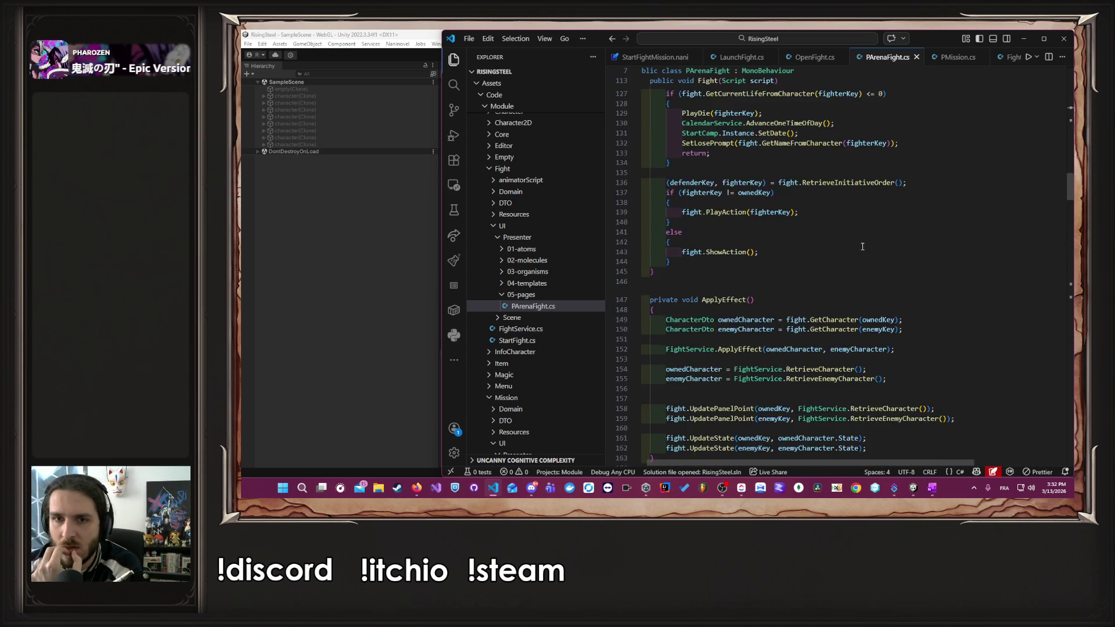
scroll(871, 260, "up", 4)
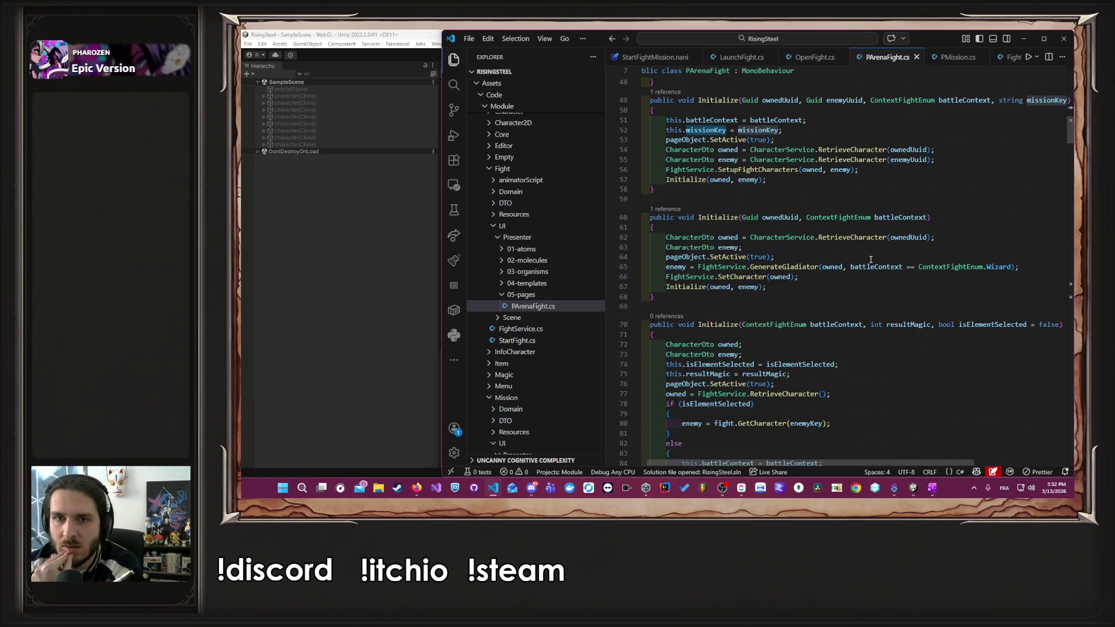
scroll(870, 259, "up", 2)
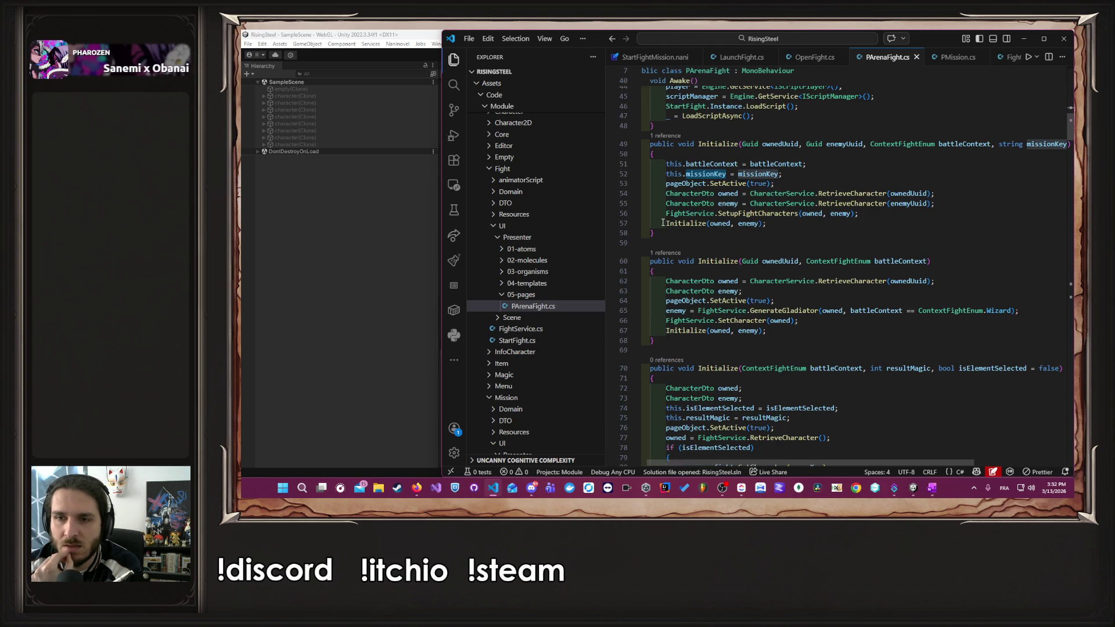
scroll(947, 57, "down", 3)
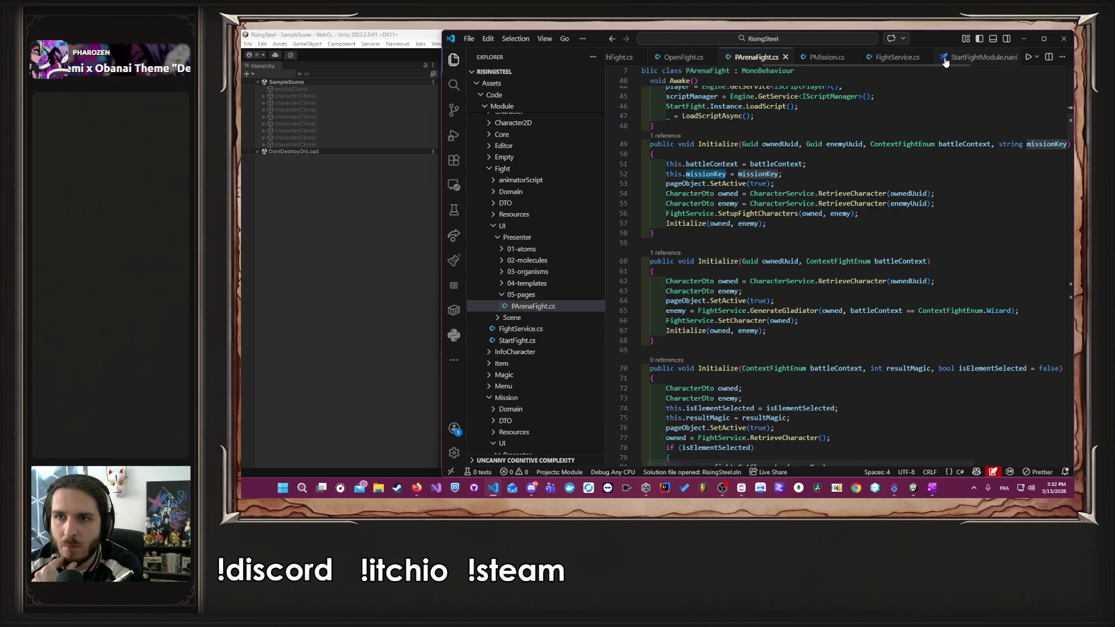
scroll(947, 58, "up", 2)
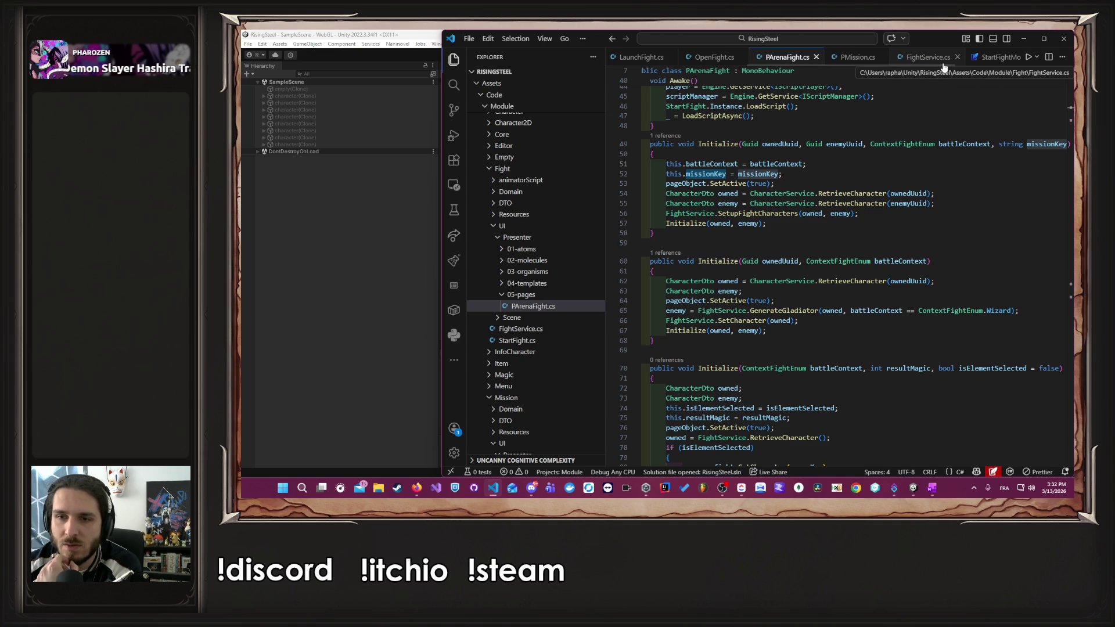
- Copy 'this.battleContext = battleContext;' into the second Initialize overload, then stop the game in Unity
double_click(891, 261)
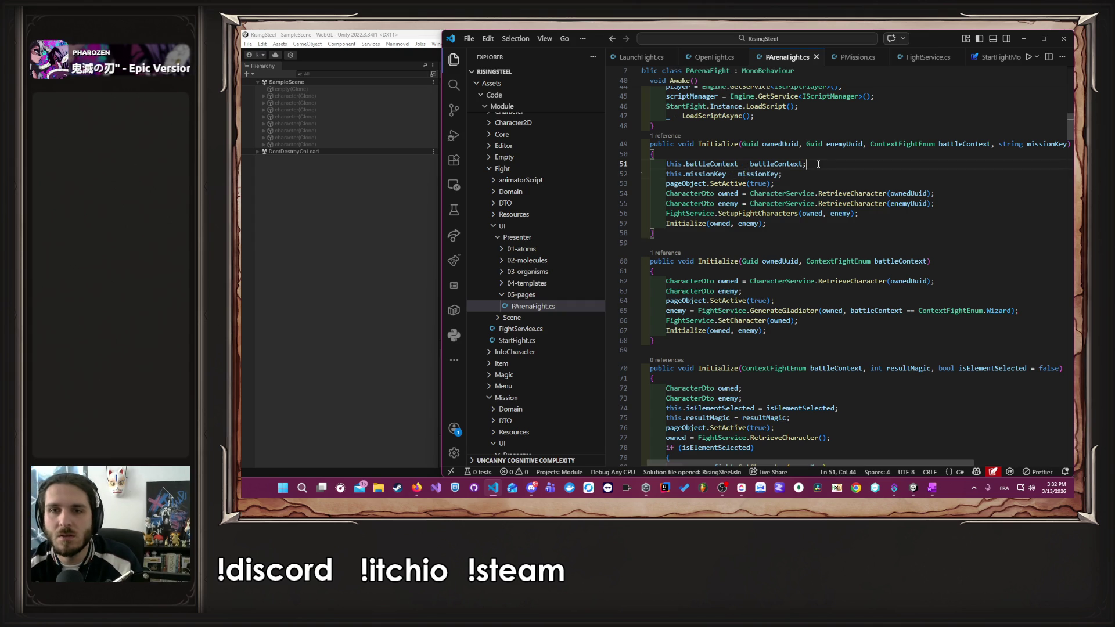
left_click_drag(807, 164, 675, 165)
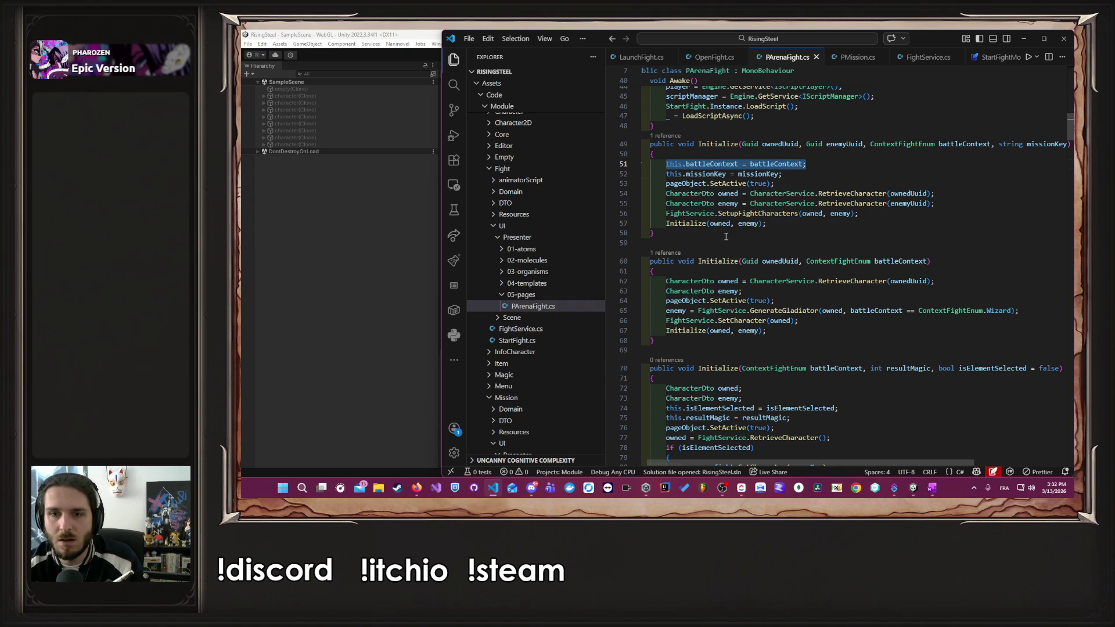
key("ctrl+c")
left_click(779, 277)
key("Return")
key("ctrl+v")
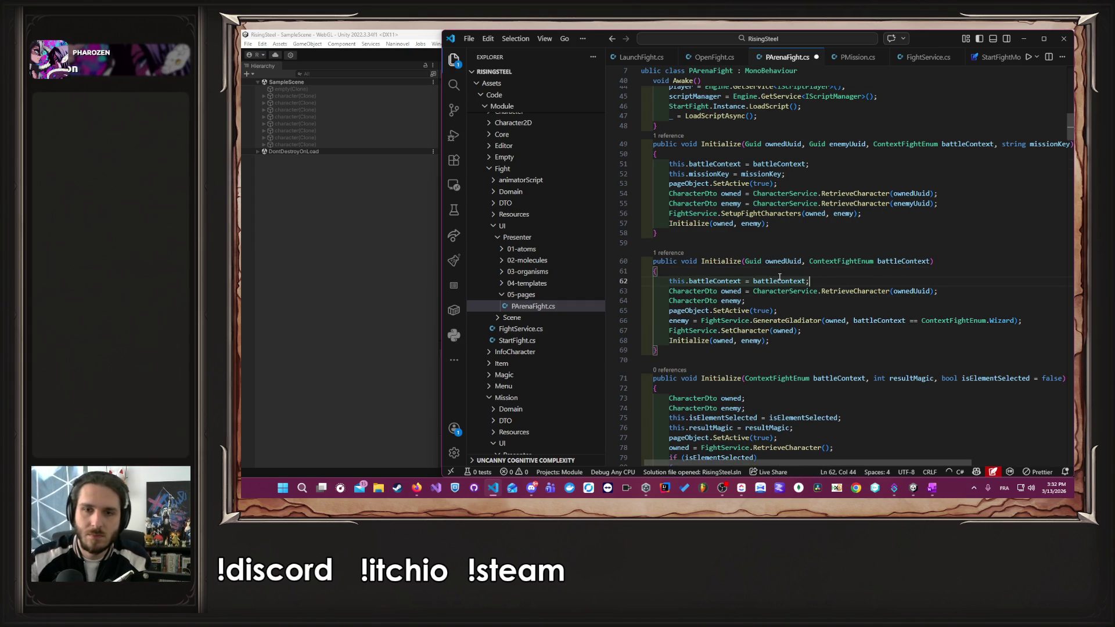
left_click(341, 324)
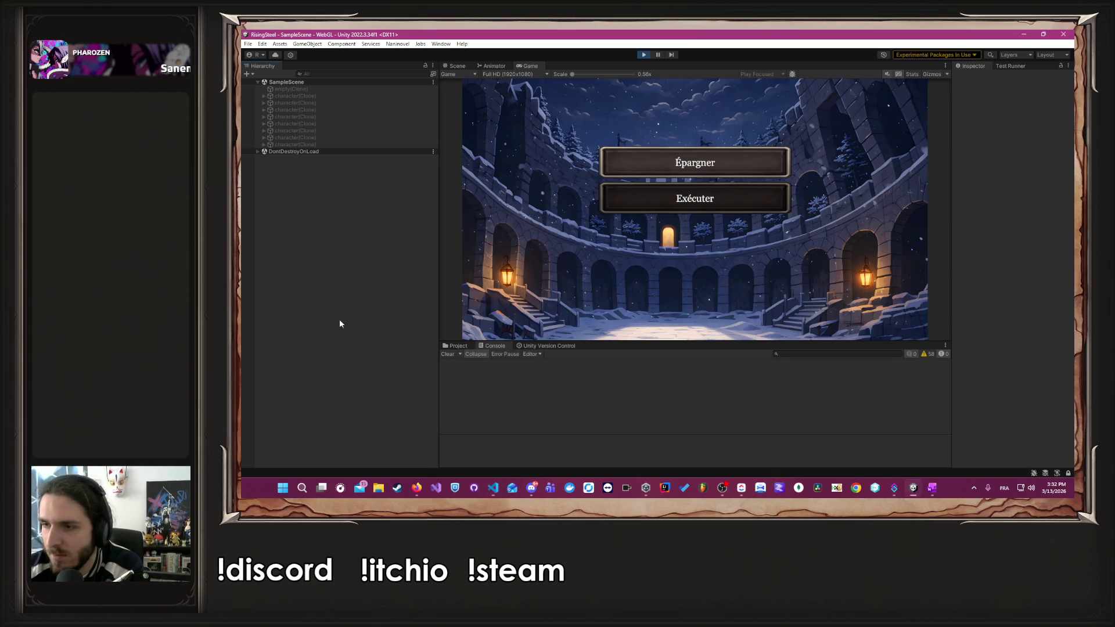
left_click(640, 57)
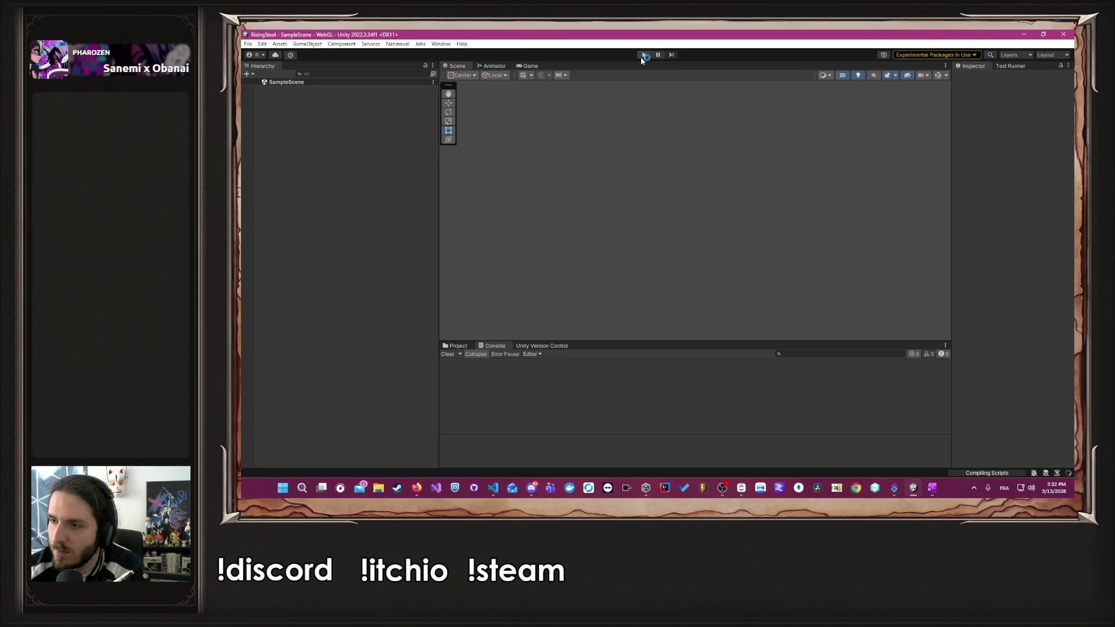
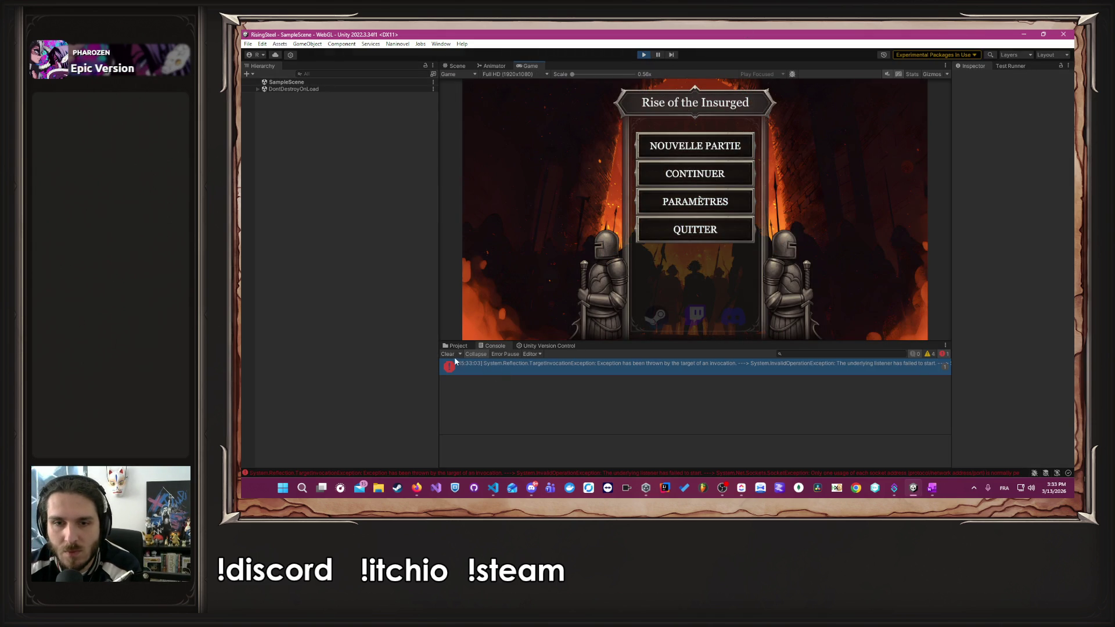
- Clear the Console and start a new game as the male character, skipping the tutorial
left_click(448, 354)
left_click(680, 147)
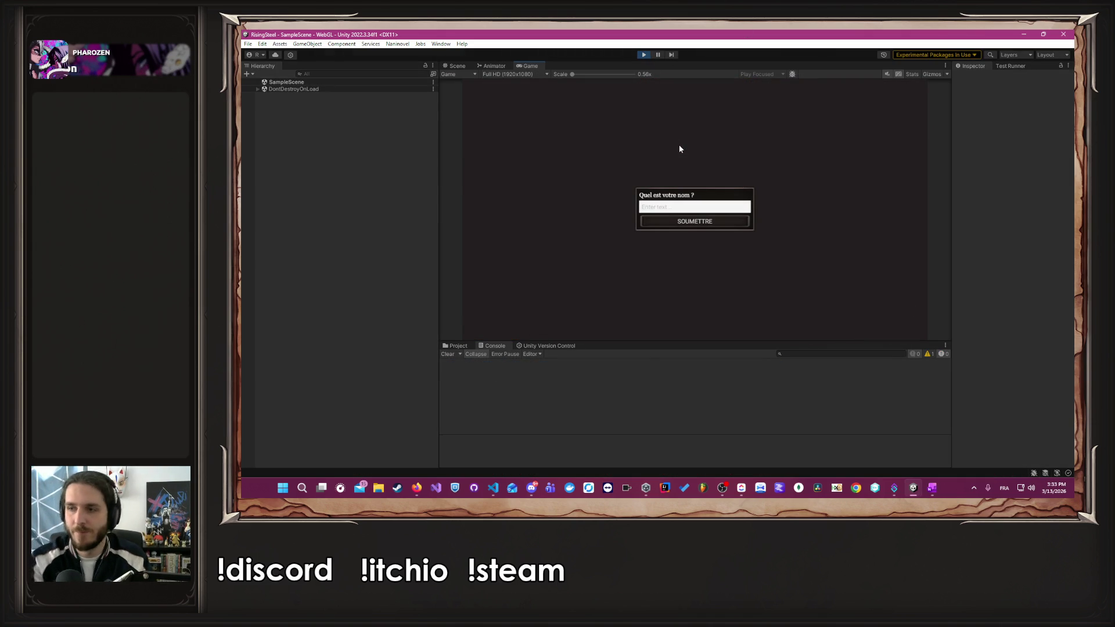
key("Return")
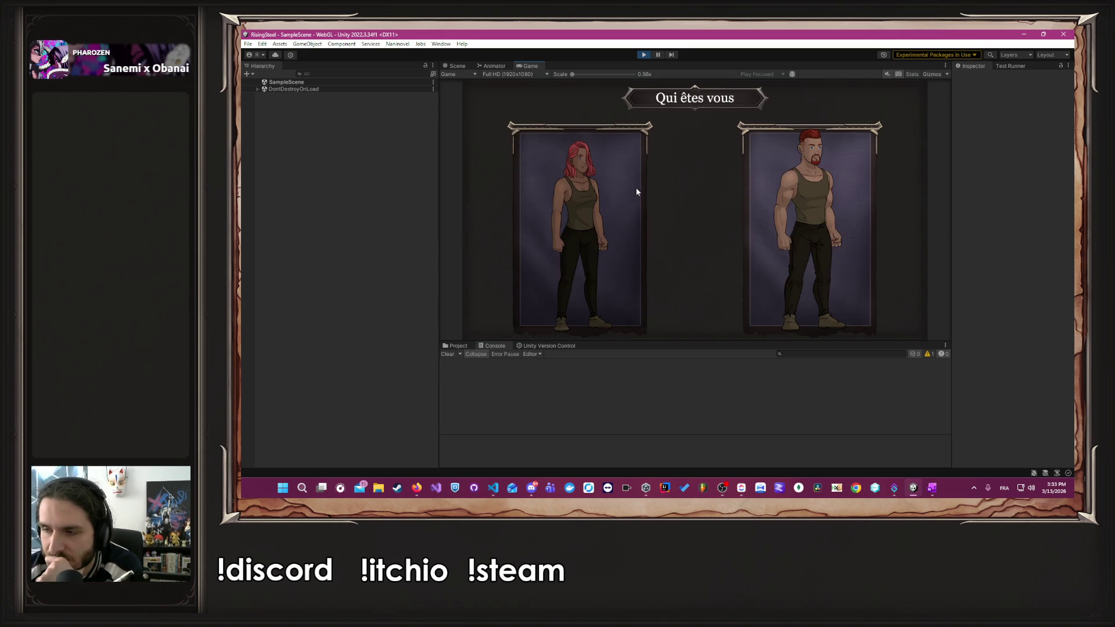
left_click(789, 180)
left_click(750, 209)
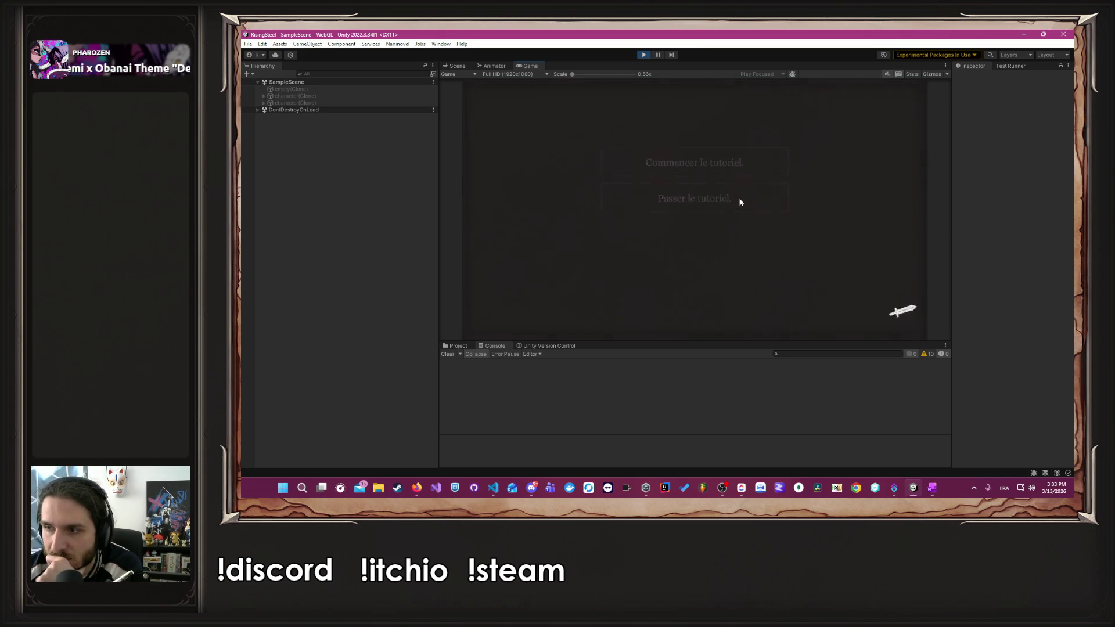
- Go to the Training screen and open Albert's stats and skills details
left_click(681, 106)
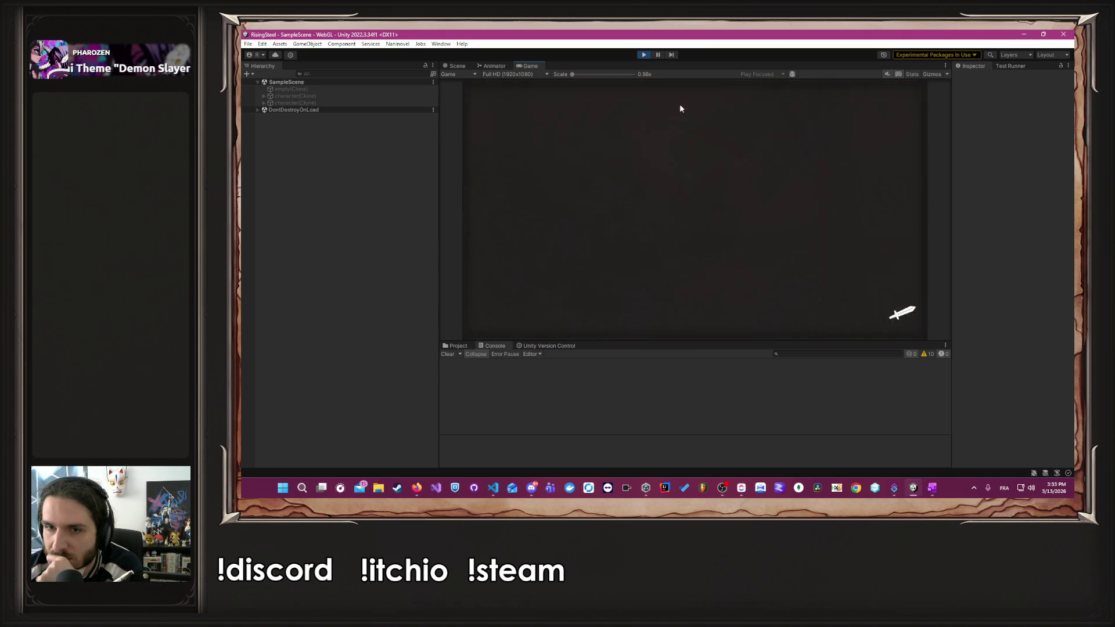
left_click(737, 90)
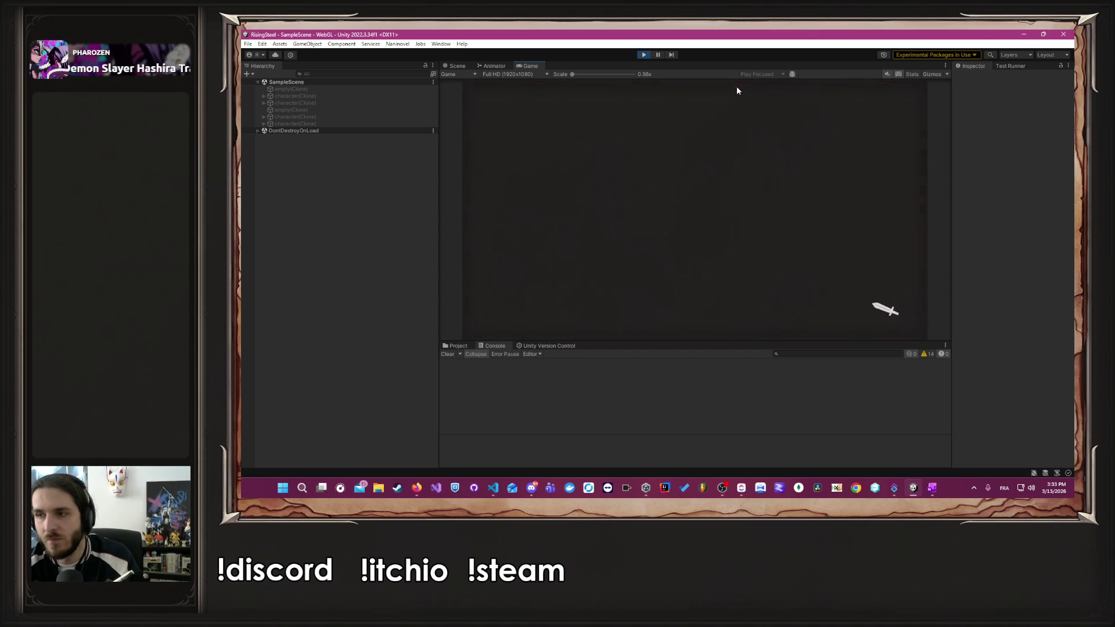
left_click(570, 232)
- Train Albert's Force up to 15 for 644 gold and confirm
left_click(699, 317)
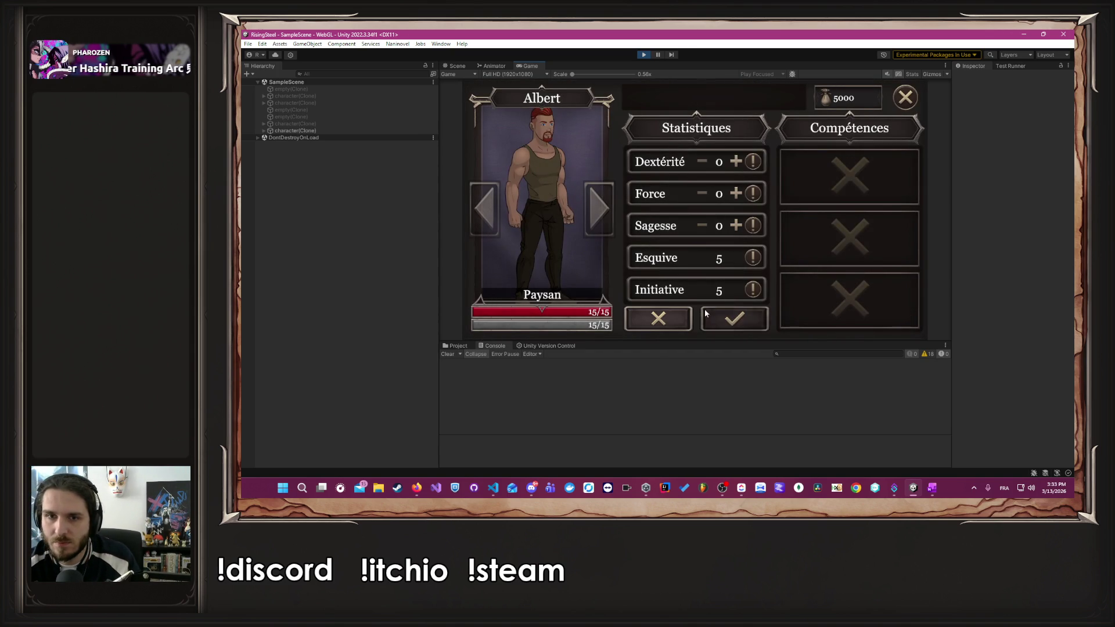
left_click(736, 193)
left_click(736, 194)
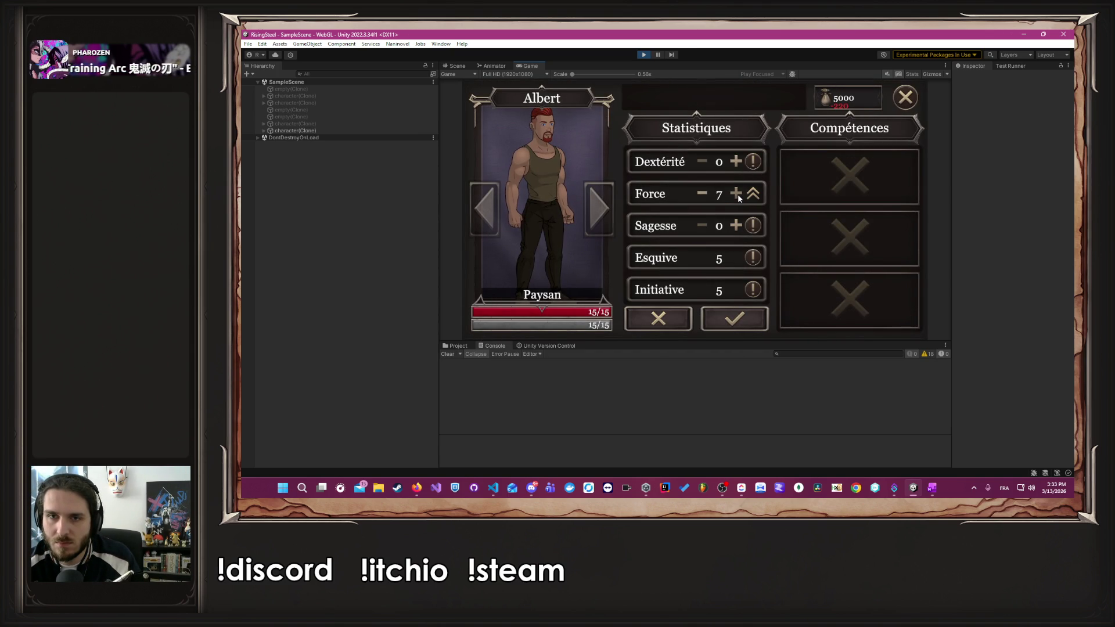
left_click(718, 315)
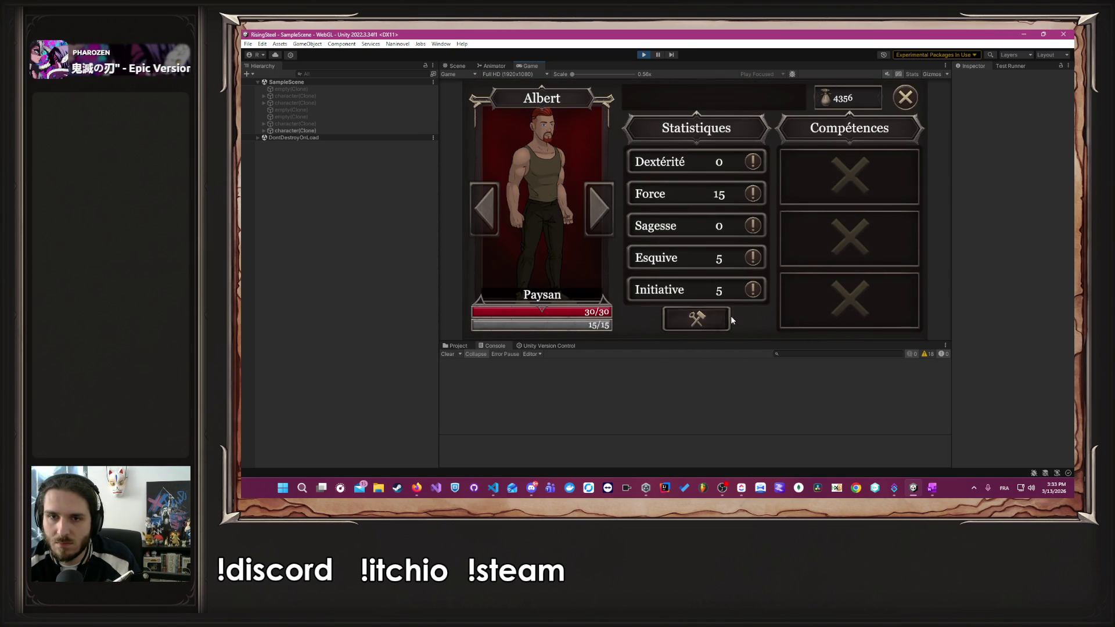
left_click(905, 97)
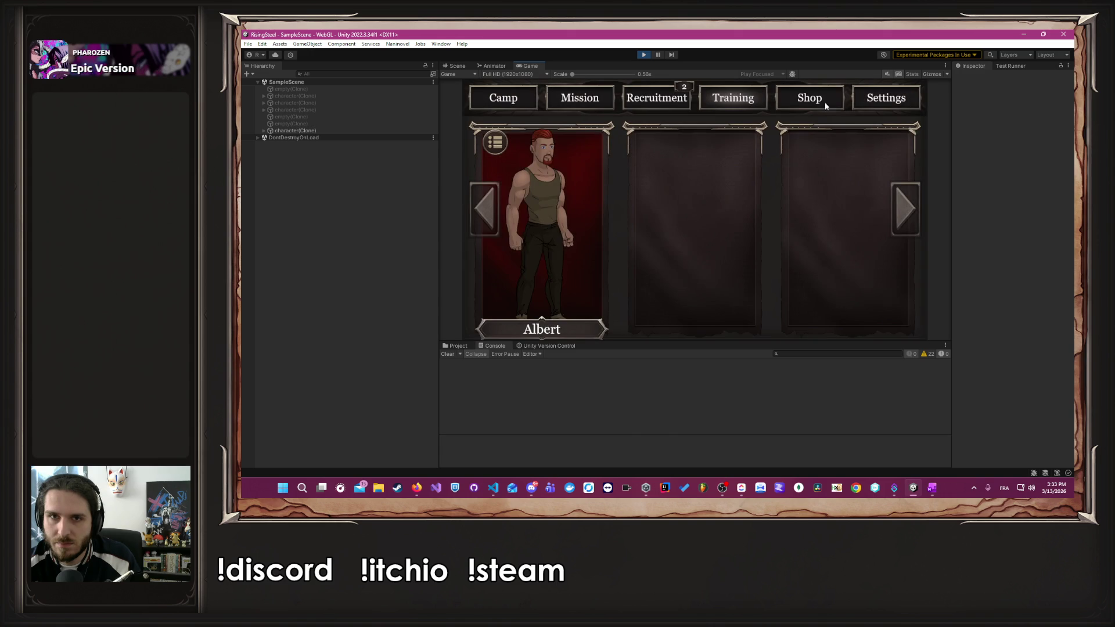
- Launch the Défense du village d'Écorce Noire mission with Albert
left_click(590, 99)
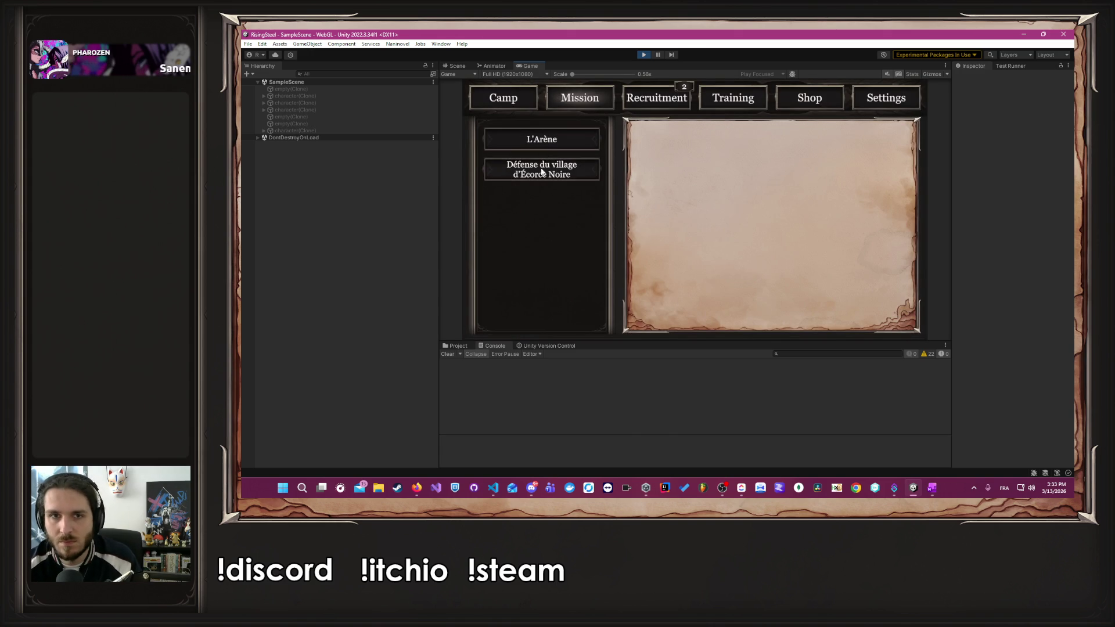
left_click(542, 170)
left_click(772, 310)
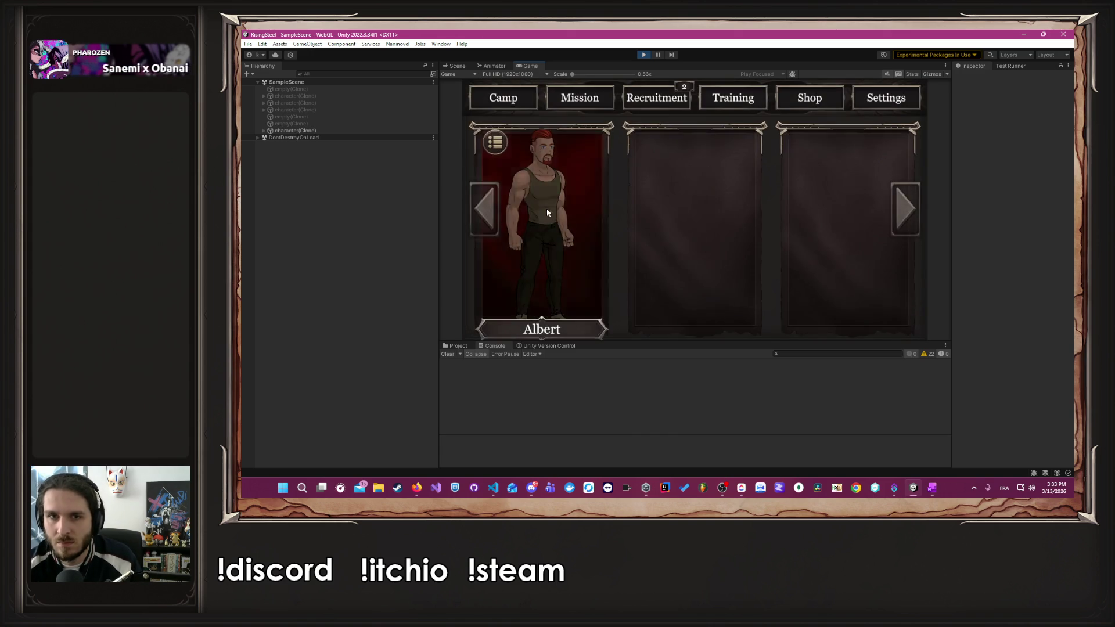
left_click(547, 213)
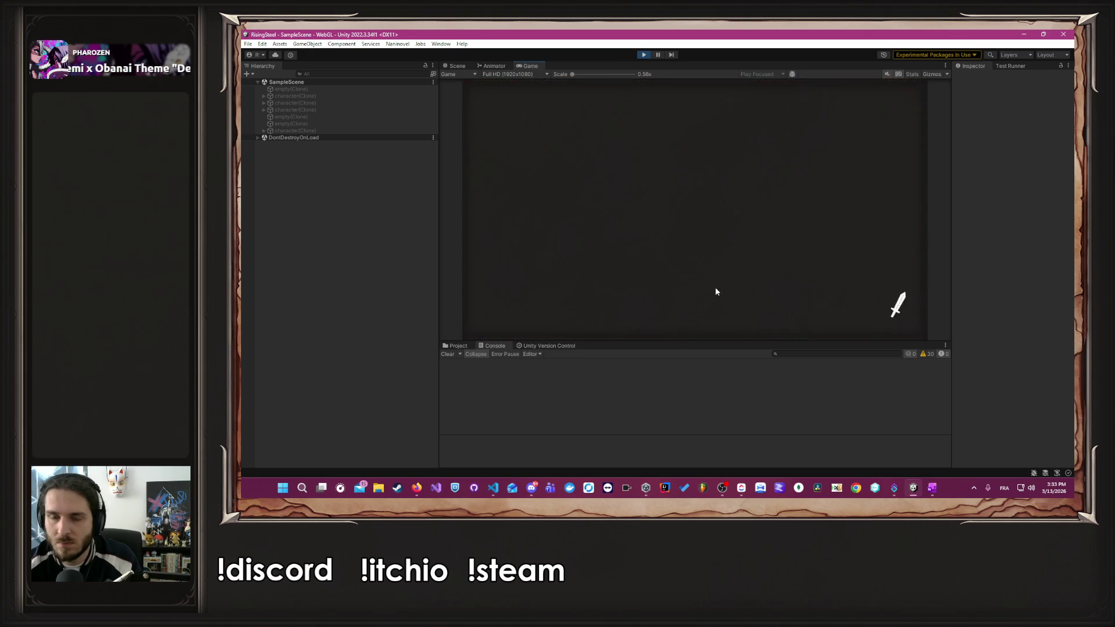
- Start the battle and defeat Bob with repeated basic attacks
left_click(706, 211)
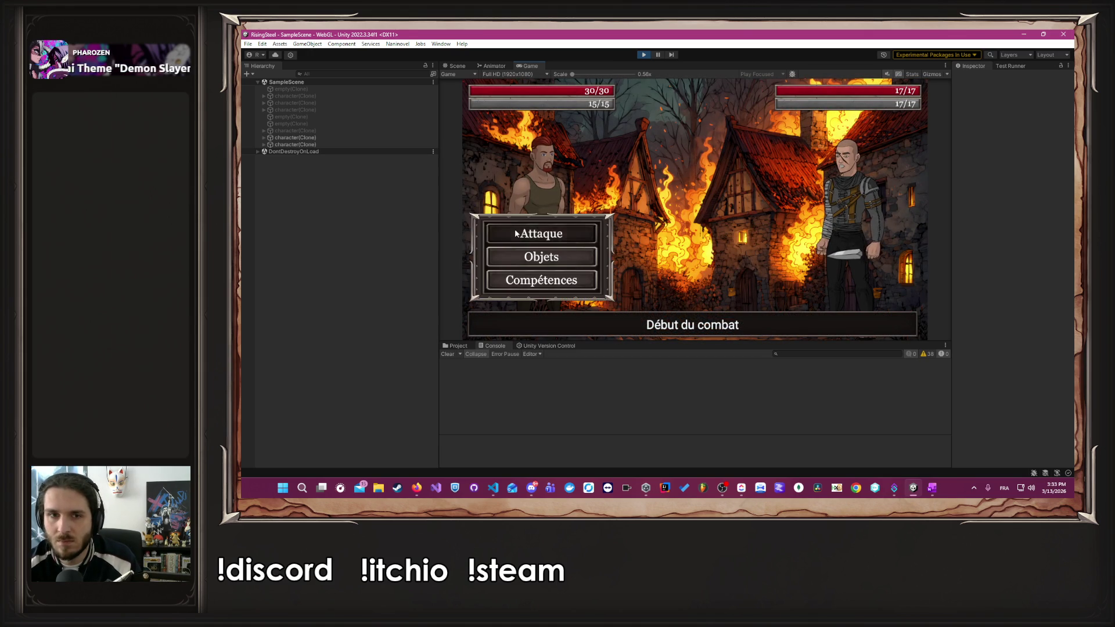
left_click(515, 232)
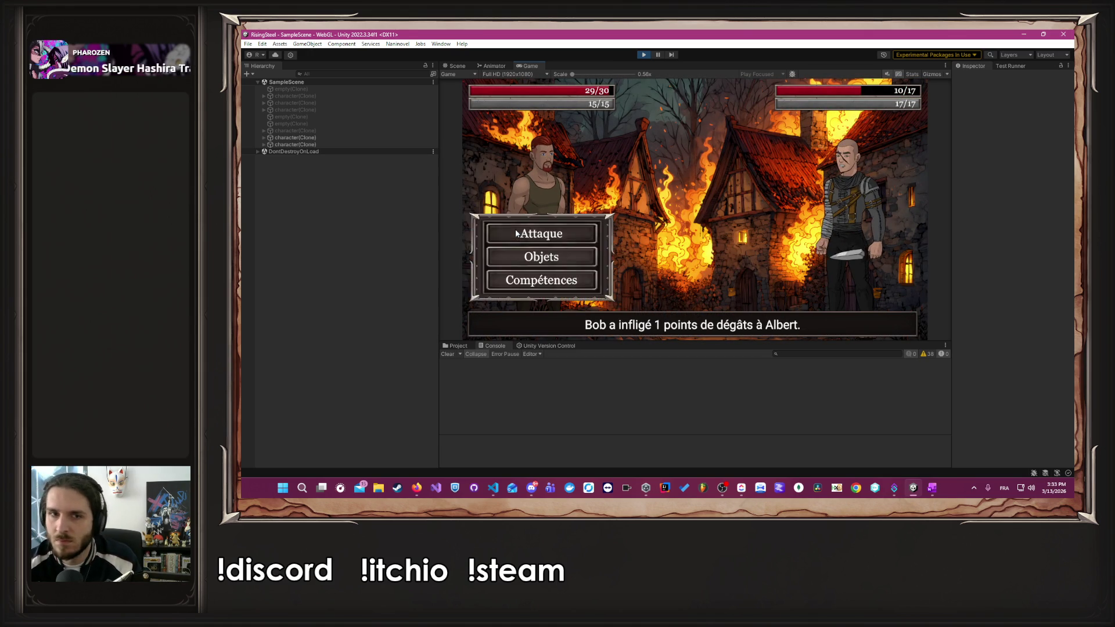
left_click(516, 233)
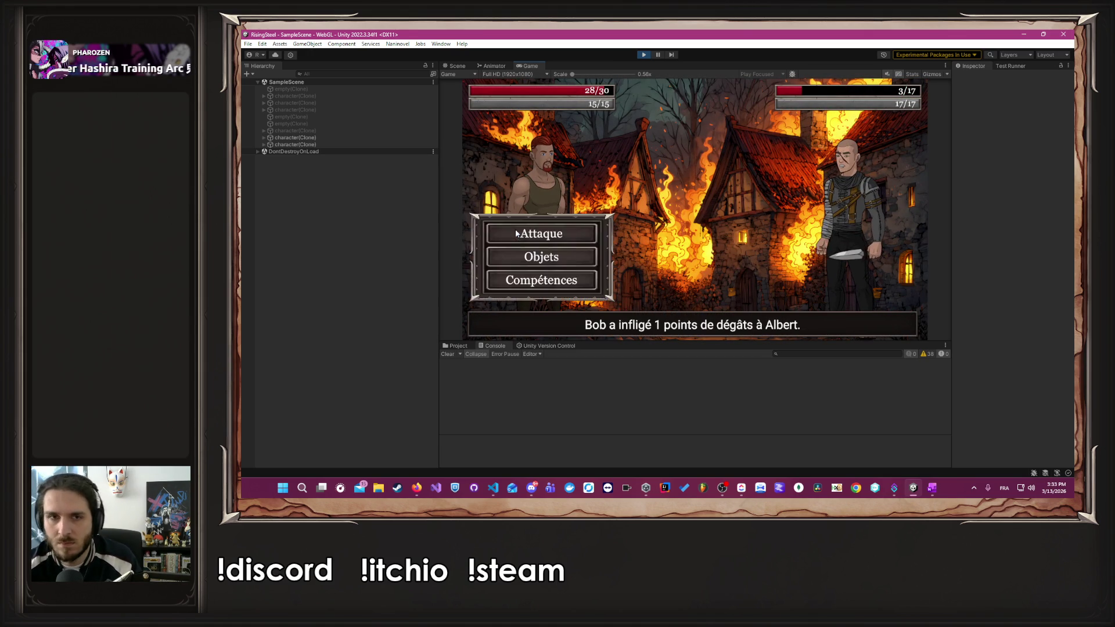
left_click(516, 233)
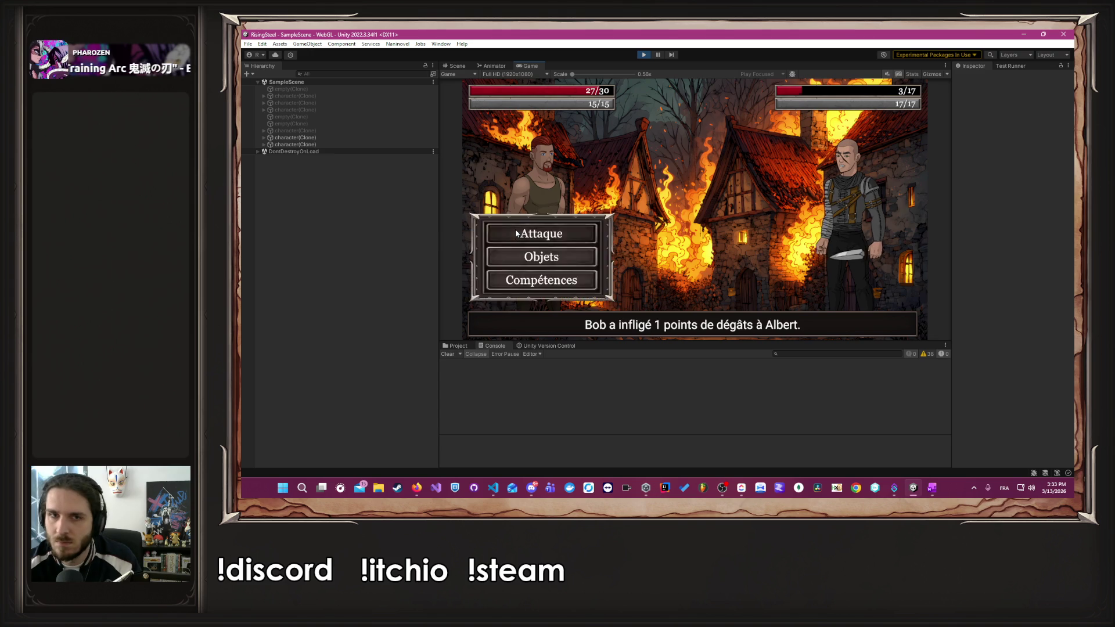
left_click(515, 233)
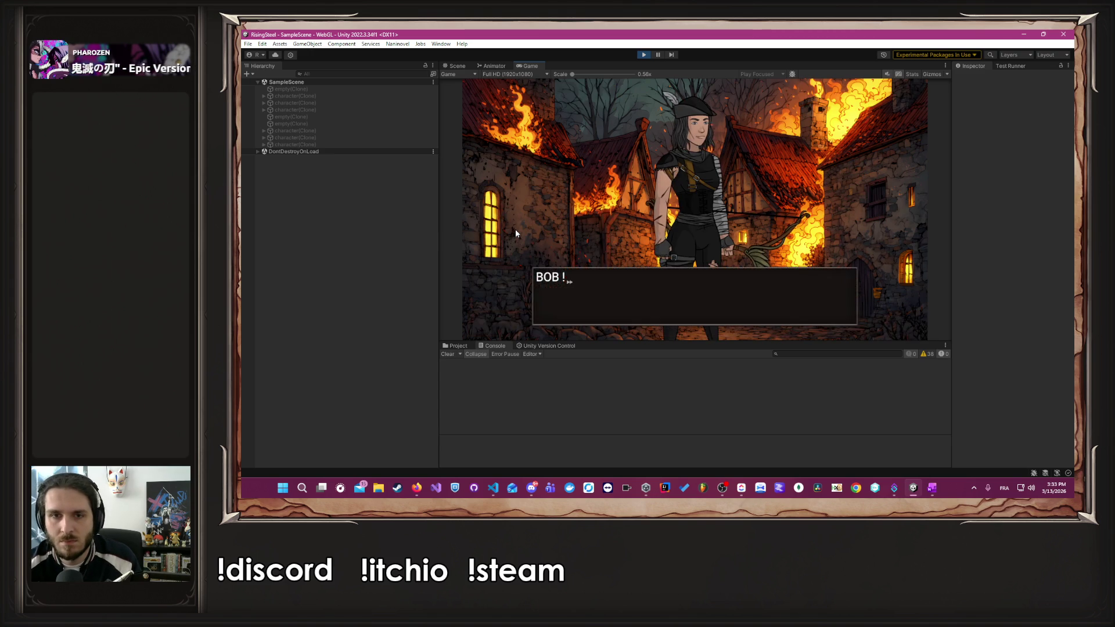
left_click(515, 233)
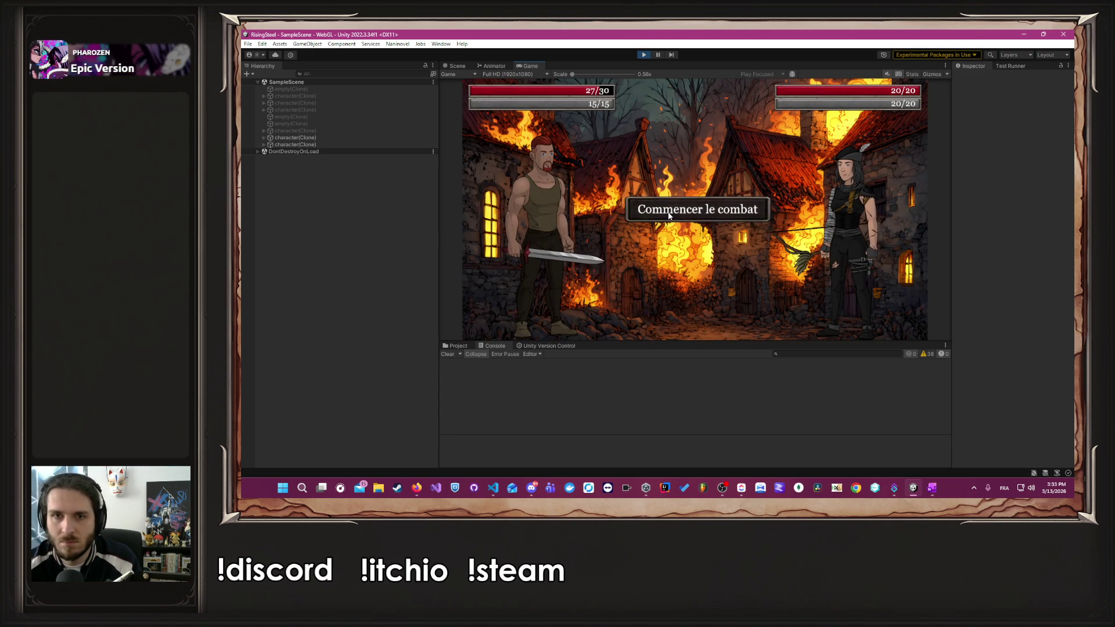
- Fight and defeat Robin, then choose to spare him
left_click(669, 216)
left_click(543, 233)
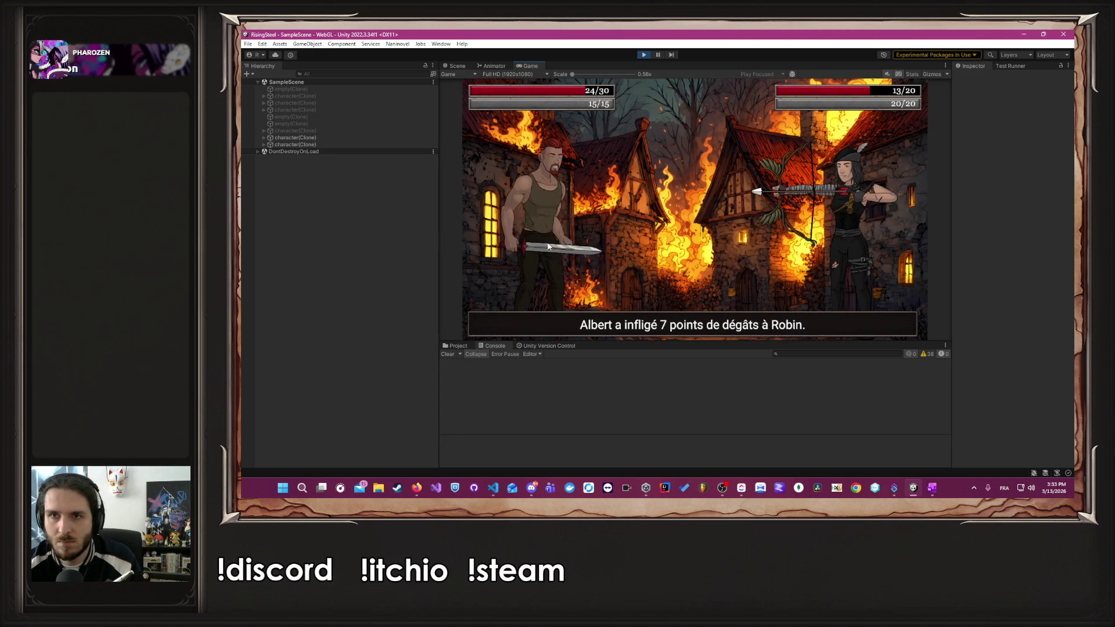
left_click(547, 242)
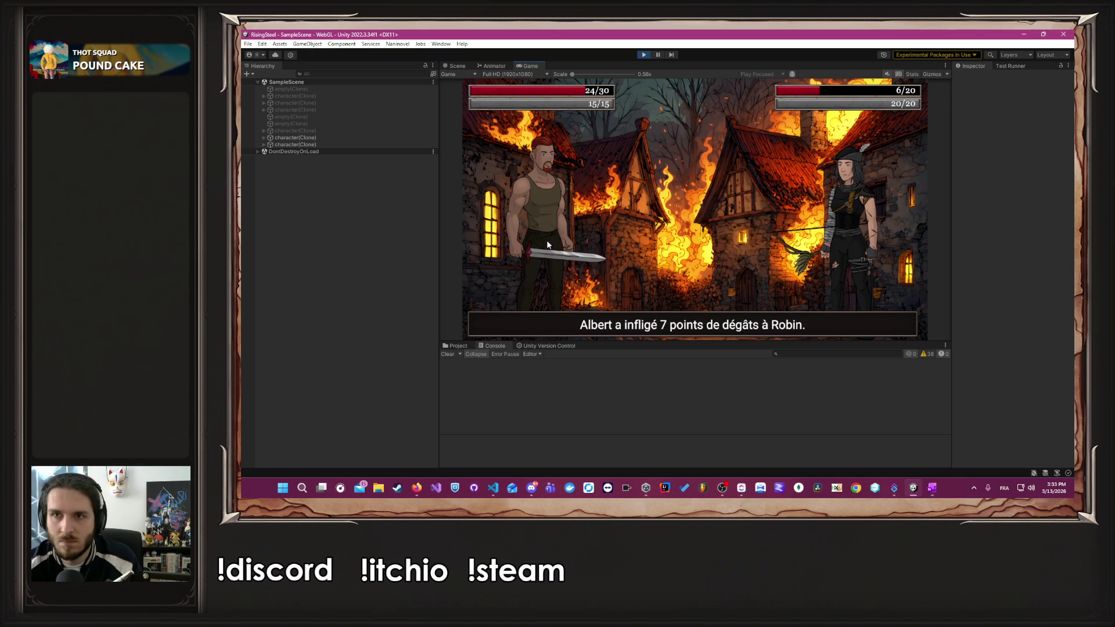
left_click(547, 243)
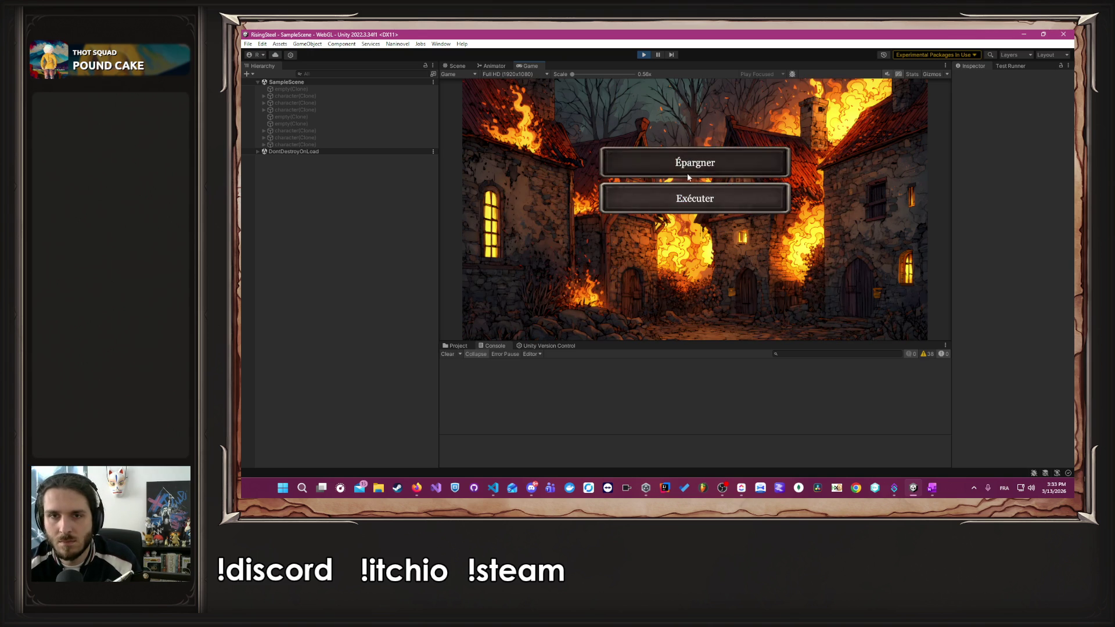
left_click(688, 175)
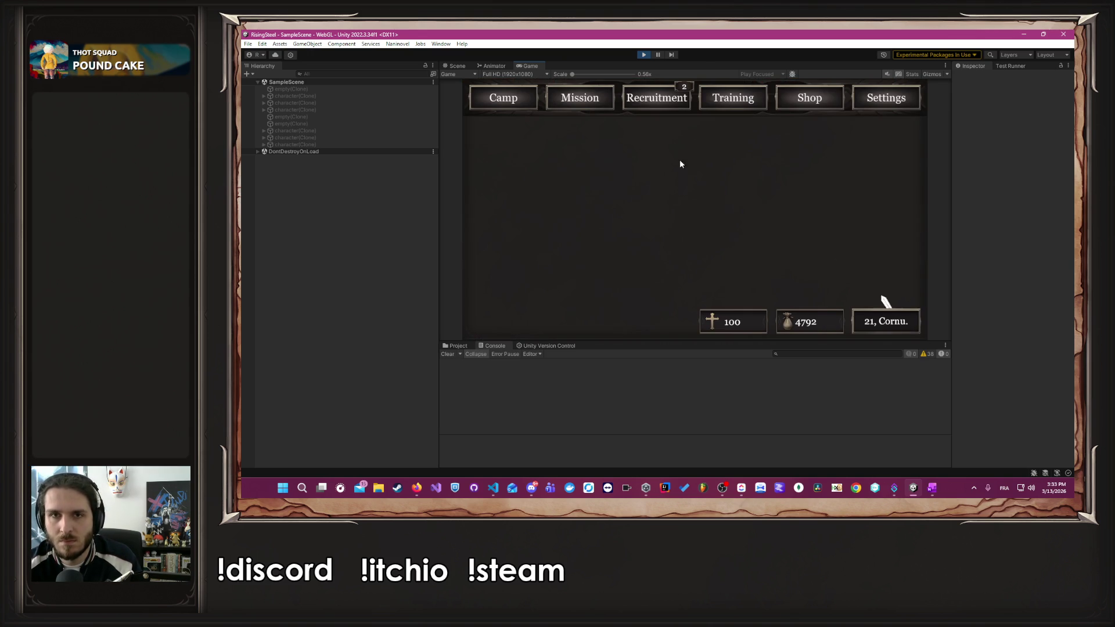
- Buy a Poulet, the Parchemin d'Aspirant and the Parchemin de Chasseur at the shop
left_click(799, 96)
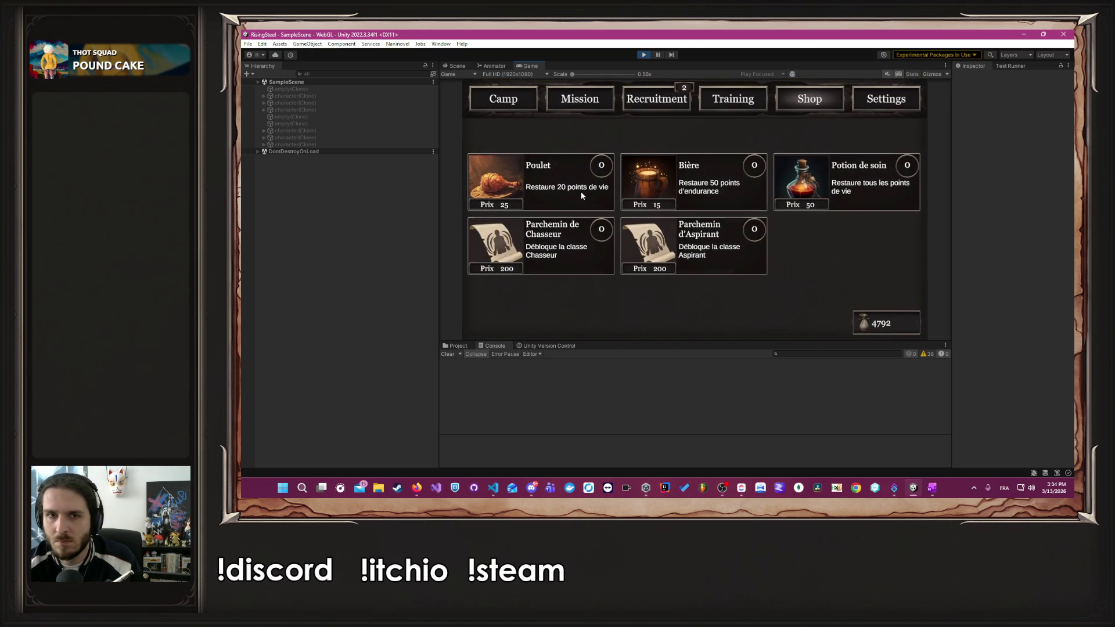
left_click(581, 195)
left_click(720, 233)
left_click(514, 238)
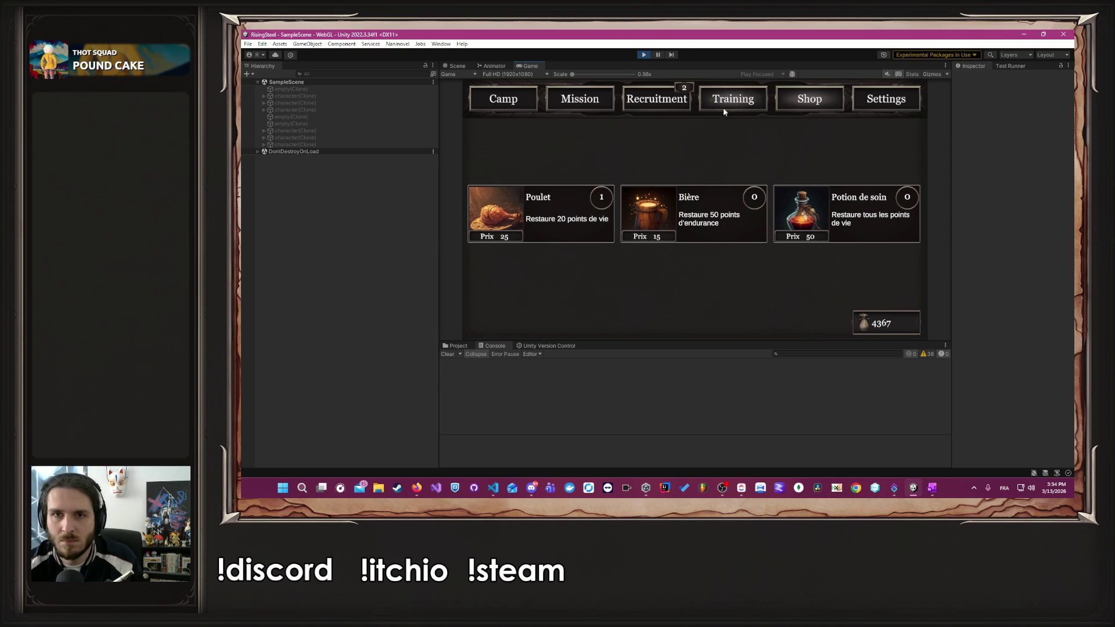
- Change Albert's class to Soldat from the training screen
left_click(725, 103)
left_click(561, 193)
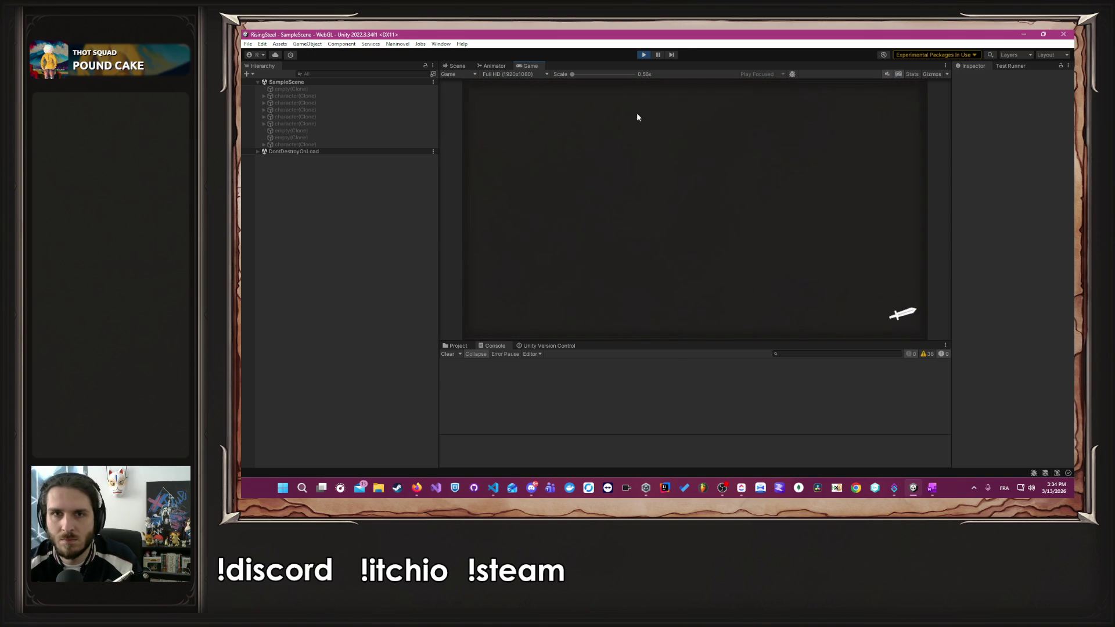
left_click(576, 137)
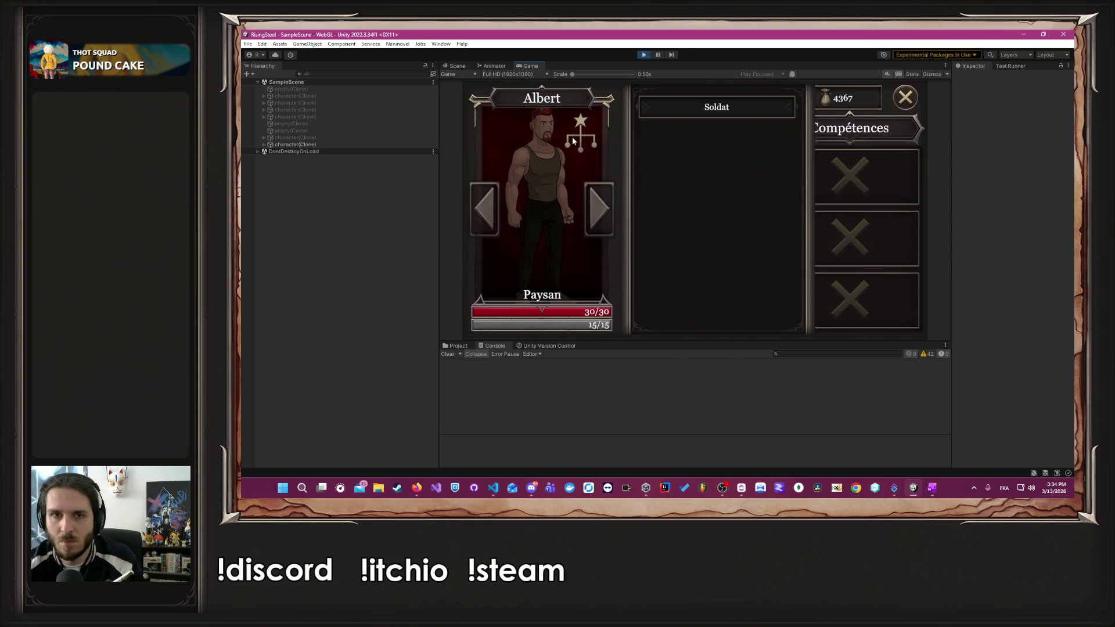
left_click(728, 110)
left_click(831, 172)
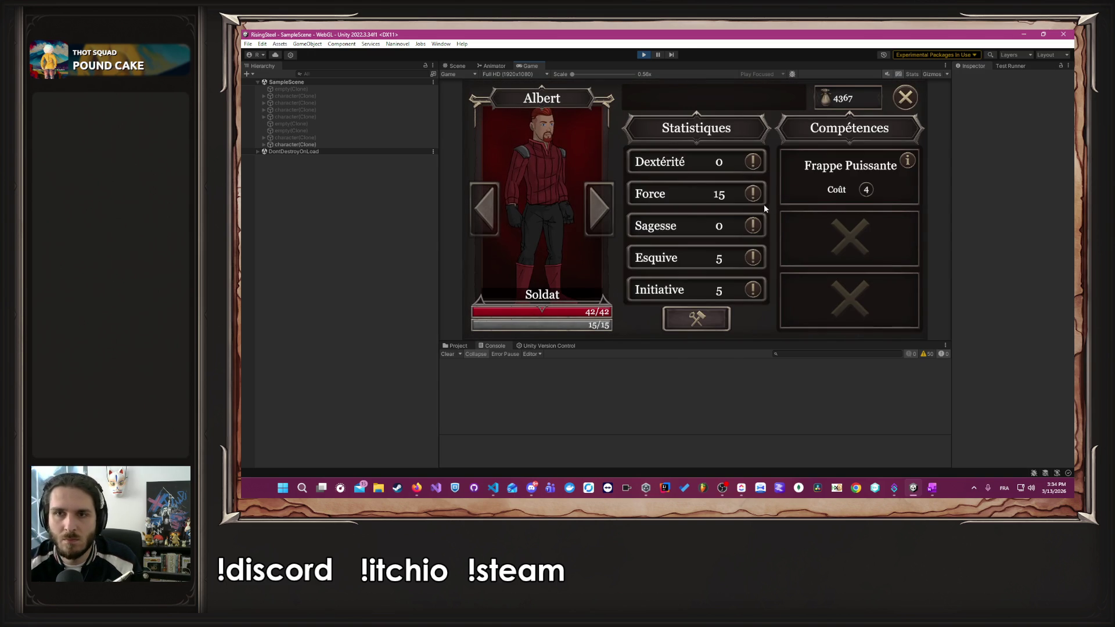
left_click(905, 98)
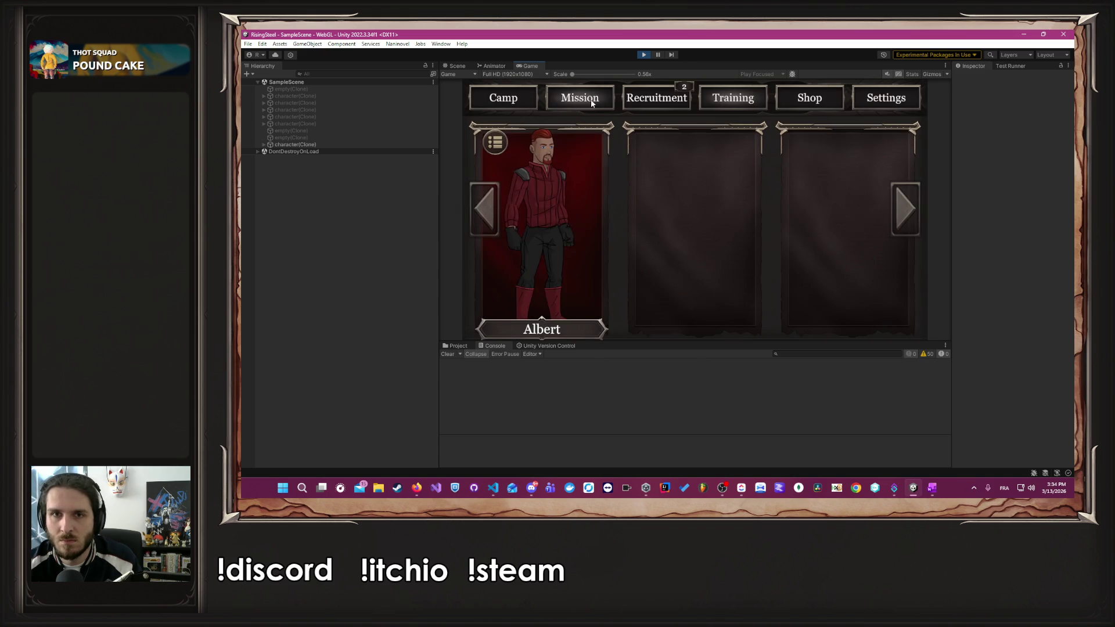
- Show the L'Arène mission details and choose that arena mission
left_click(592, 103)
left_click(557, 141)
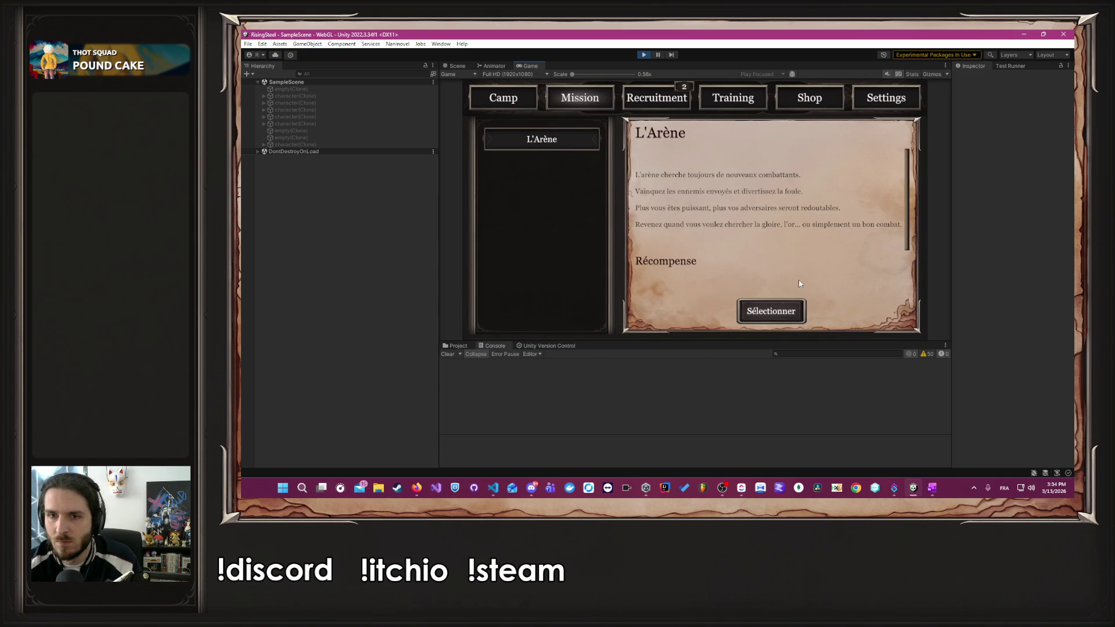
left_click(788, 311)
- Defeat Naerys in the arena using Frappe Puissante twice
left_click(576, 198)
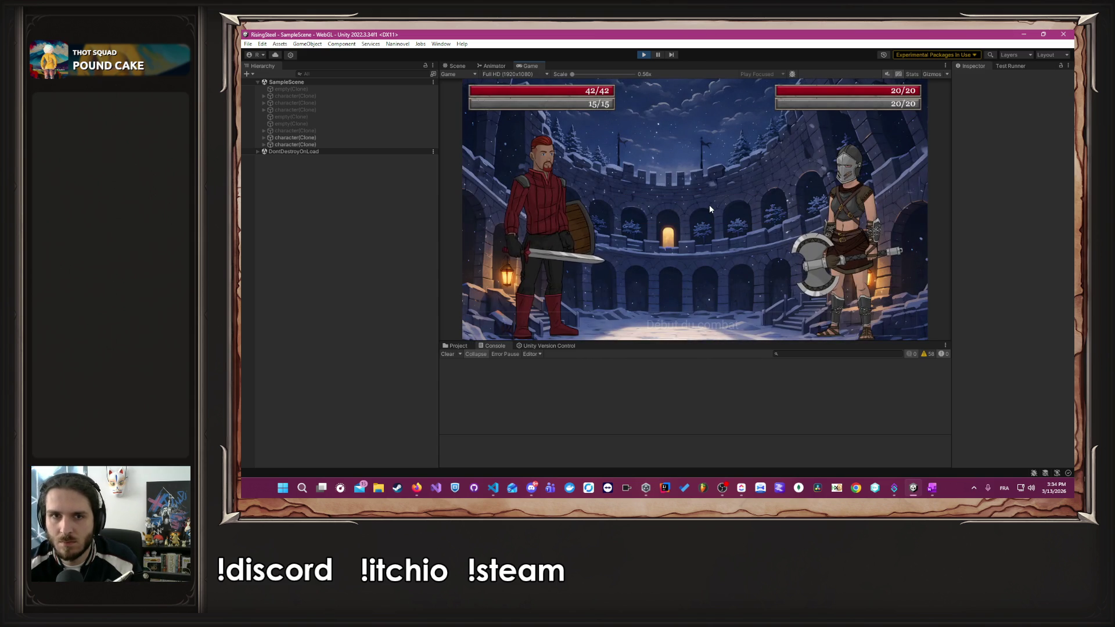
left_click(541, 280)
left_click(678, 139)
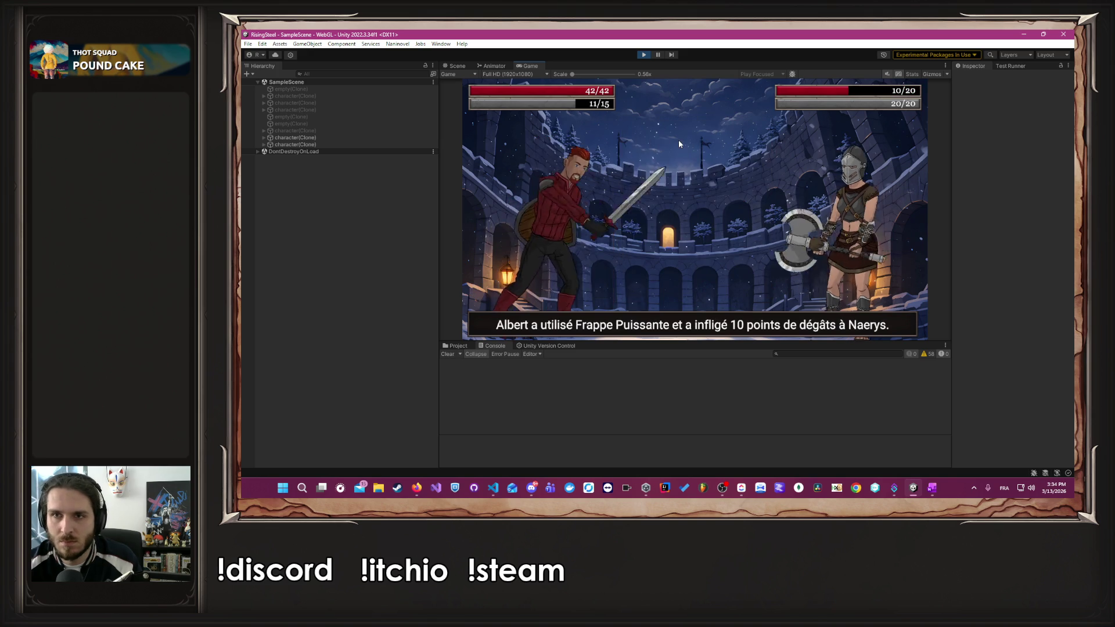
left_click(554, 281)
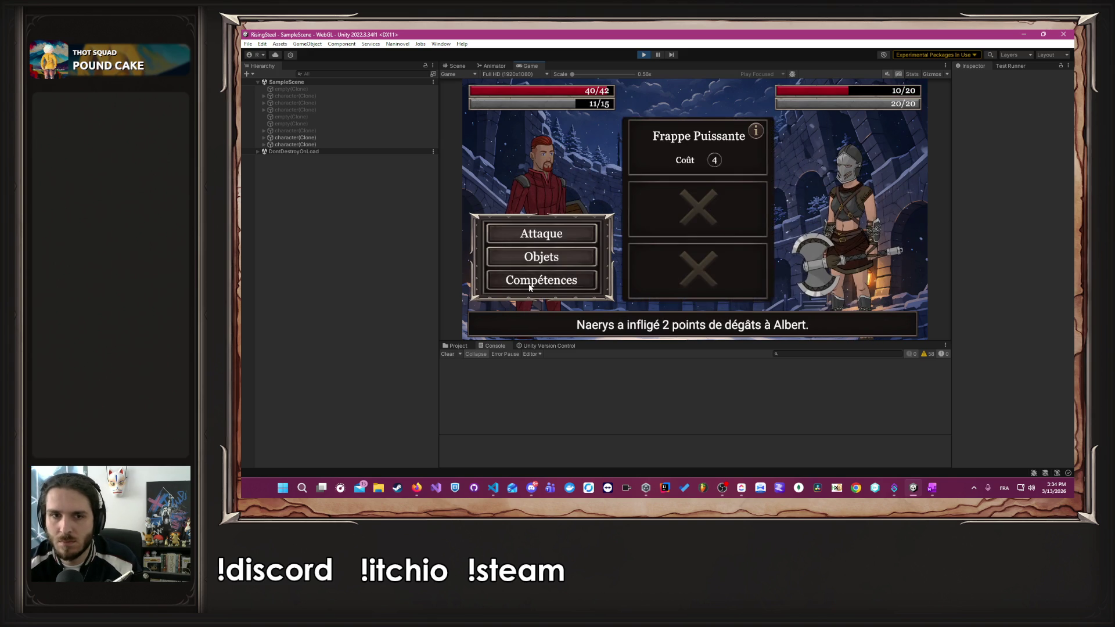
left_click(668, 149)
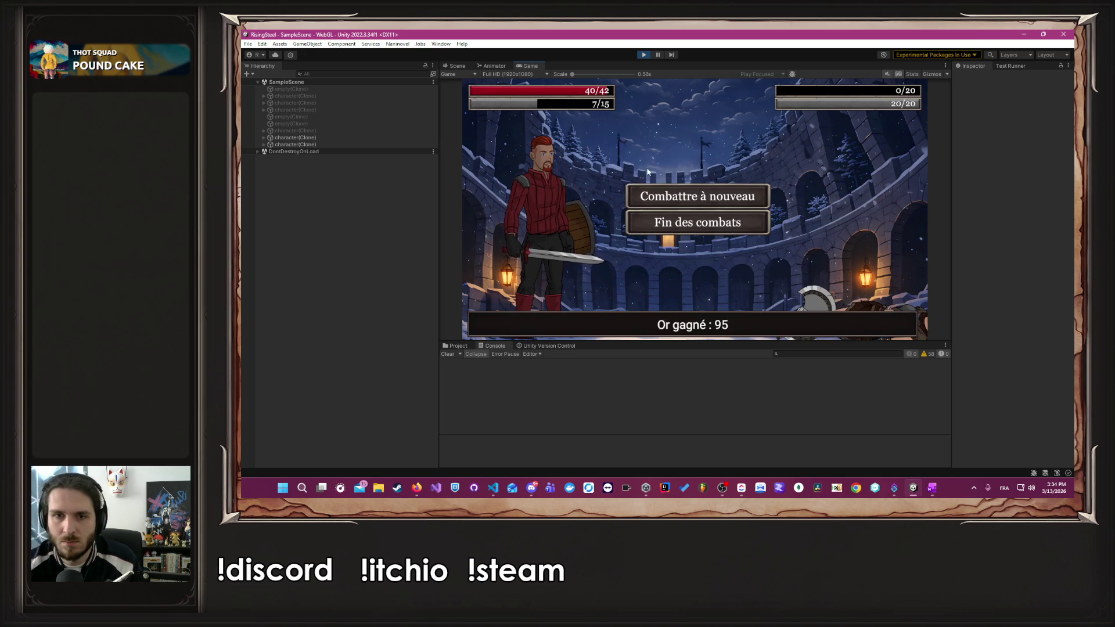
- Win a second arena fight against Galdric, then end the fights and return to camp
left_click(677, 188)
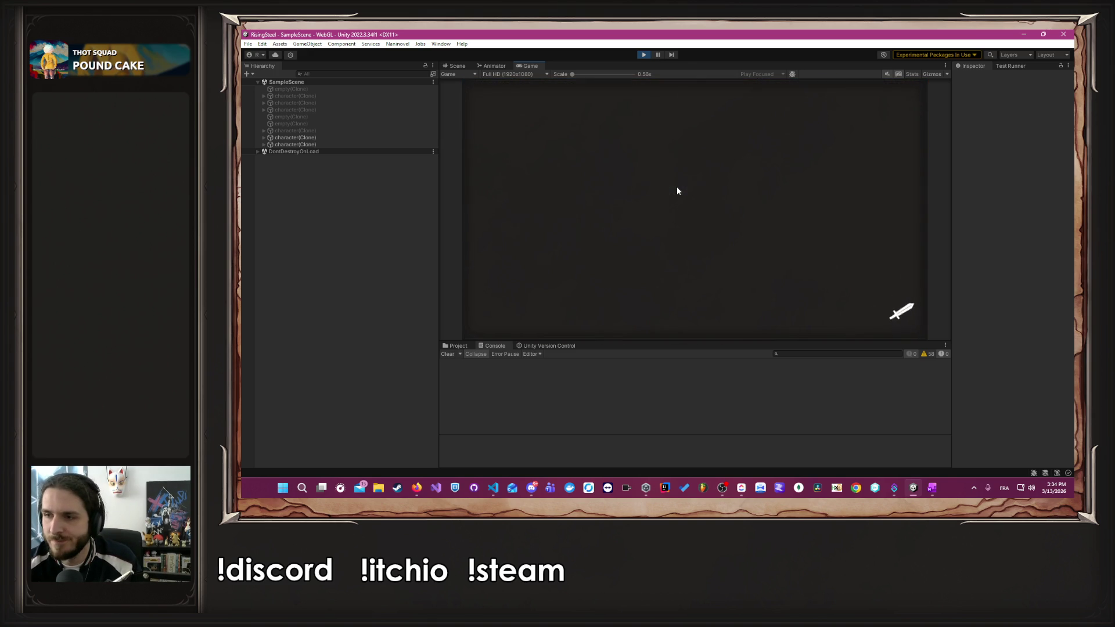
left_click(650, 210)
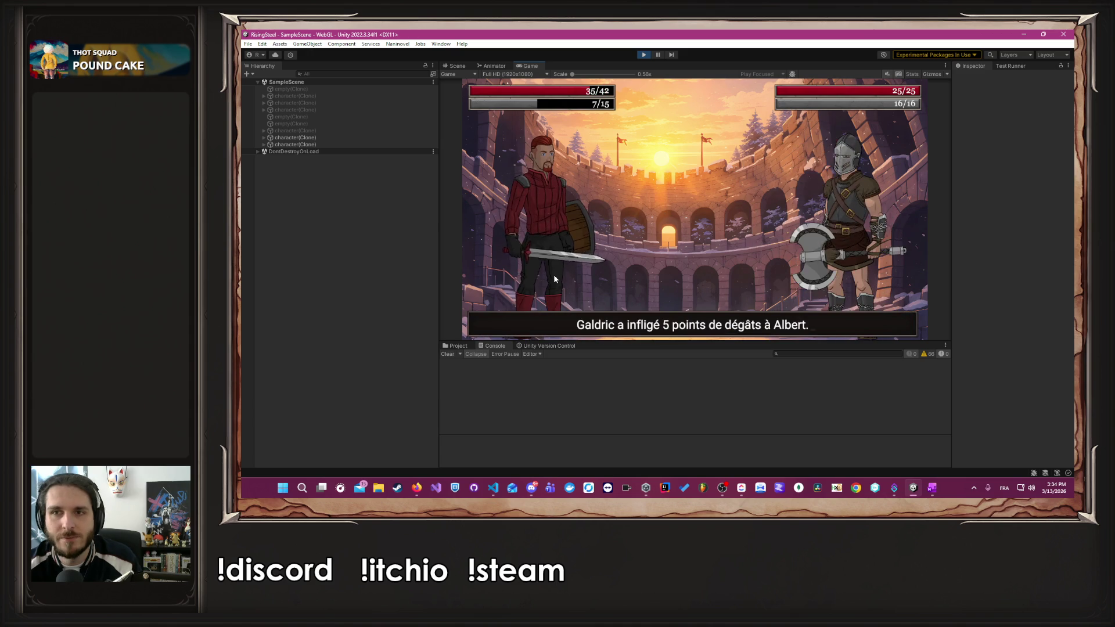
left_click(533, 239)
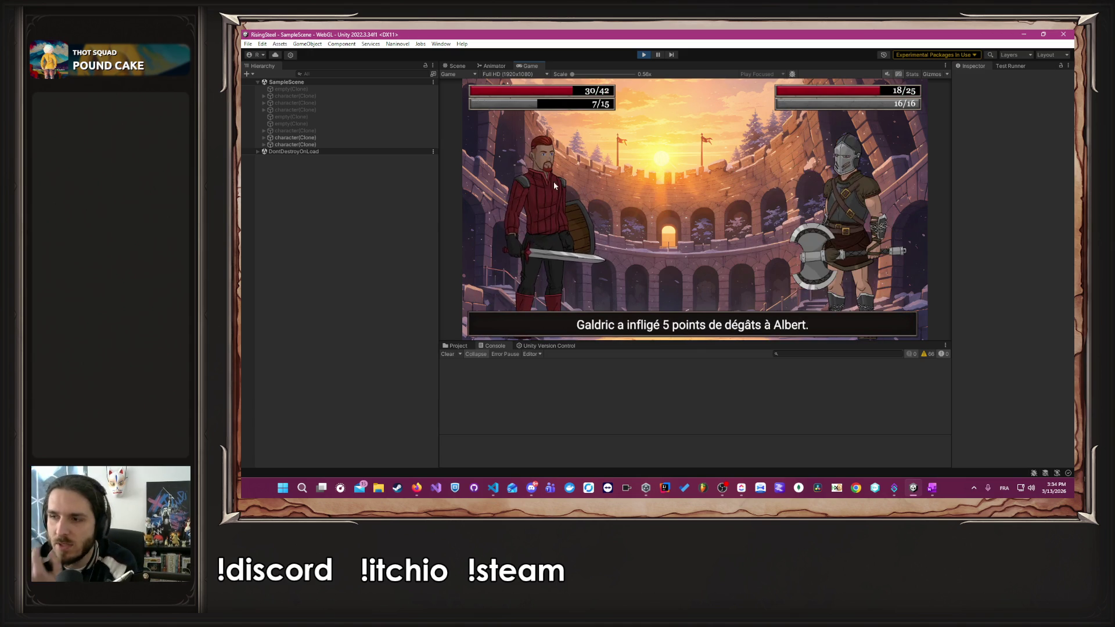
left_click(537, 232)
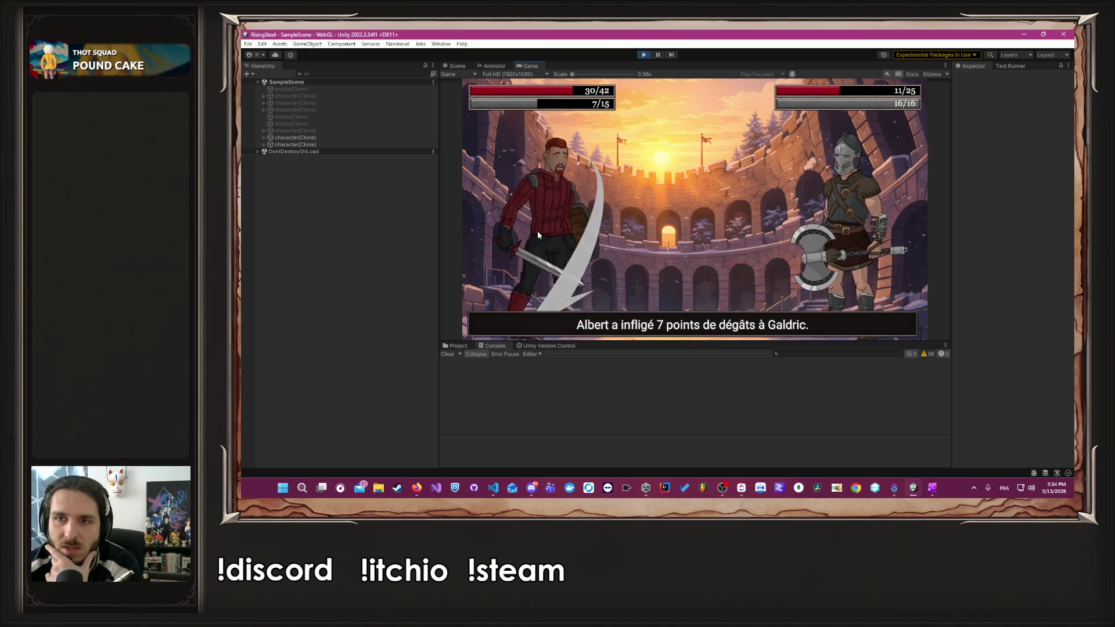
left_click(556, 283)
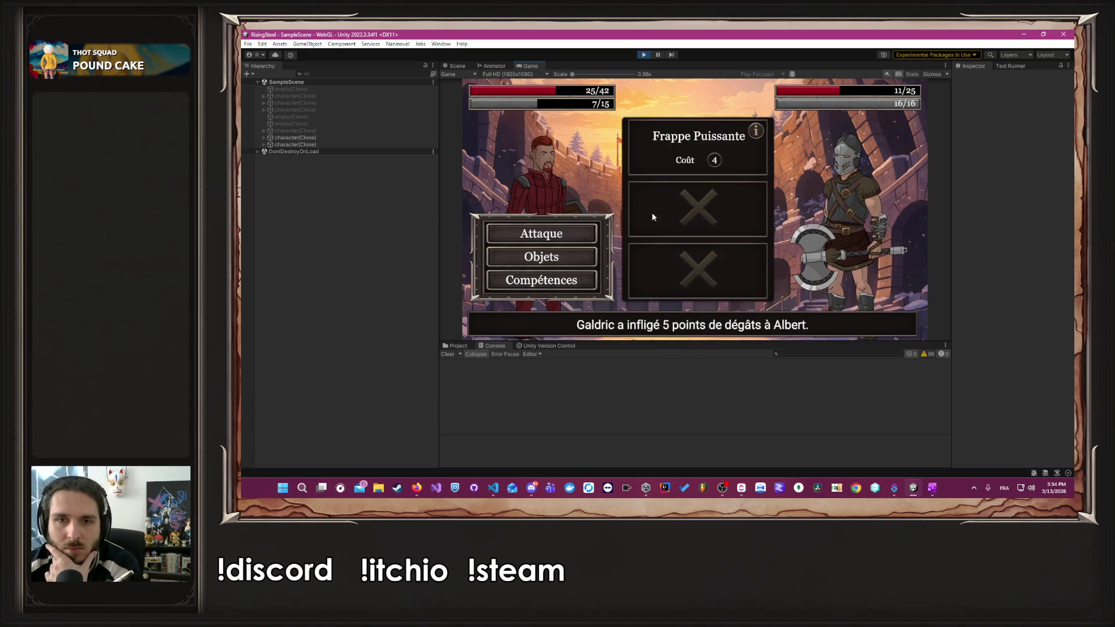
left_click(677, 151)
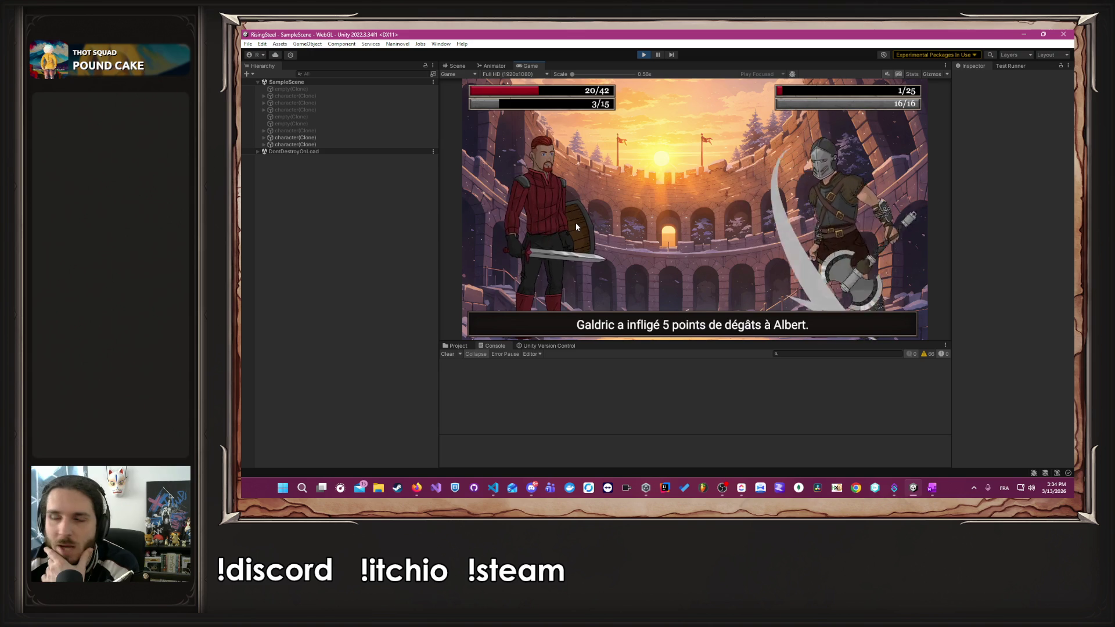
left_click(568, 230)
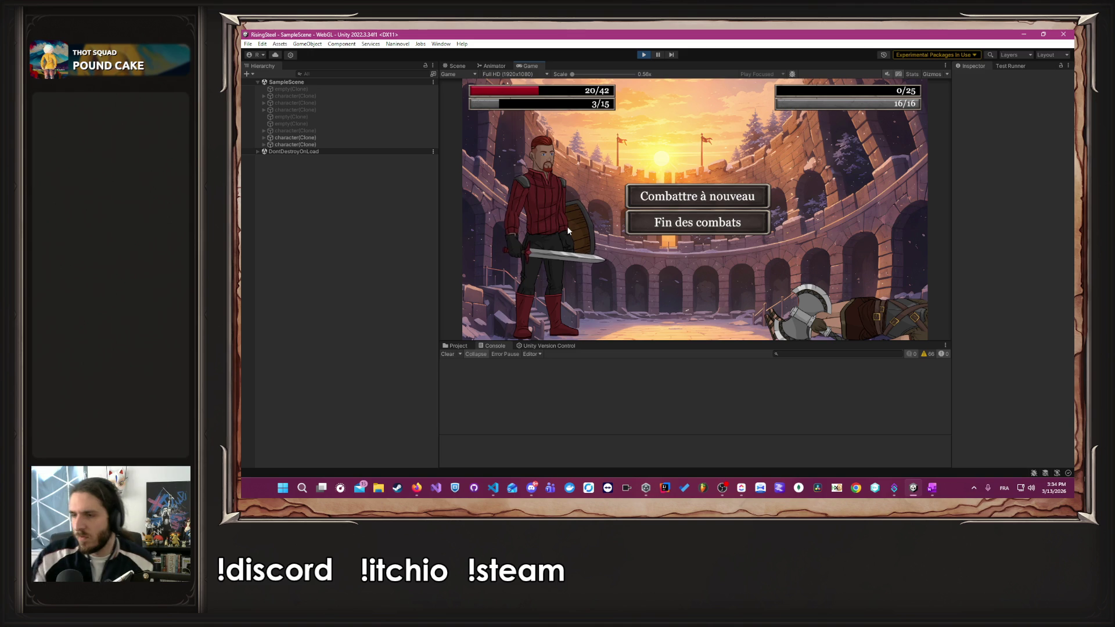
left_click(696, 226)
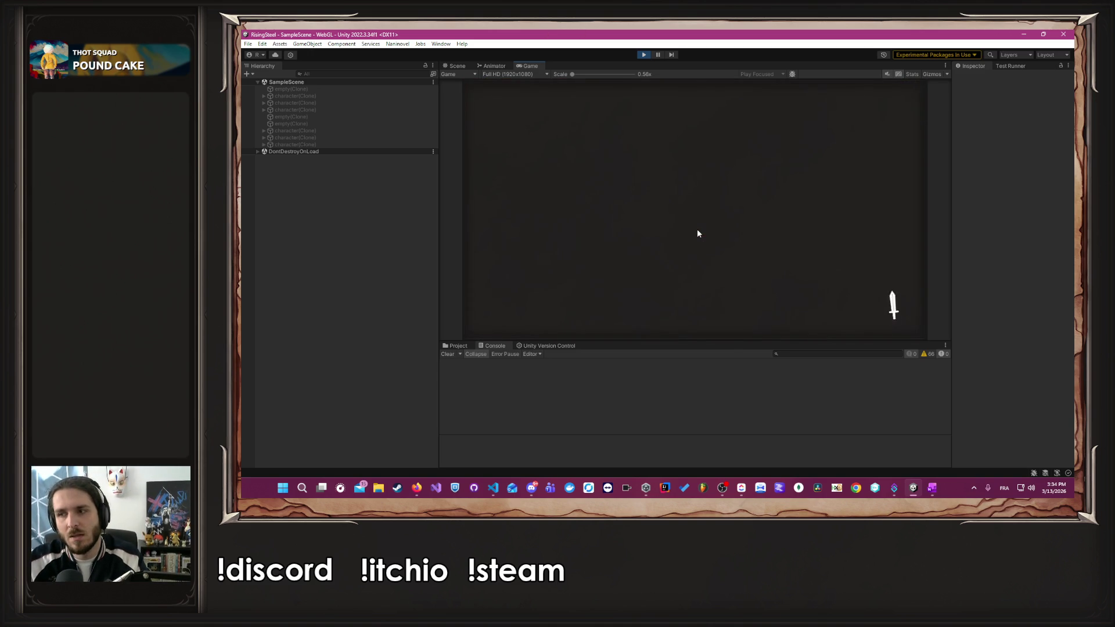
- Check the Cornumar calendar, then select the arena mission
left_click(887, 321)
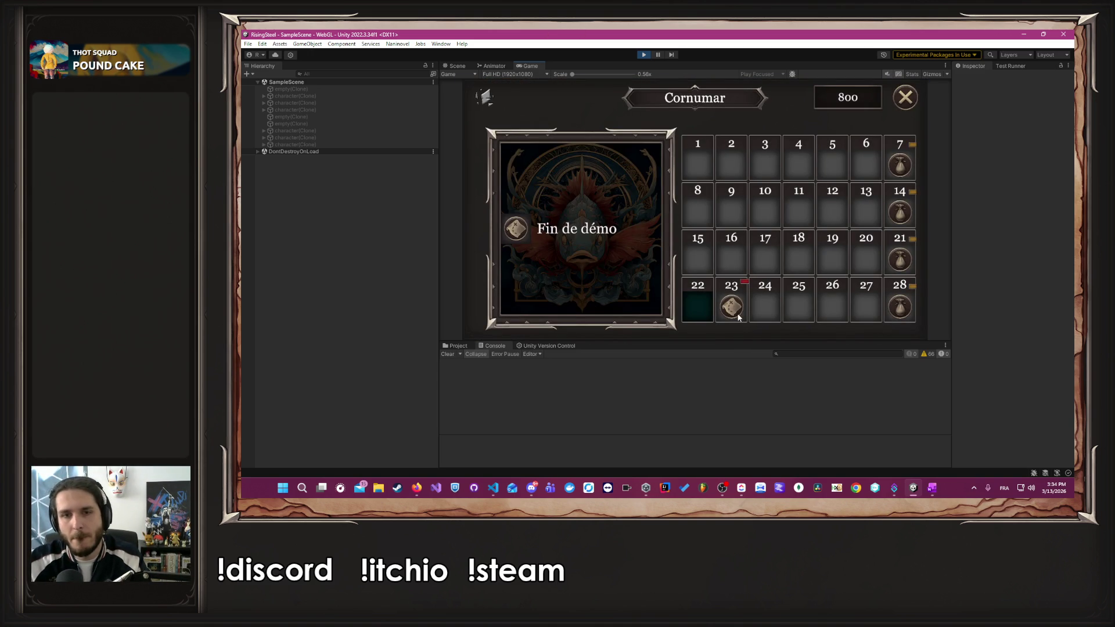
left_click(911, 104)
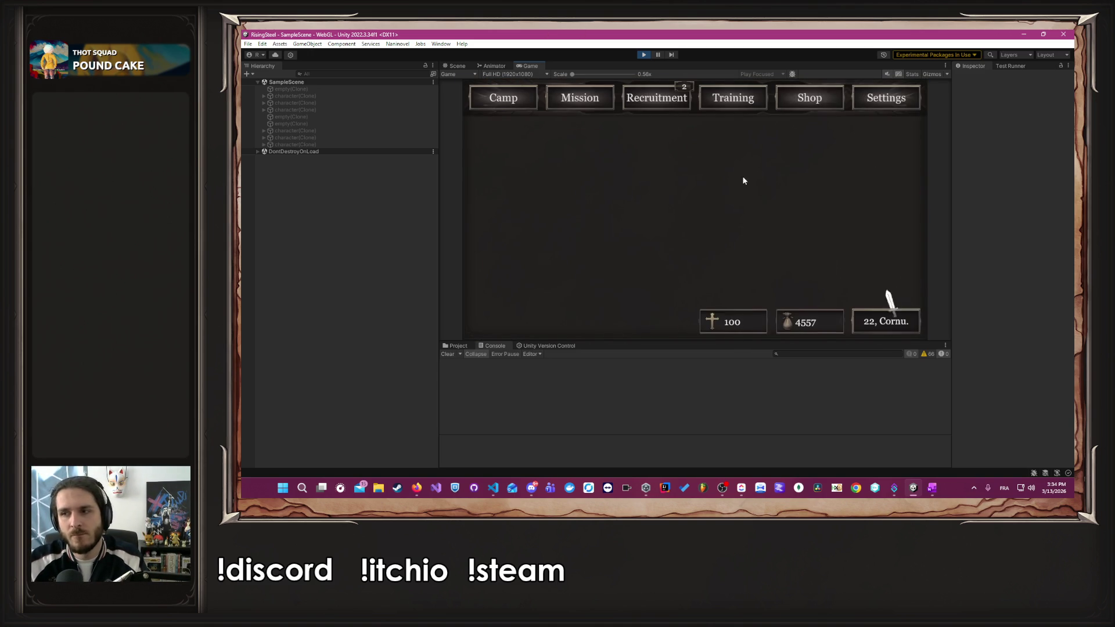
left_click(598, 101)
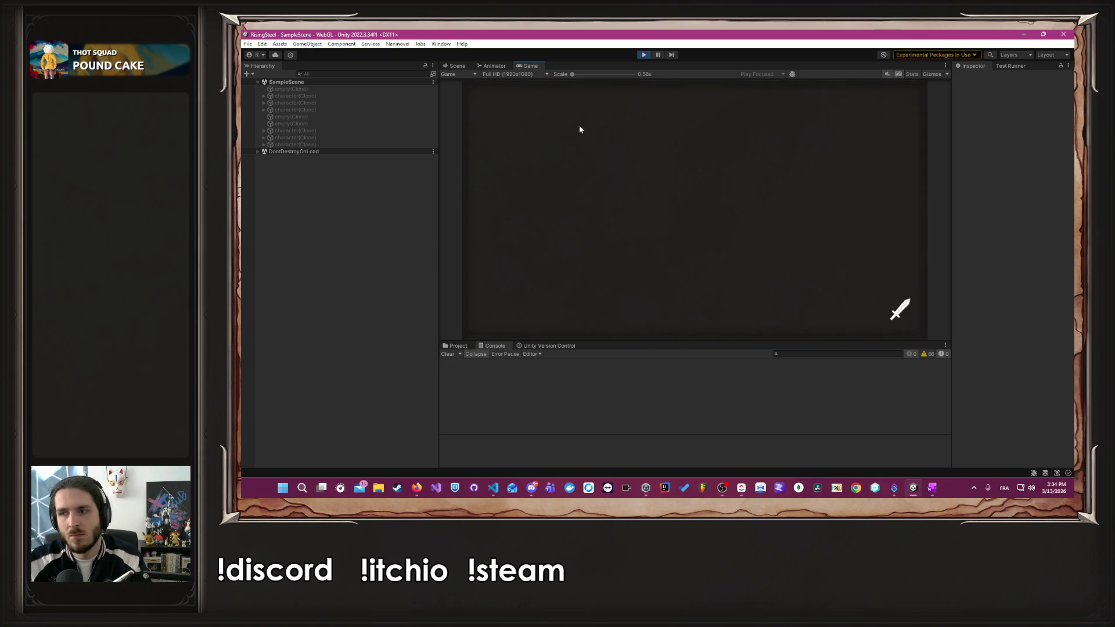
left_click(757, 306)
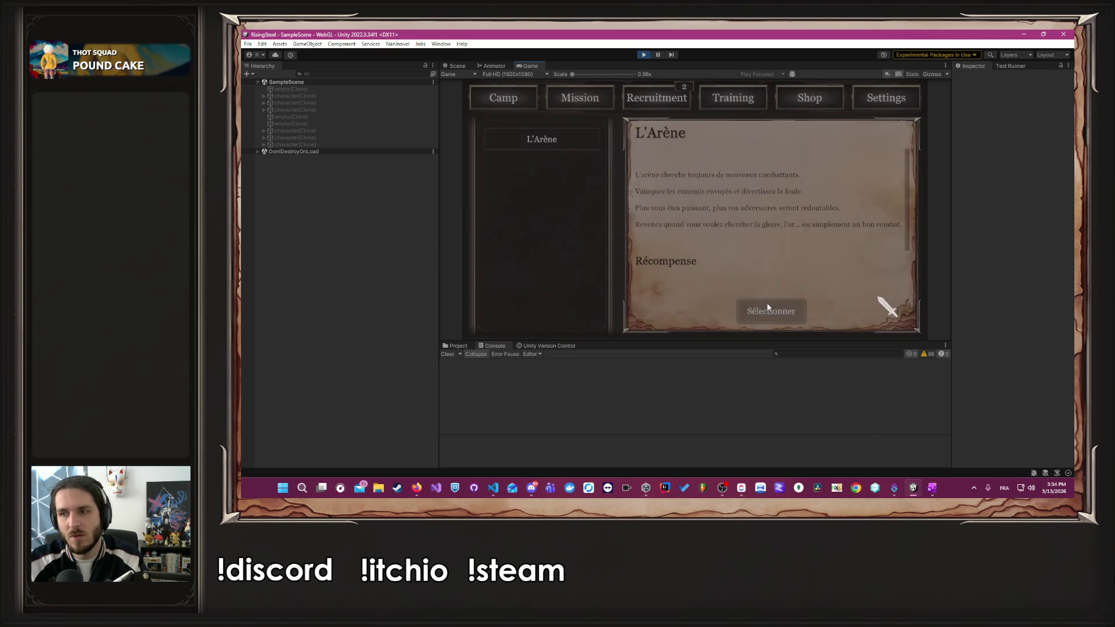
- Buy two Poulet and two Bière at the shop, then select the arena mission again
left_click(798, 108)
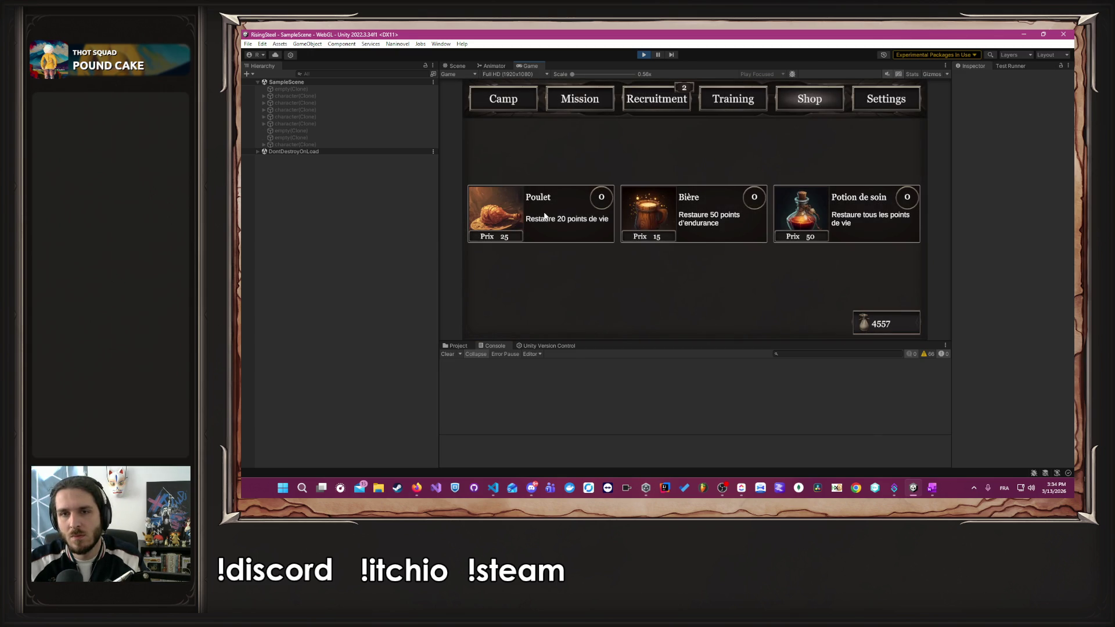
left_click(546, 216)
left_click(545, 216)
left_click(546, 216)
left_click(546, 216)
left_click(696, 212)
left_click(697, 212)
left_click(600, 107)
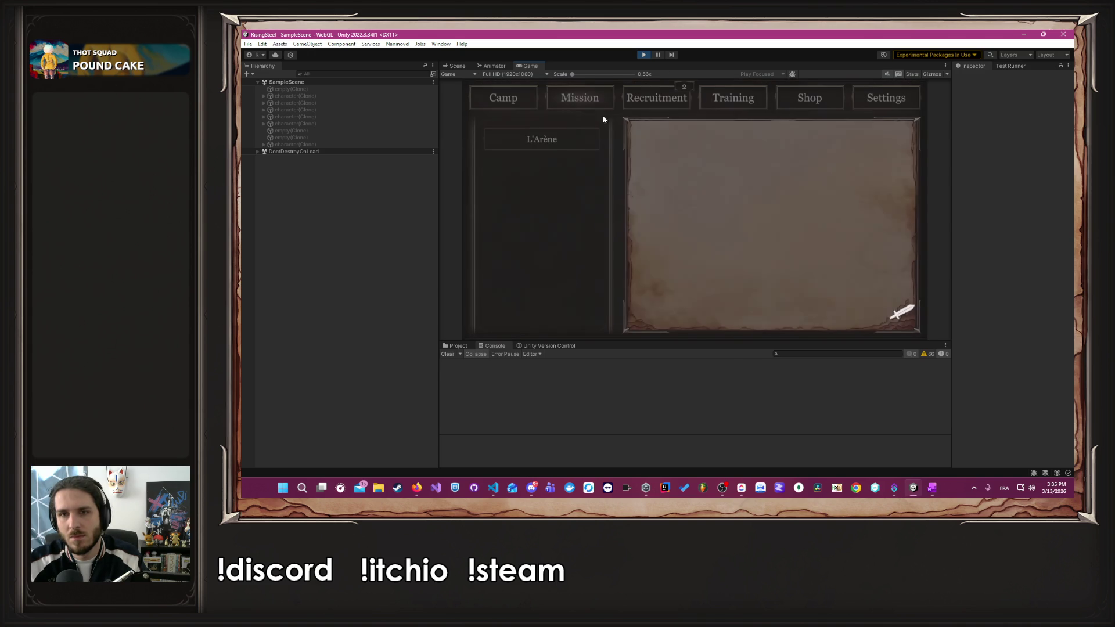
left_click(740, 313)
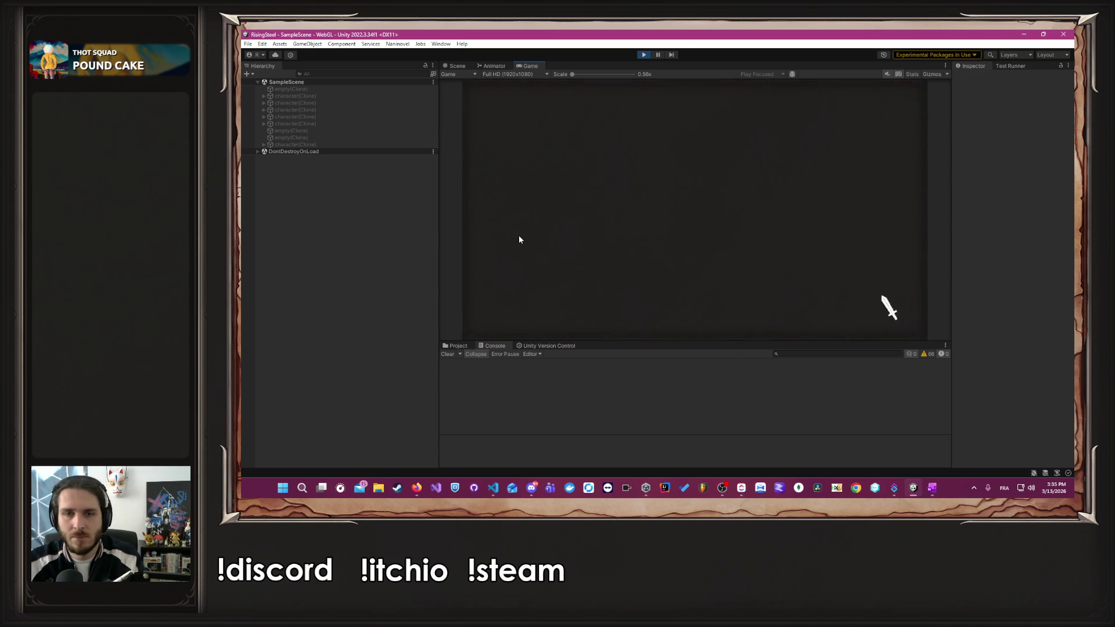
- Defeat Alderia after healing with a Poulet and a Bière, using attacks and Frappe Puissante
left_click(701, 201)
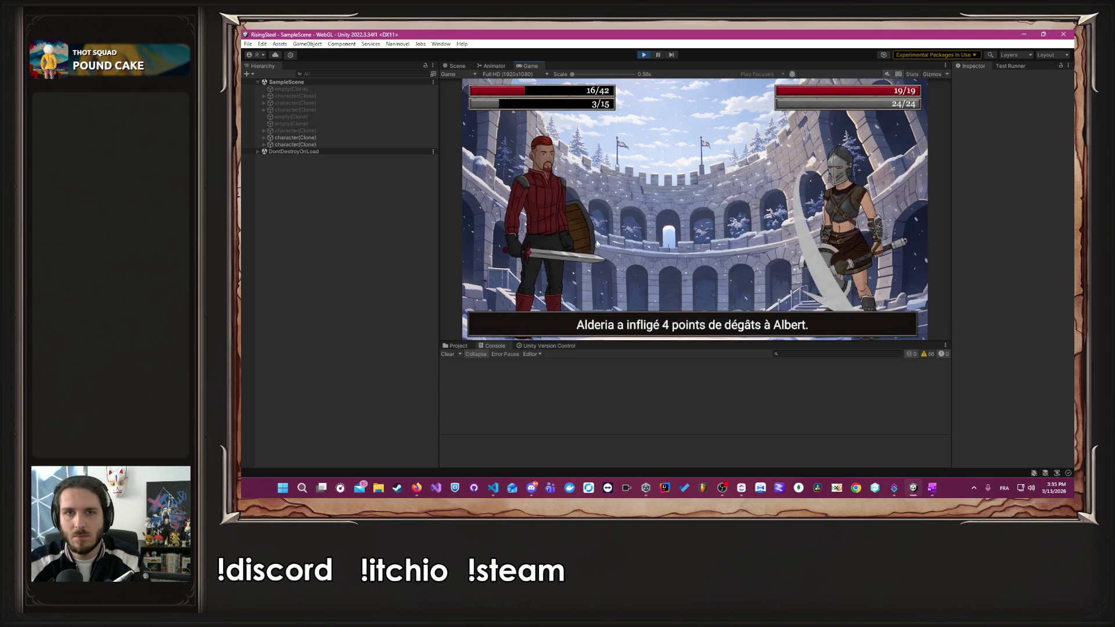
left_click(552, 258)
left_click(696, 176)
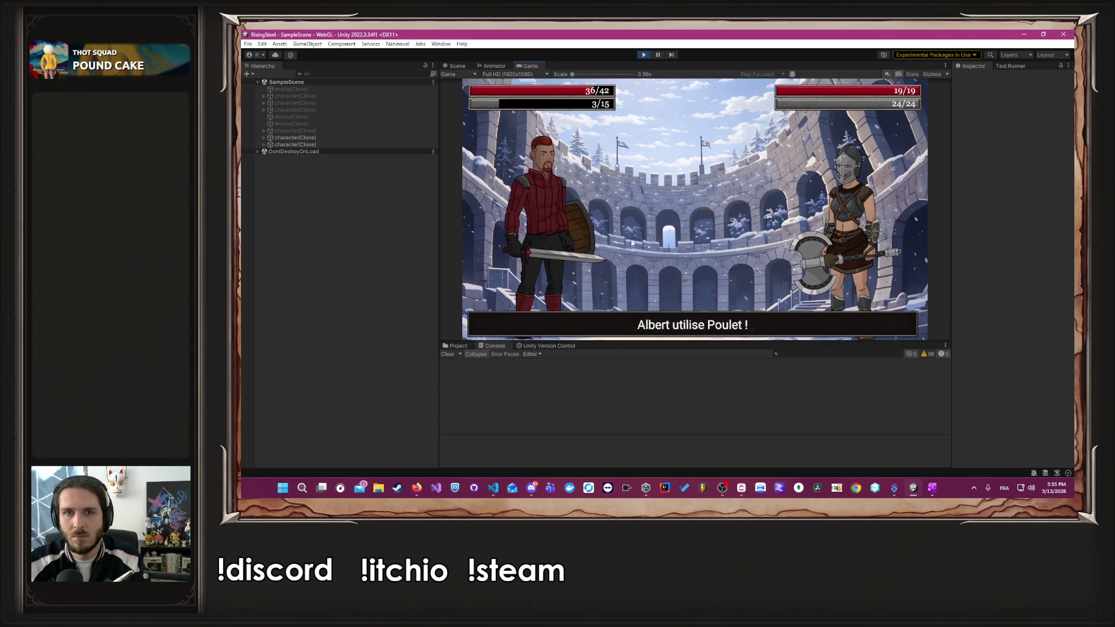
left_click(564, 259)
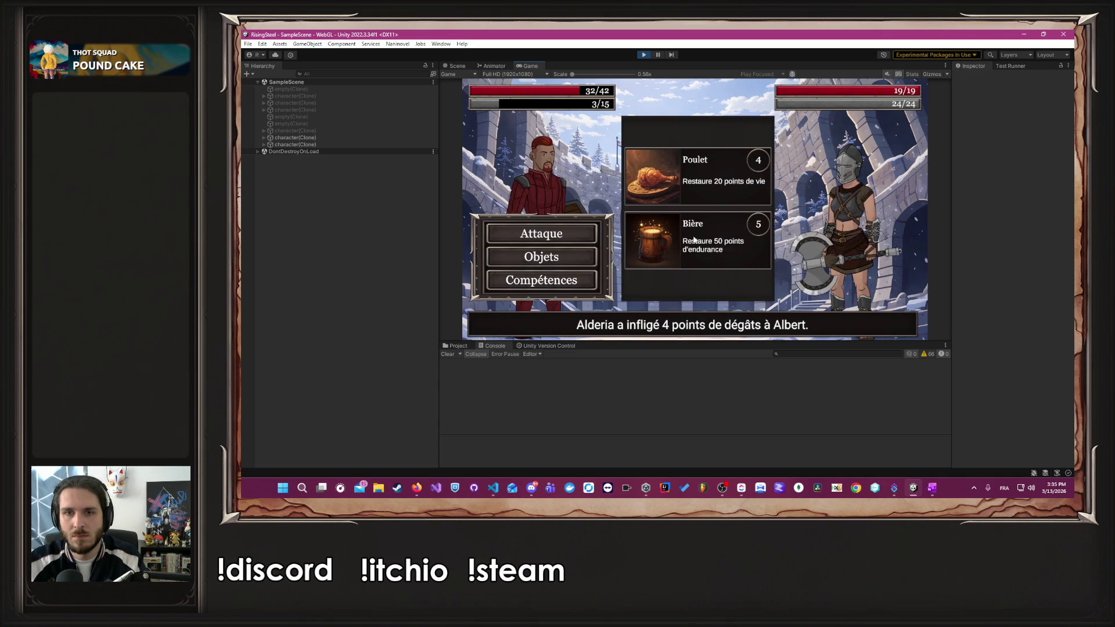
left_click(691, 232)
left_click(569, 226)
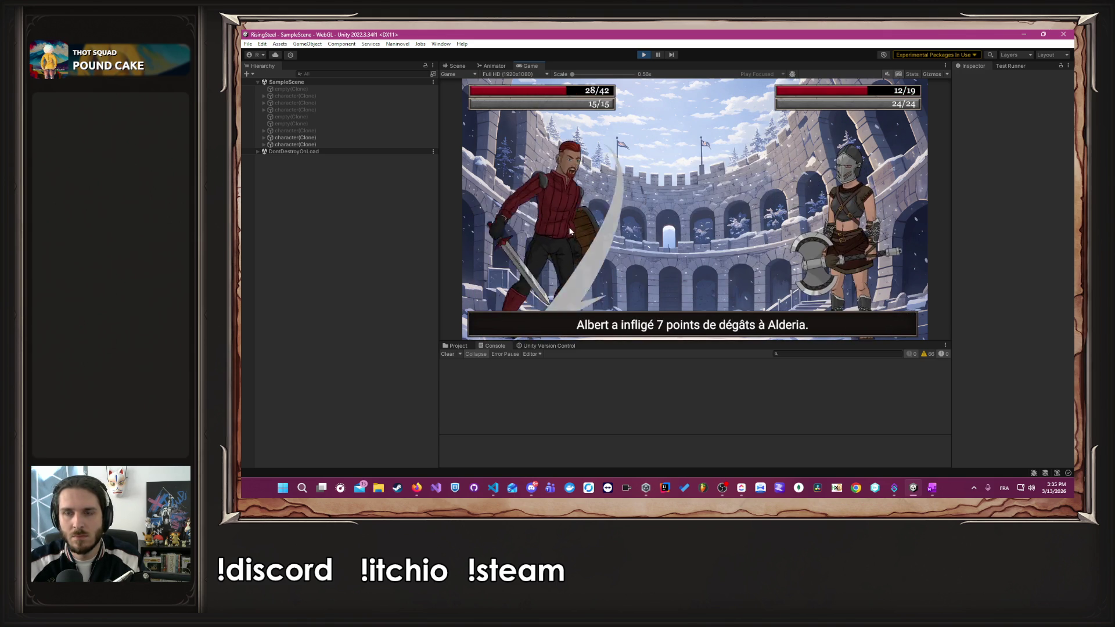
left_click(538, 279)
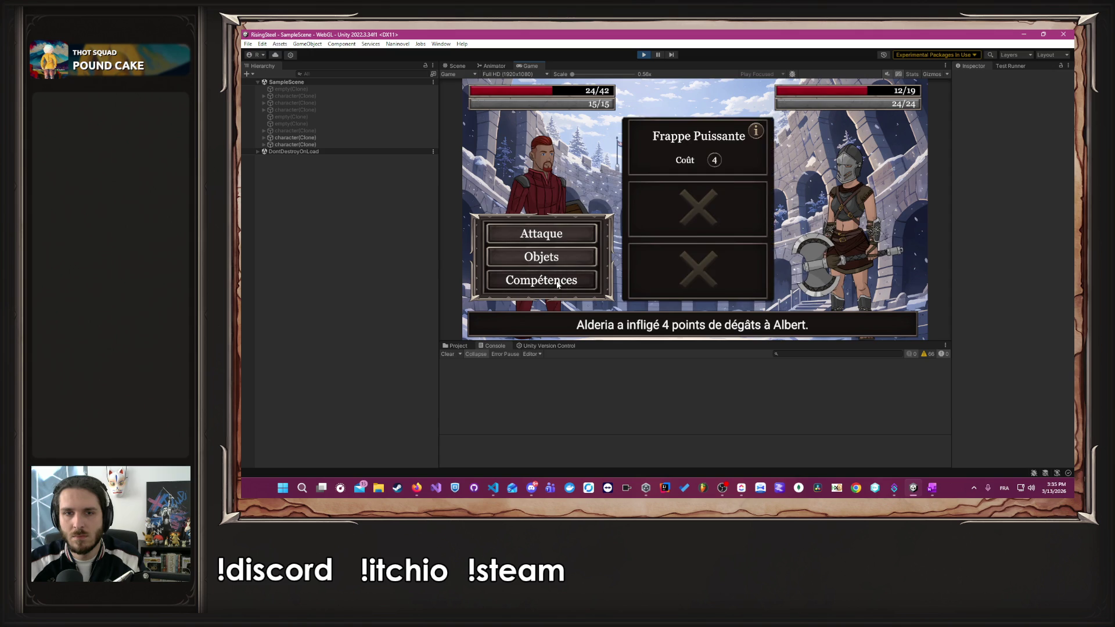
left_click(699, 139)
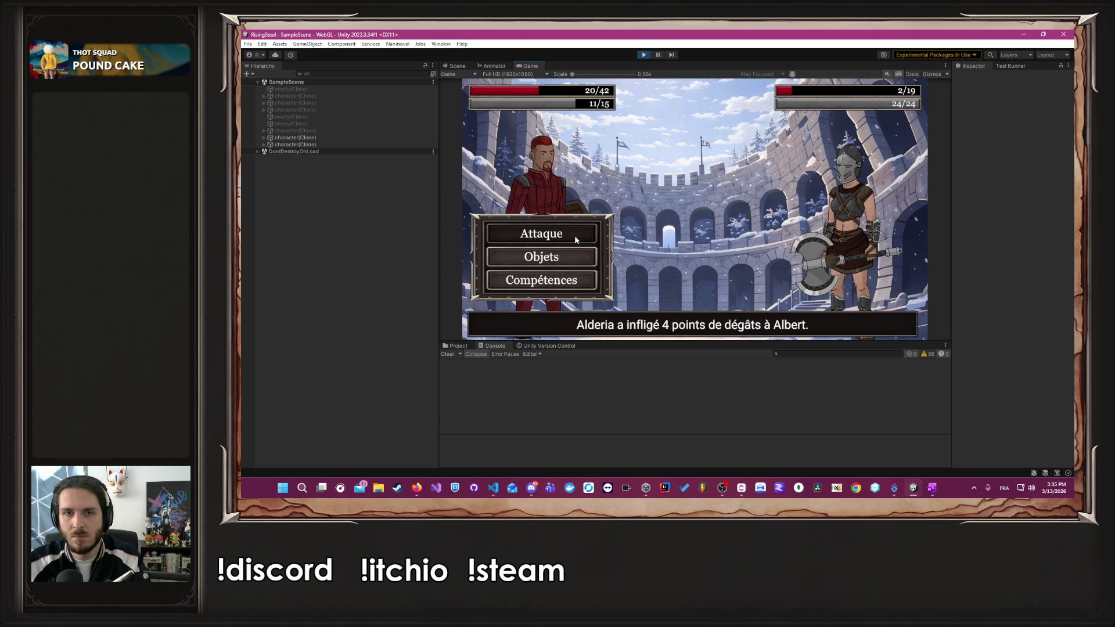
left_click(573, 235)
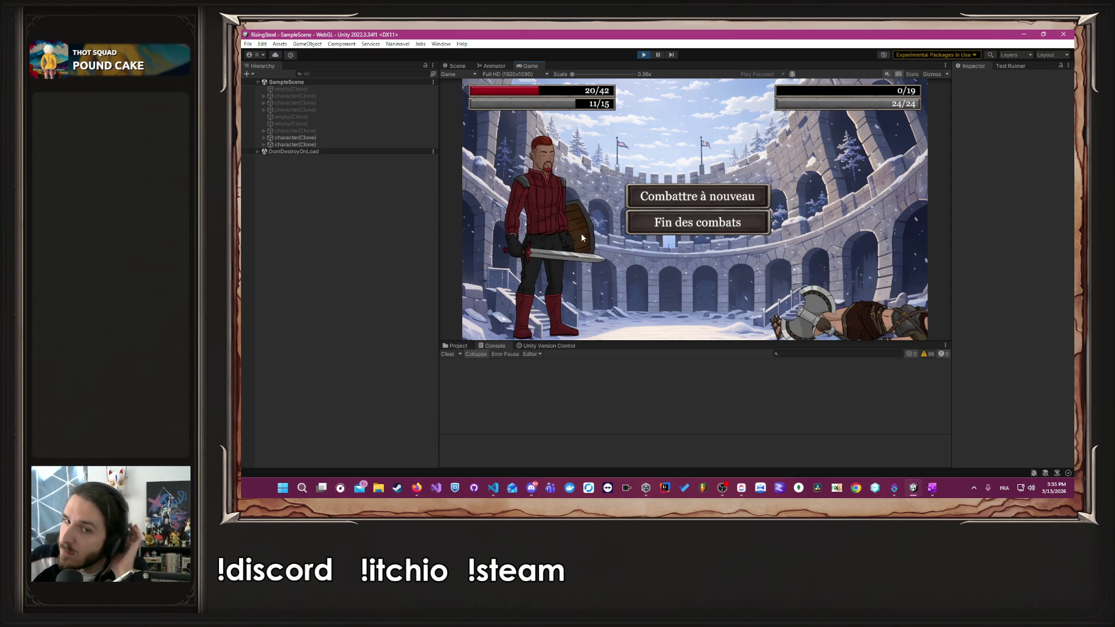
left_click(662, 191)
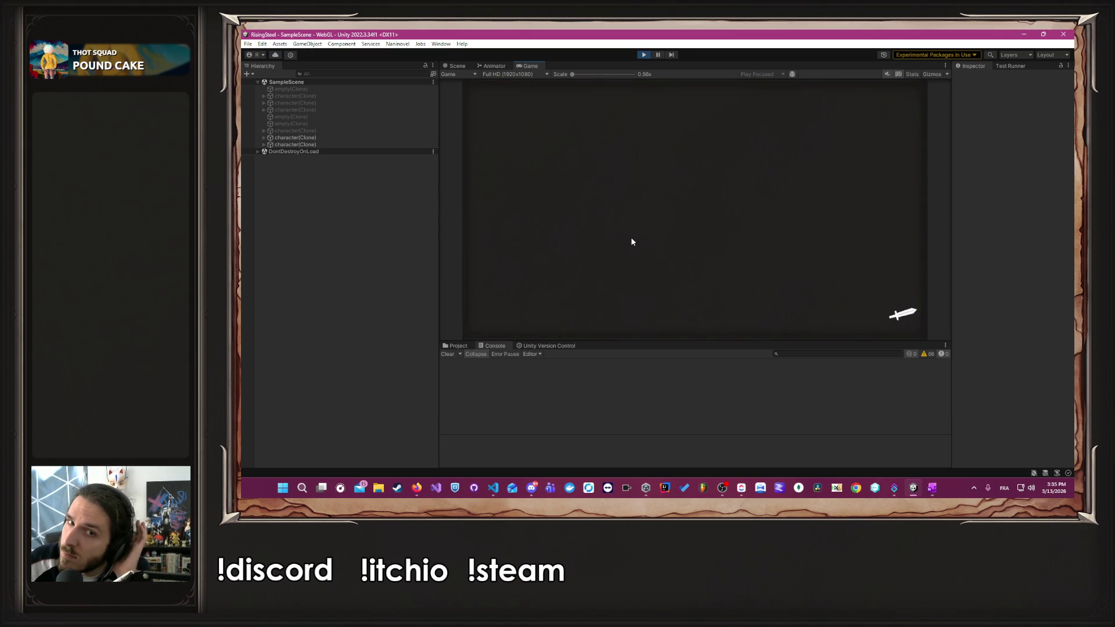
- Win the next fight by eating a Poulet and attacking the gladiator three times
left_click(649, 220)
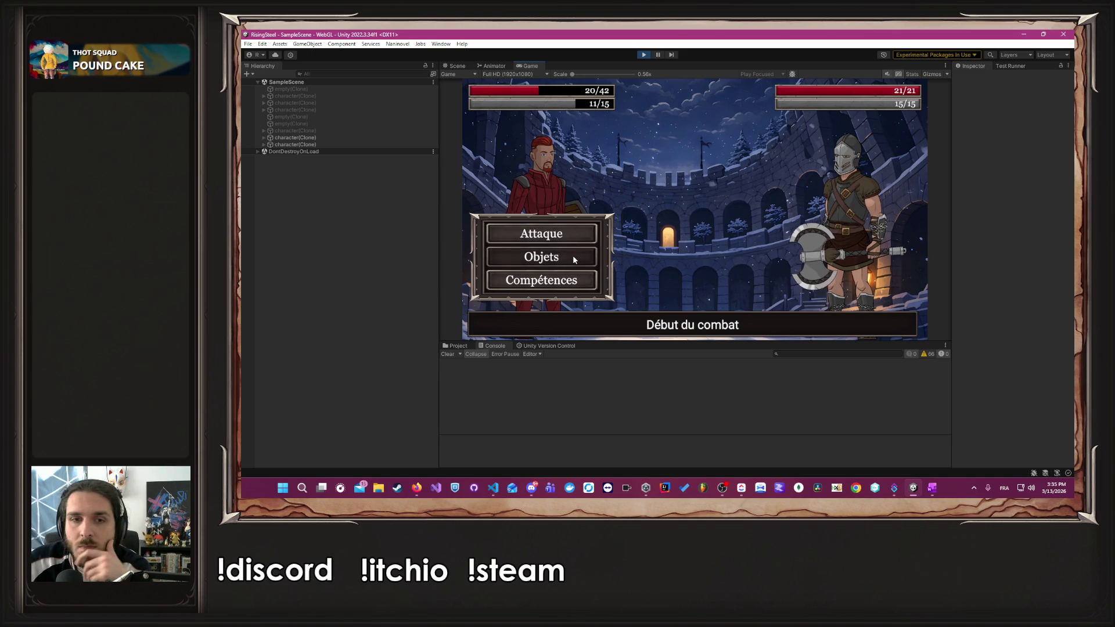
left_click(574, 256)
left_click(632, 197)
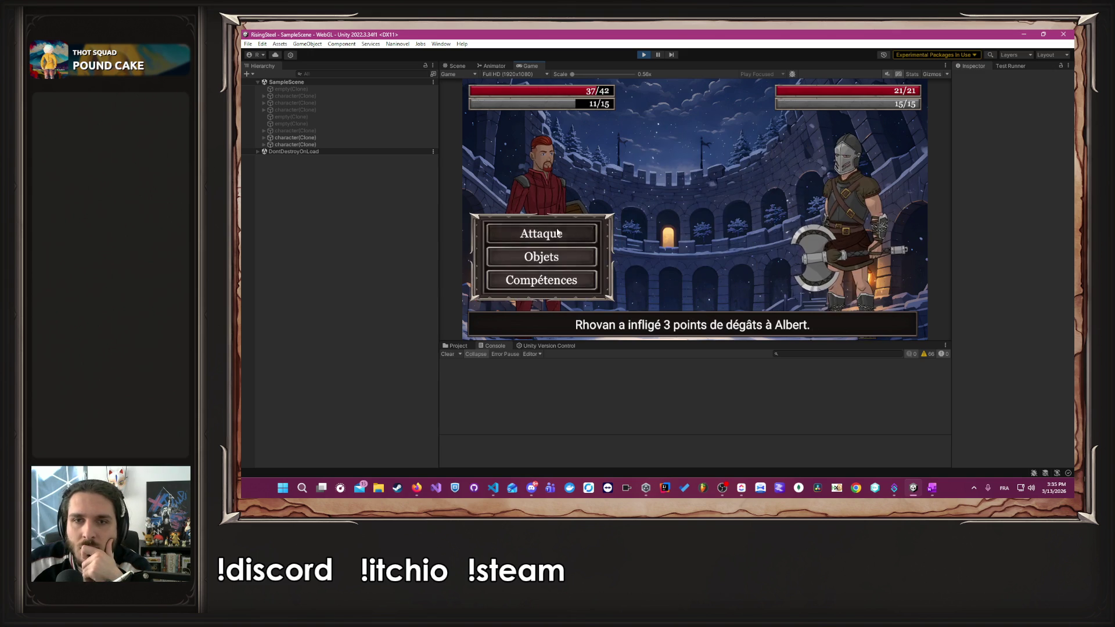
left_click(556, 231)
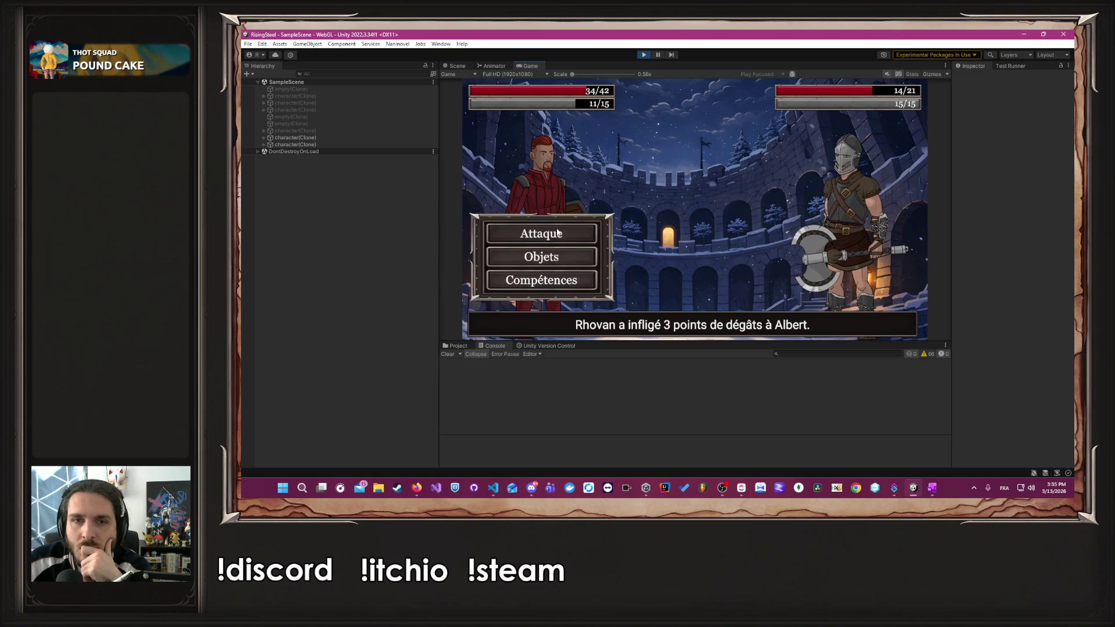
left_click(556, 231)
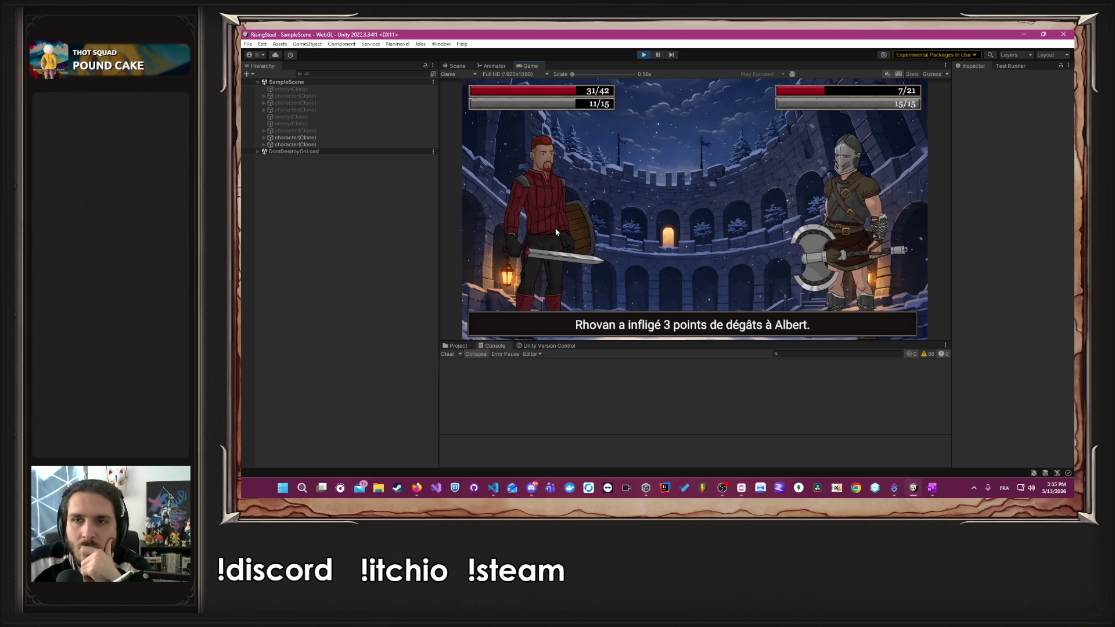
left_click(556, 231)
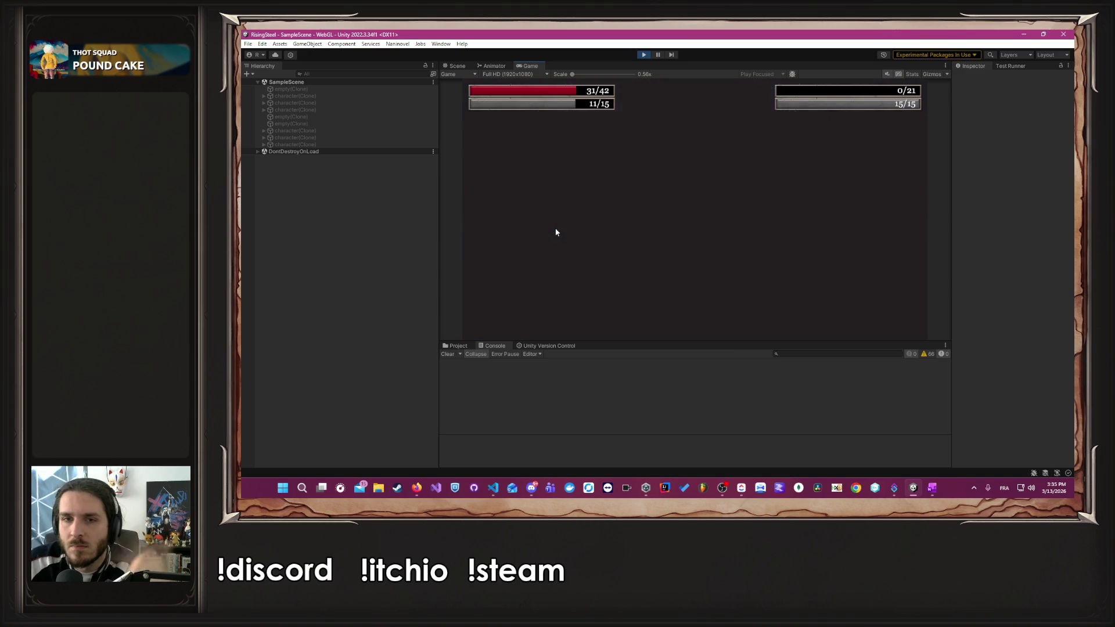
- Read through the end-of-demo thank-you messages and stop the playtest
left_click(566, 236)
left_click(565, 236)
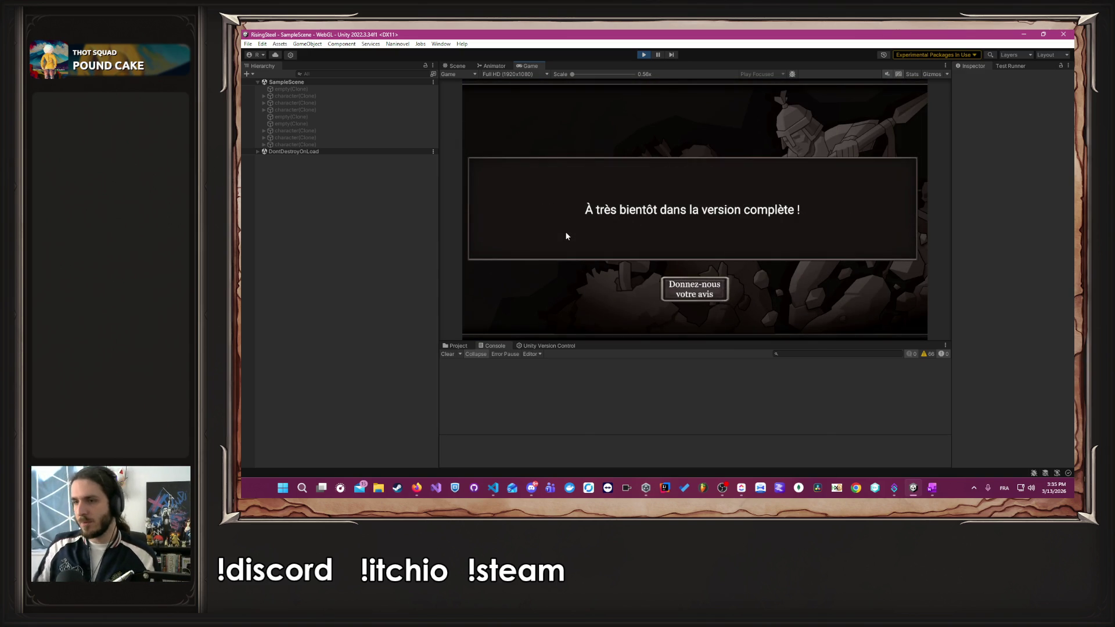
left_click(645, 55)
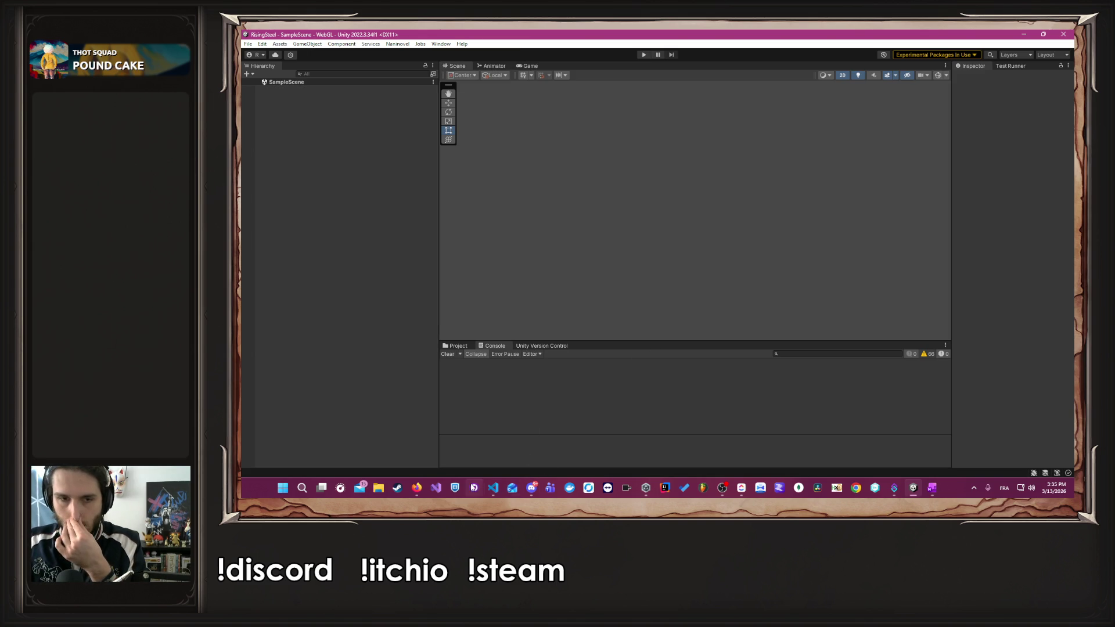
- Move game-mode menu and title-screen rework to DONE; end-of-quest results, dynamic combat, Mode auto to TO DO
mouse_move(494, 491)
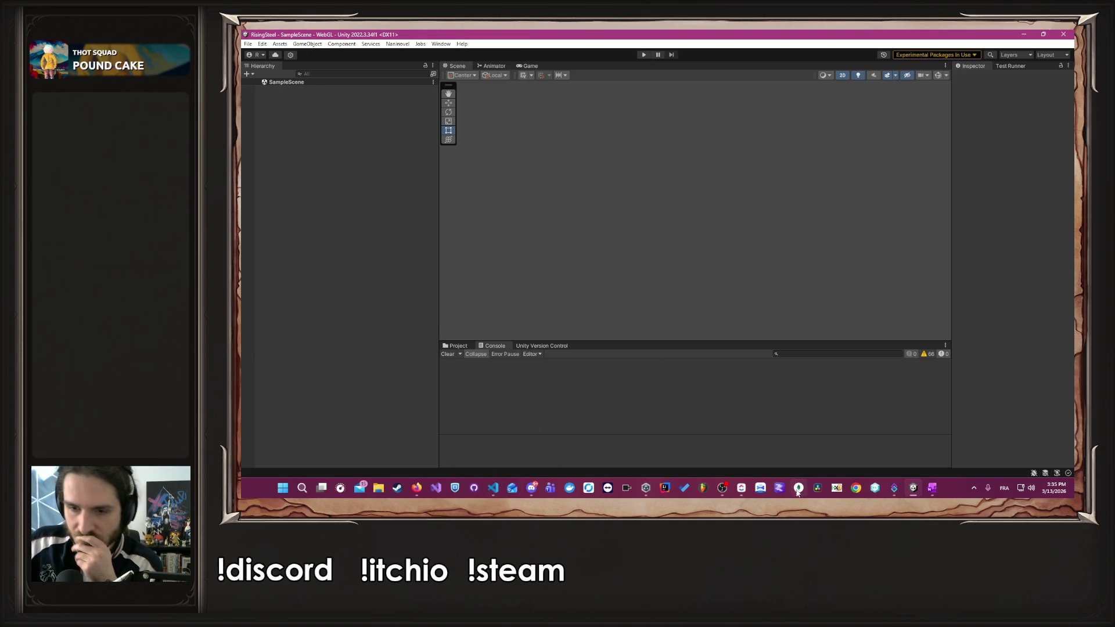
left_click(741, 489)
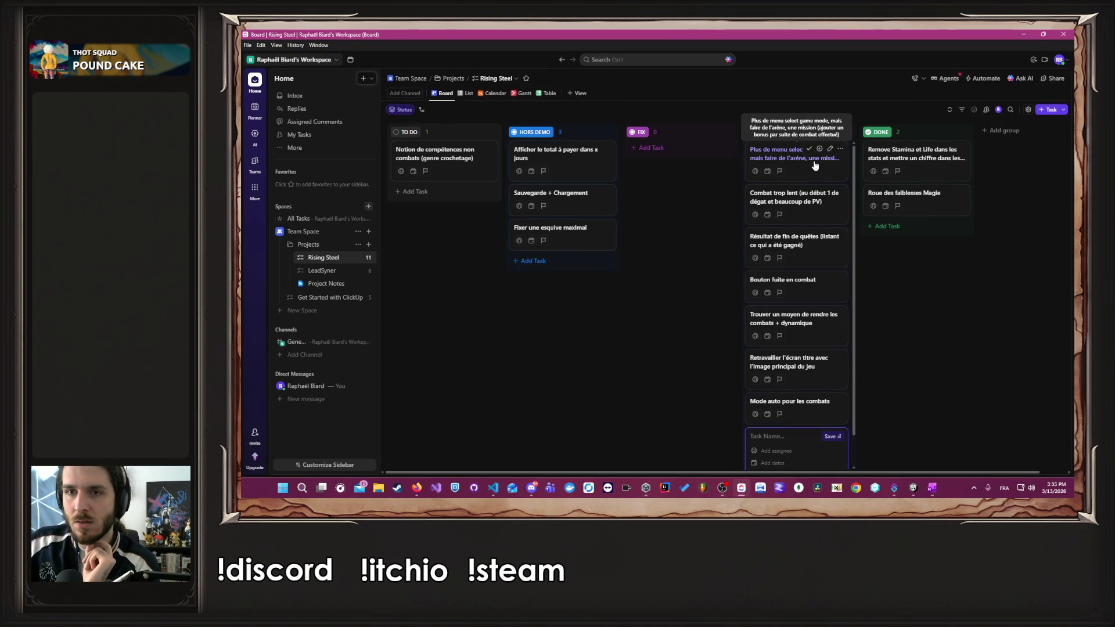
mouse_move(814, 166)
left_mouse_down()
mouse_move(977, 221)
mouse_move(958, 229)
left_mouse_up()
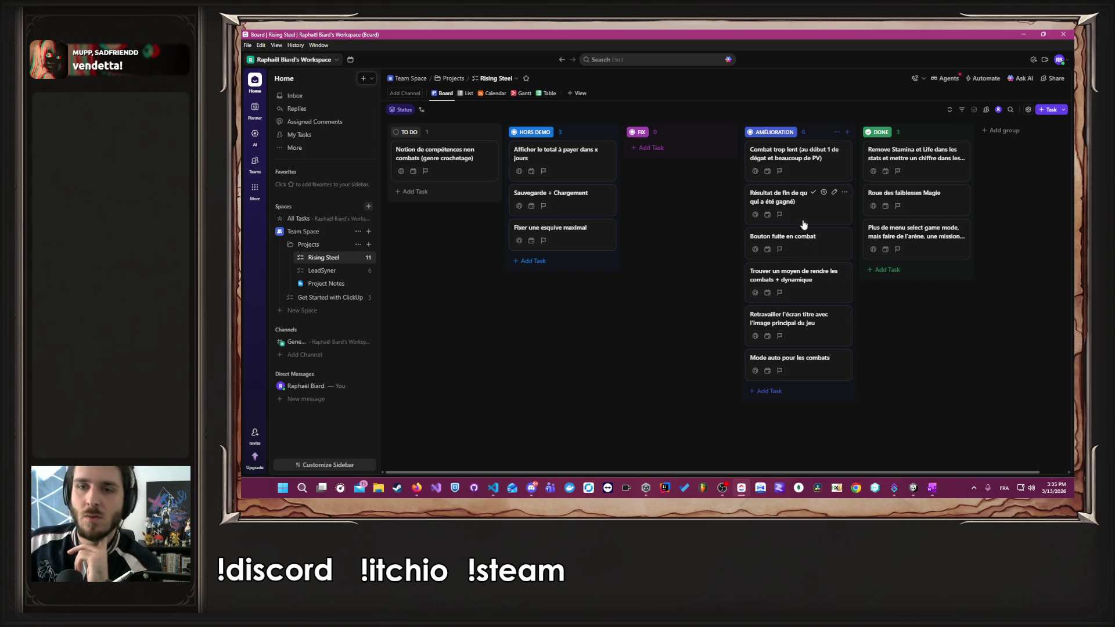
left_click_drag(803, 224, 438, 182)
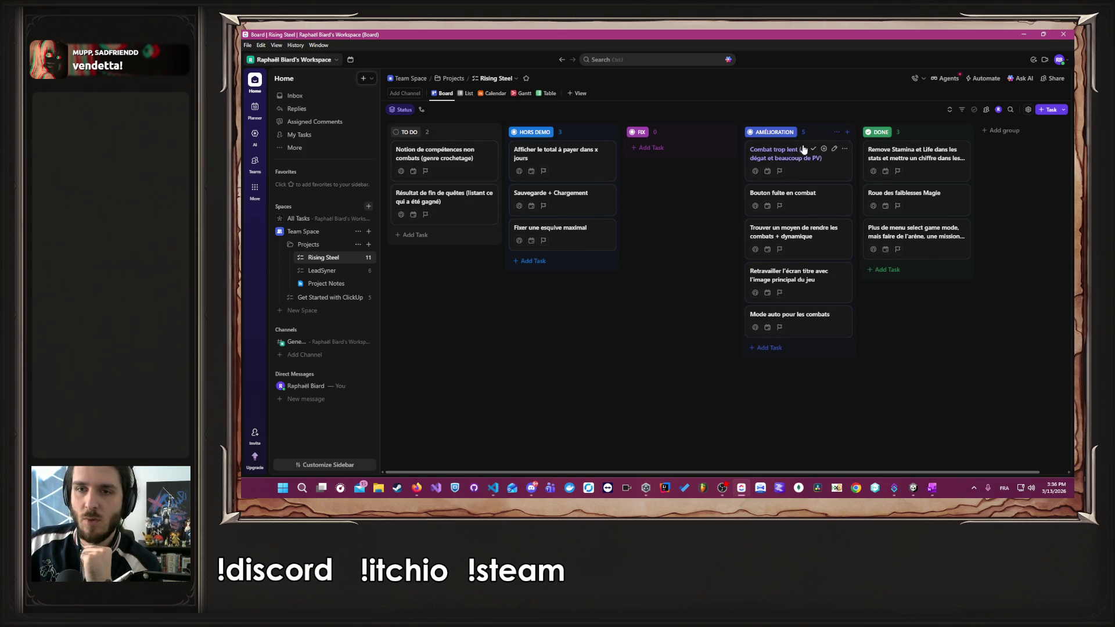
left_click_drag(790, 233, 482, 256)
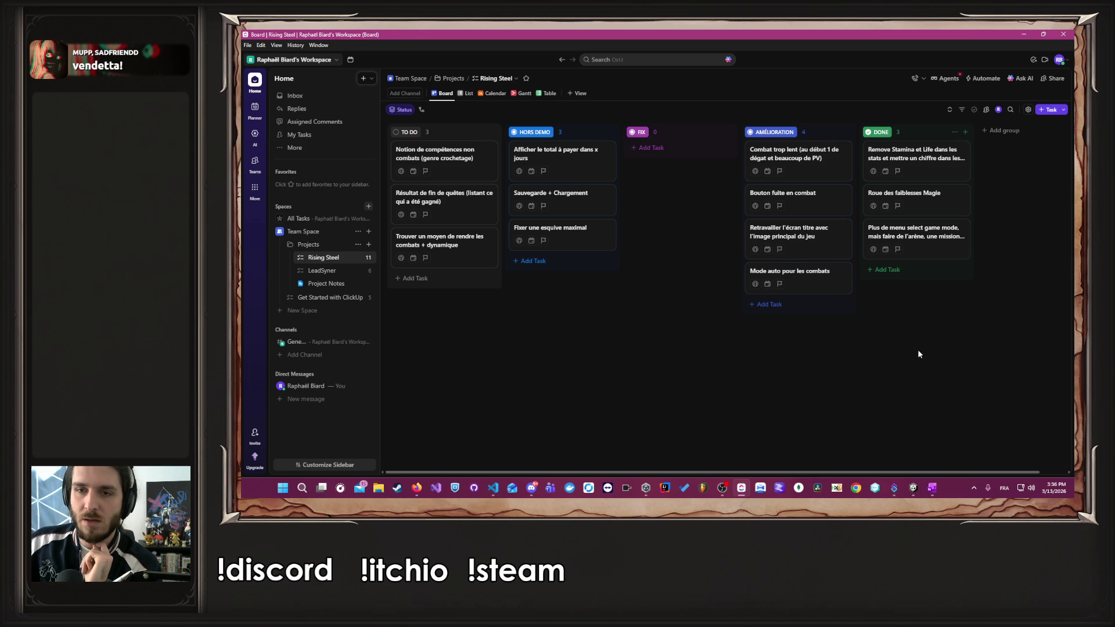
mouse_move(810, 232)
left_mouse_down()
mouse_move(810, 253)
mouse_move(914, 263)
mouse_move(914, 244)
left_mouse_up()
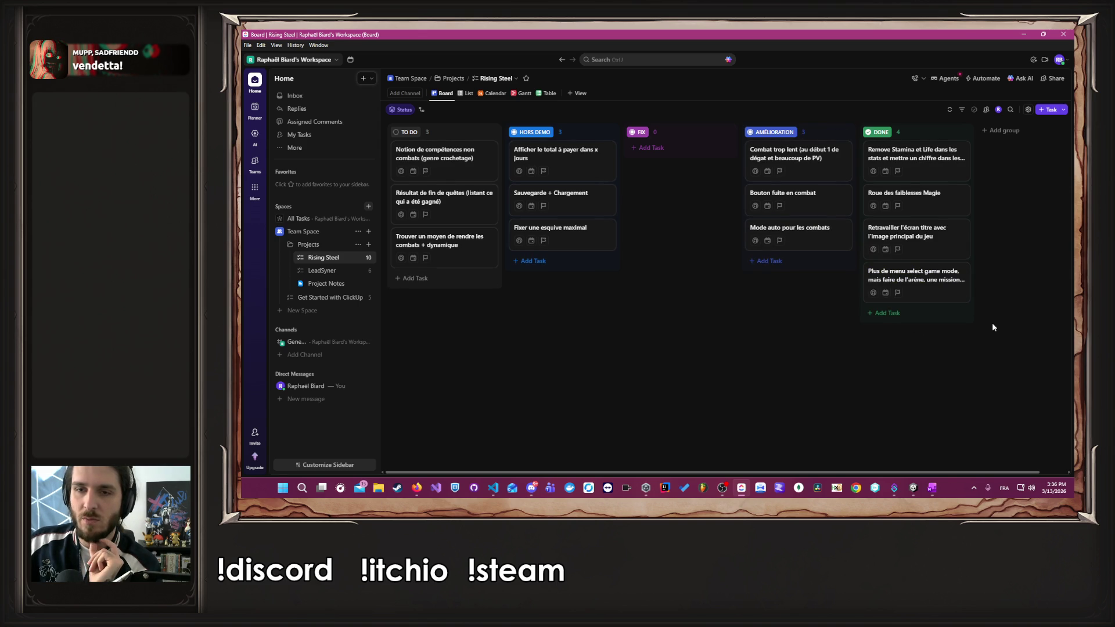
left_click_drag(802, 233, 436, 290)
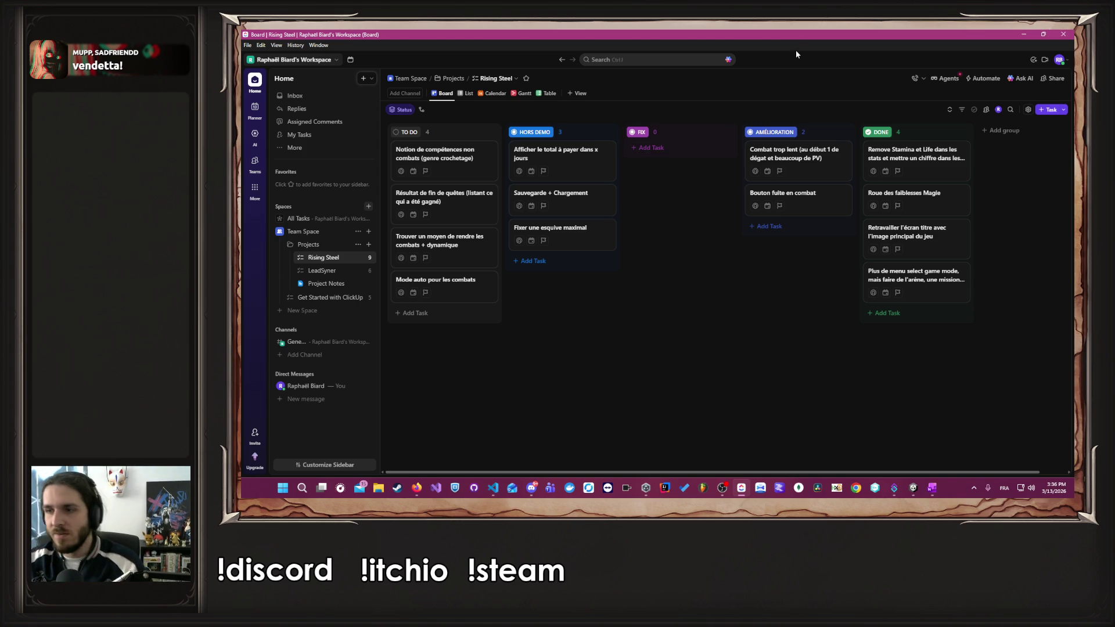
left_click(1023, 36)
- Switch to VS Code, close the open scripts including StartEndDemo.nani, and scroll the Explorer up
key("alt+Tab")
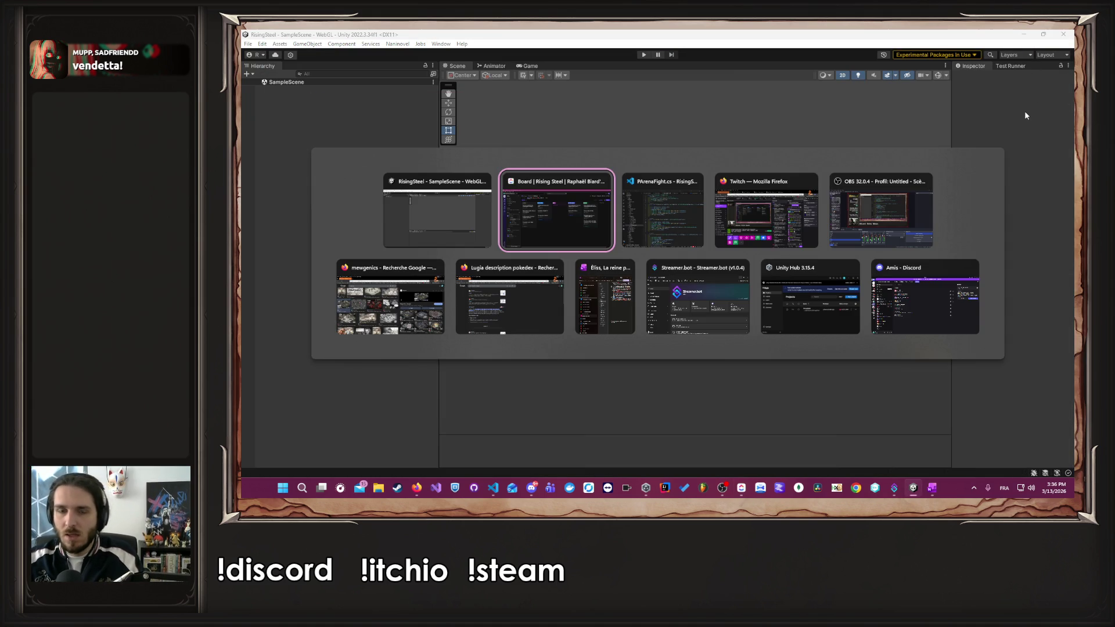
key("alt+Tab")
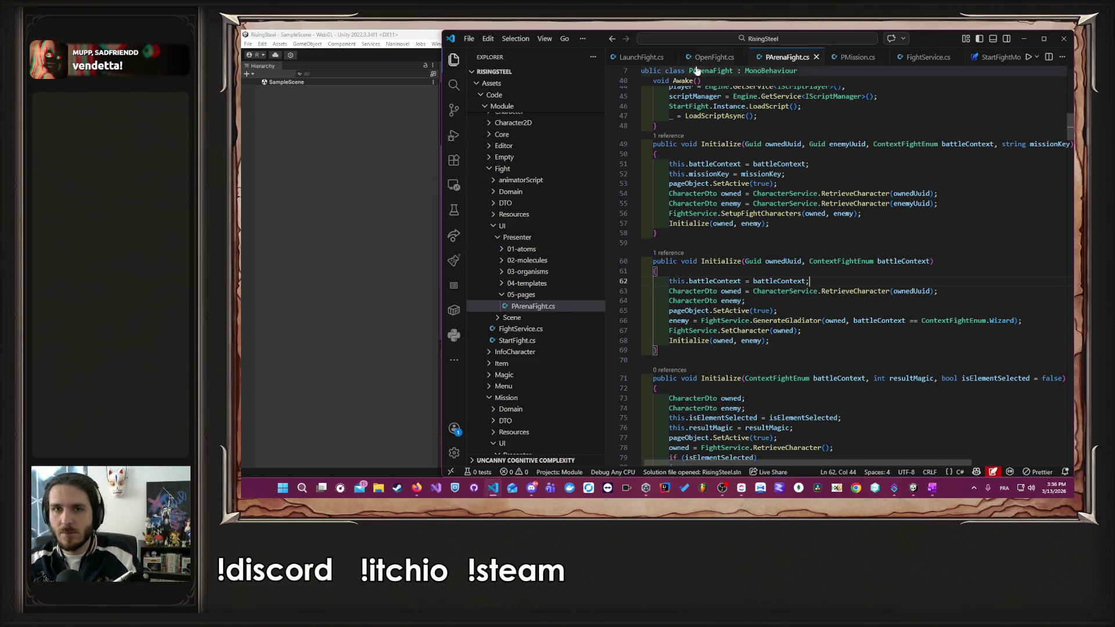
key("ctrl+Tab")
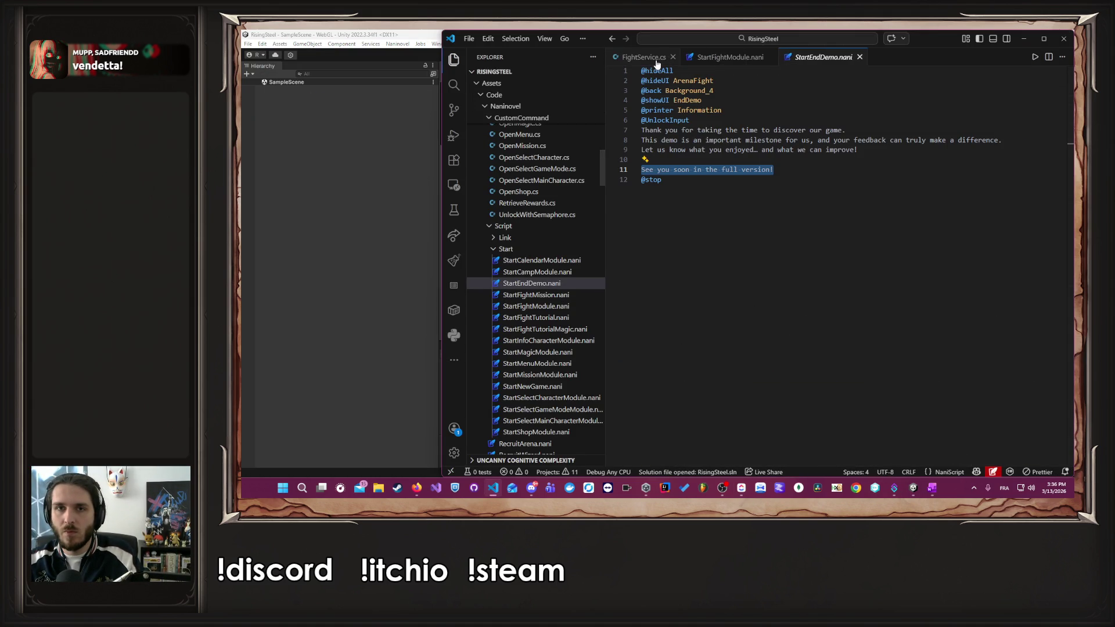
key("ctrl+w")
key("ctrl+w")
key("ctrl+w")
scroll(552, 217, "up", 5)
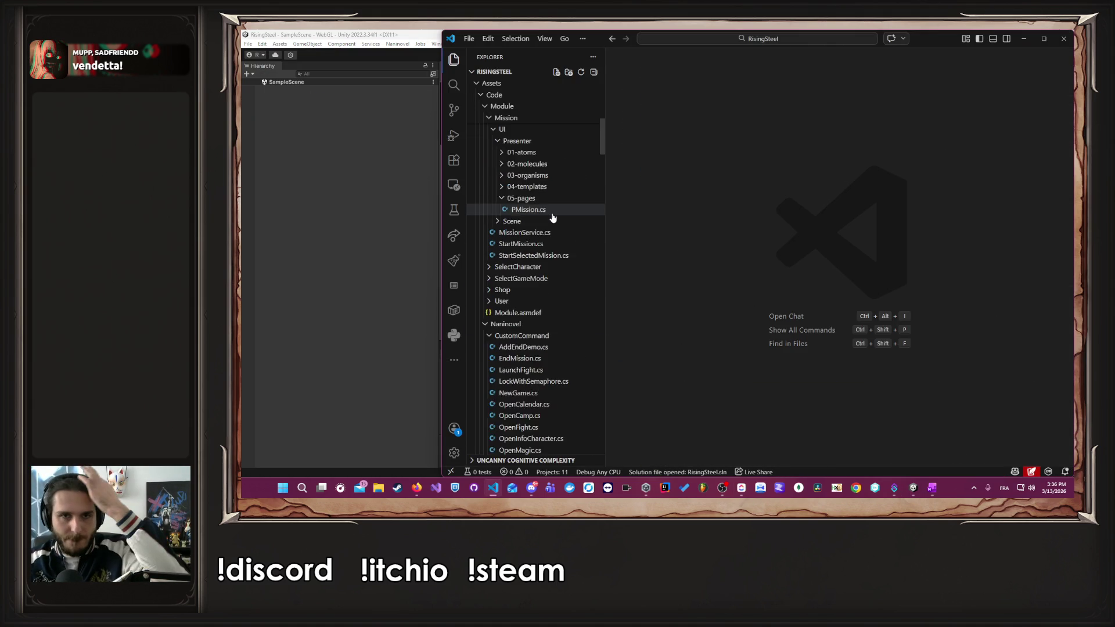
scroll(553, 217, "up", 5)
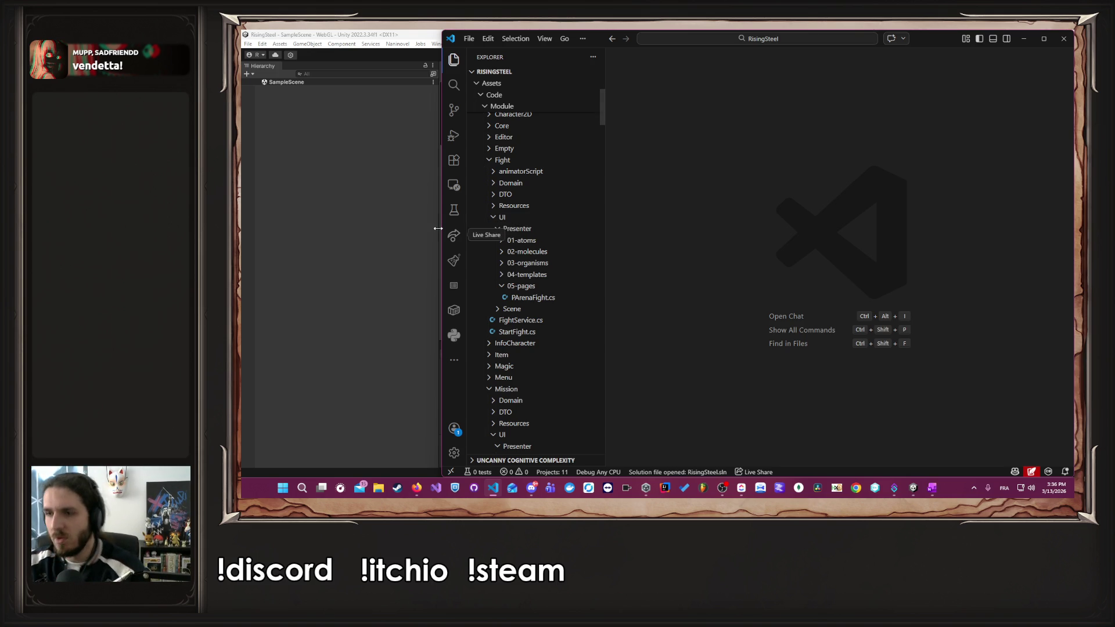
scroll(535, 244, "up", 3)
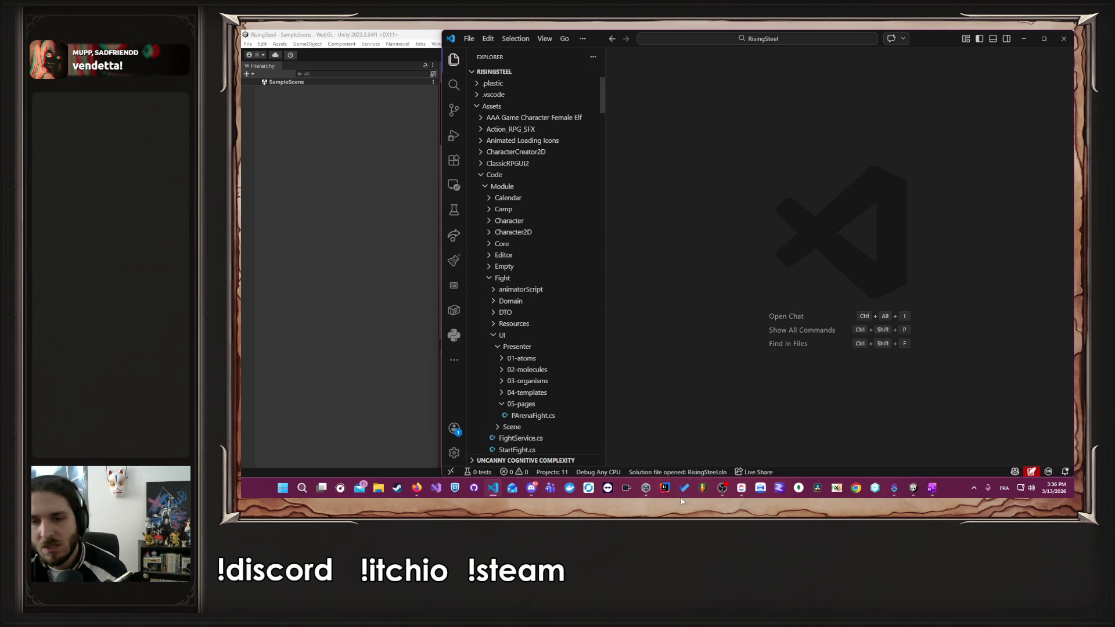
- Create the card 'Sauvegarde automatique (pas de sauvegarde manuelle) Mode honneur' under AMÉLIORATION
left_click(741, 487)
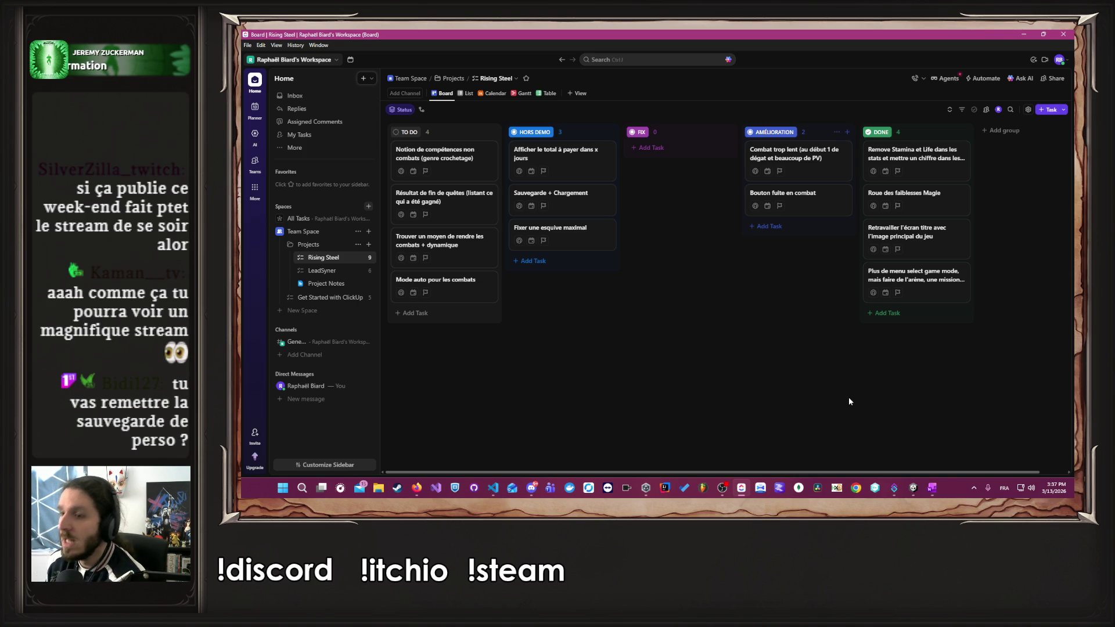
left_click(797, 232)
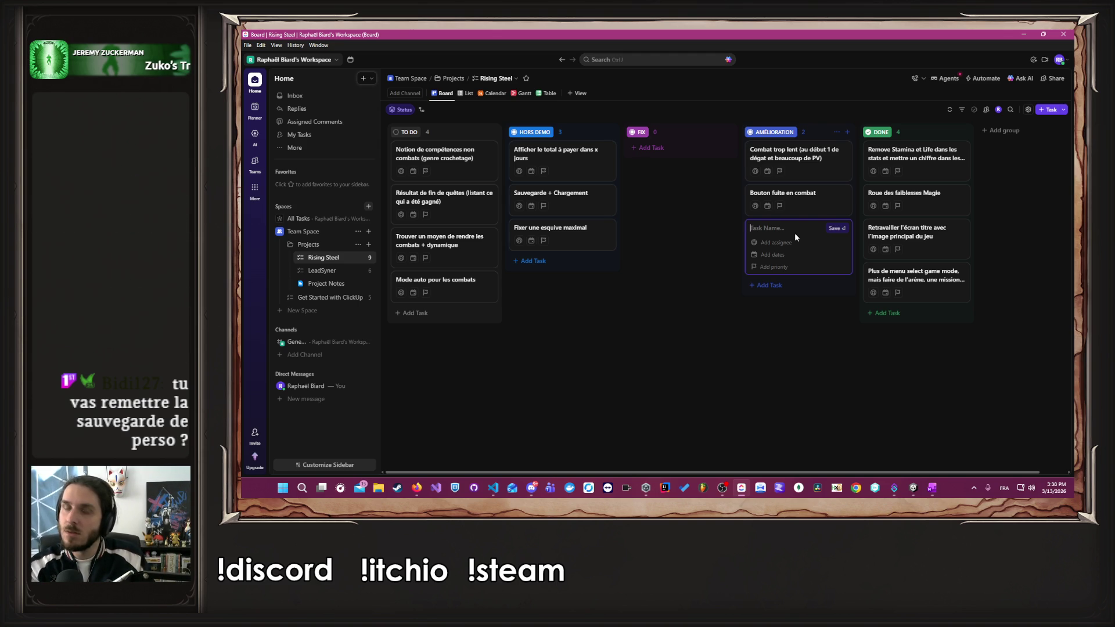
type("Sauvegar")
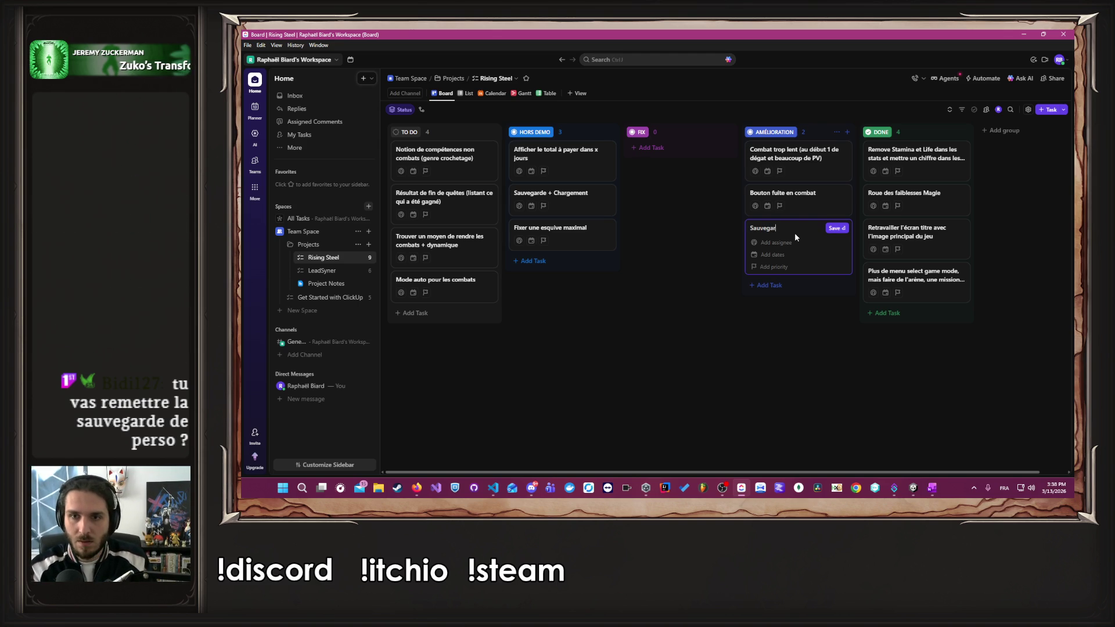
type("de automatique (p")
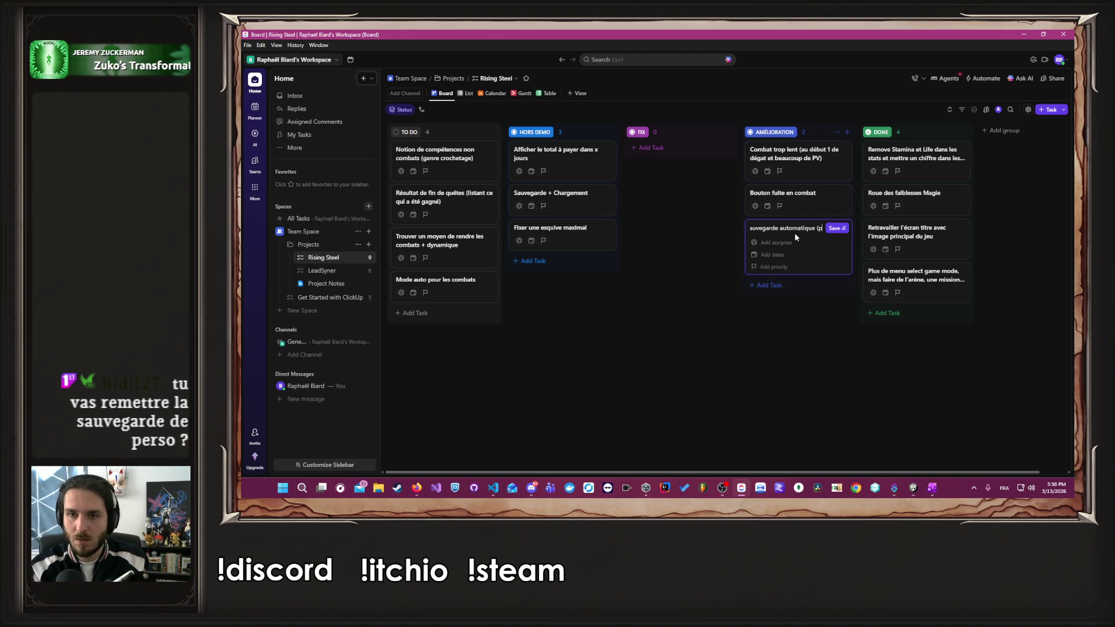
type("as de sauve")
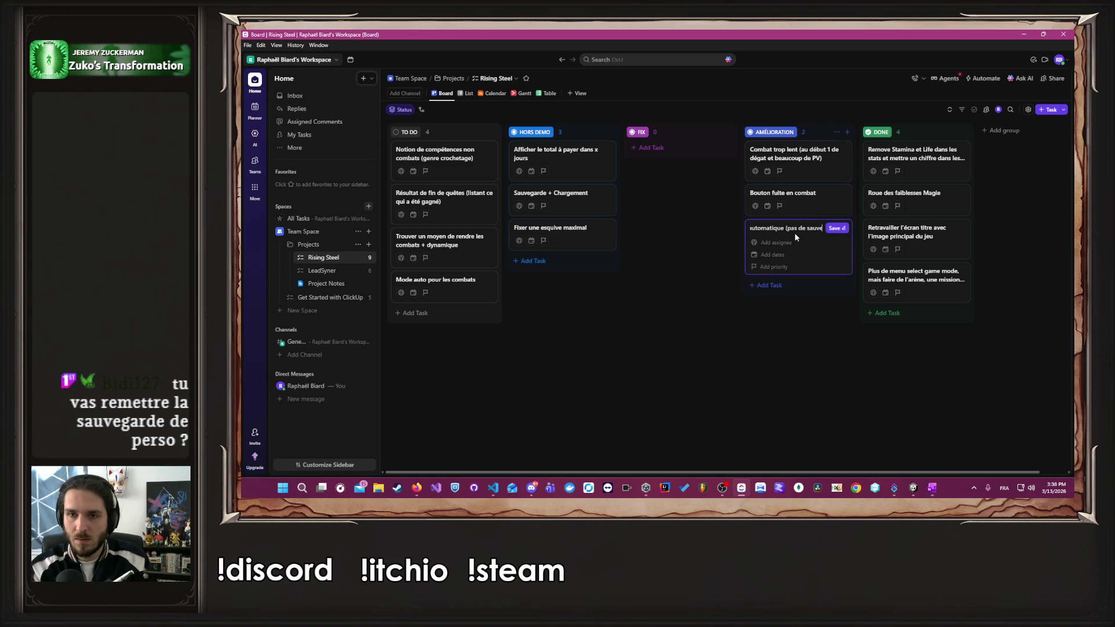
type("garde manu")
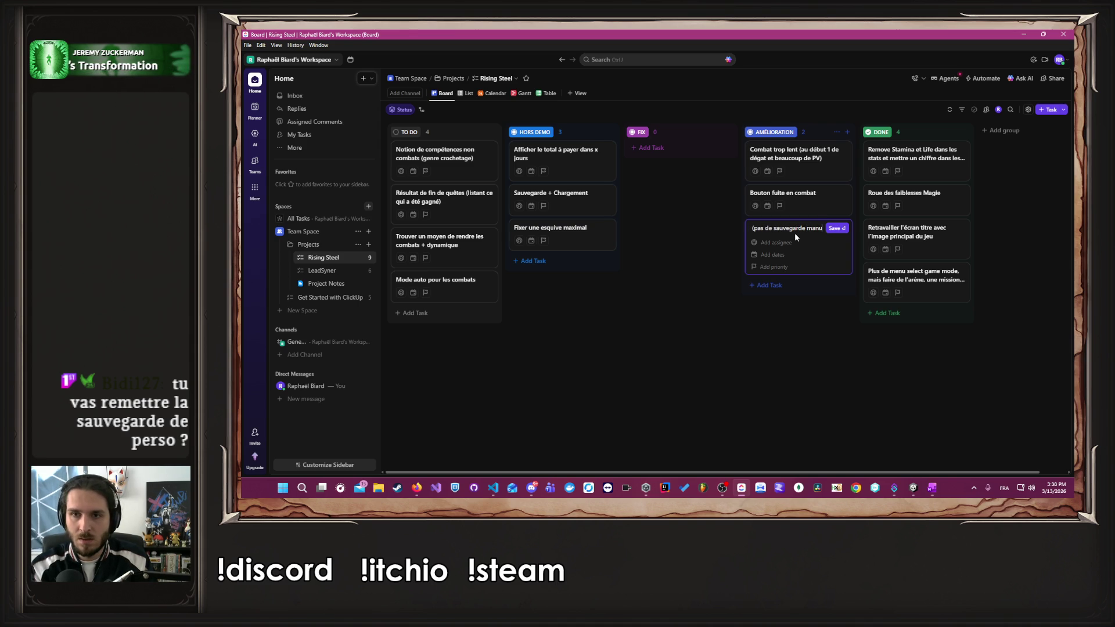
type("elle)")
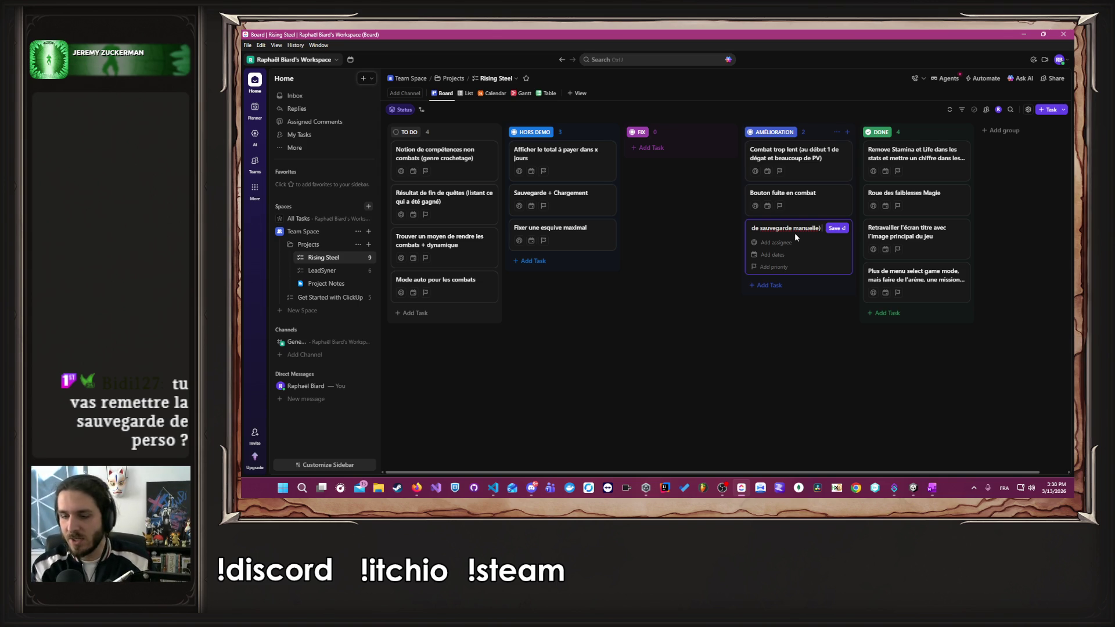
type("Mode honneu")
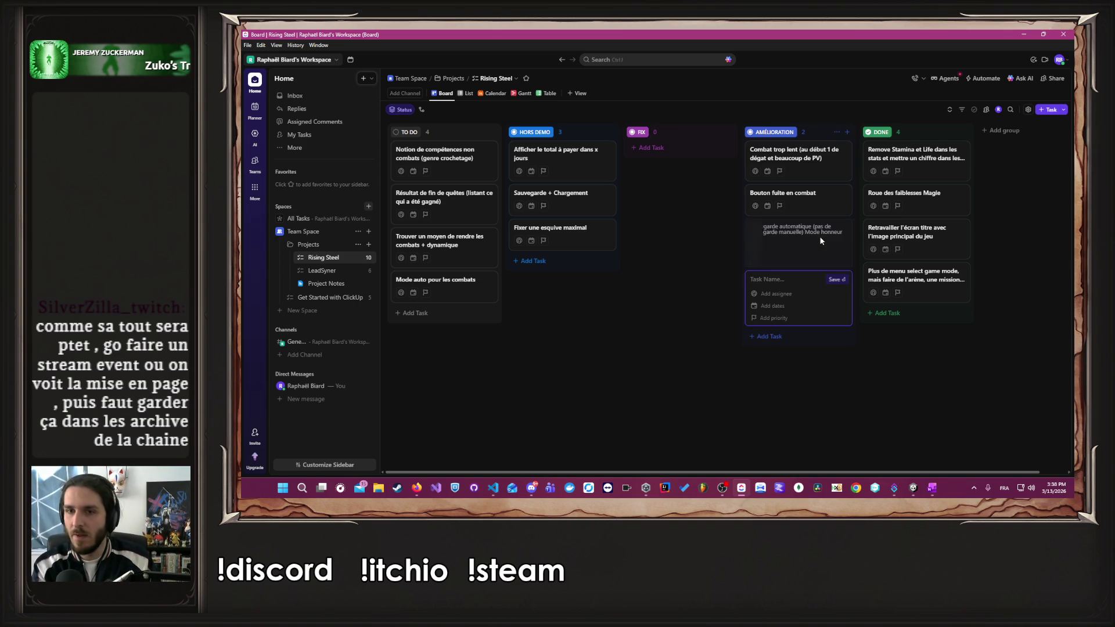
type("r")
key("Return")
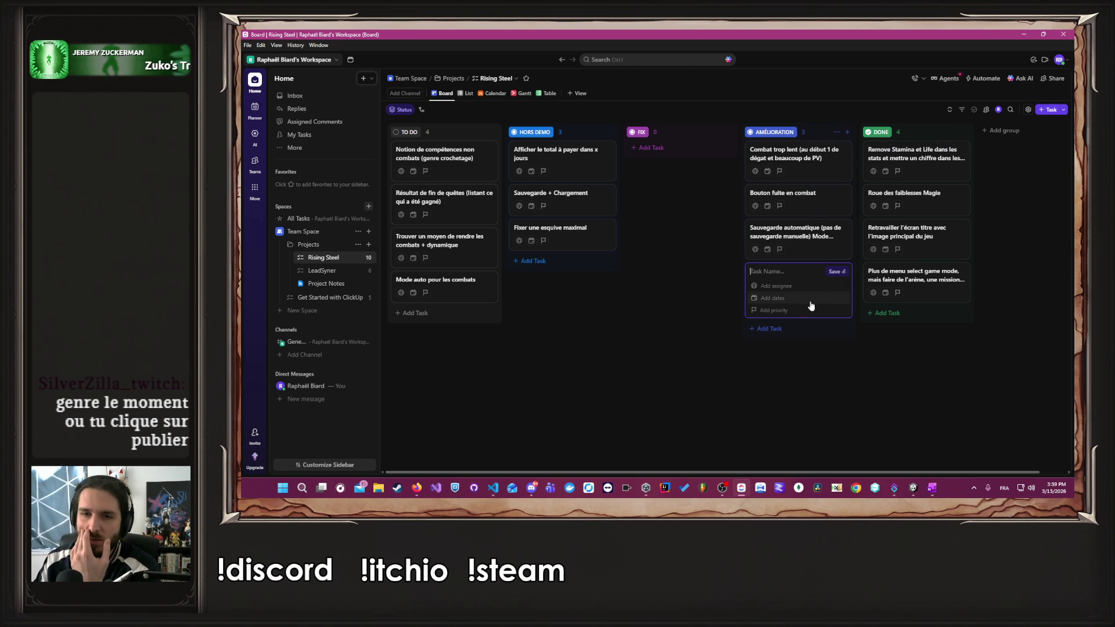
left_click(677, 333)
- Drag the Sauvegarde automatique card into HORS DEMO and minimize the ClickUp window
mouse_move(800, 238)
left_mouse_down()
mouse_move(523, 277)
mouse_move(557, 272)
left_mouse_up()
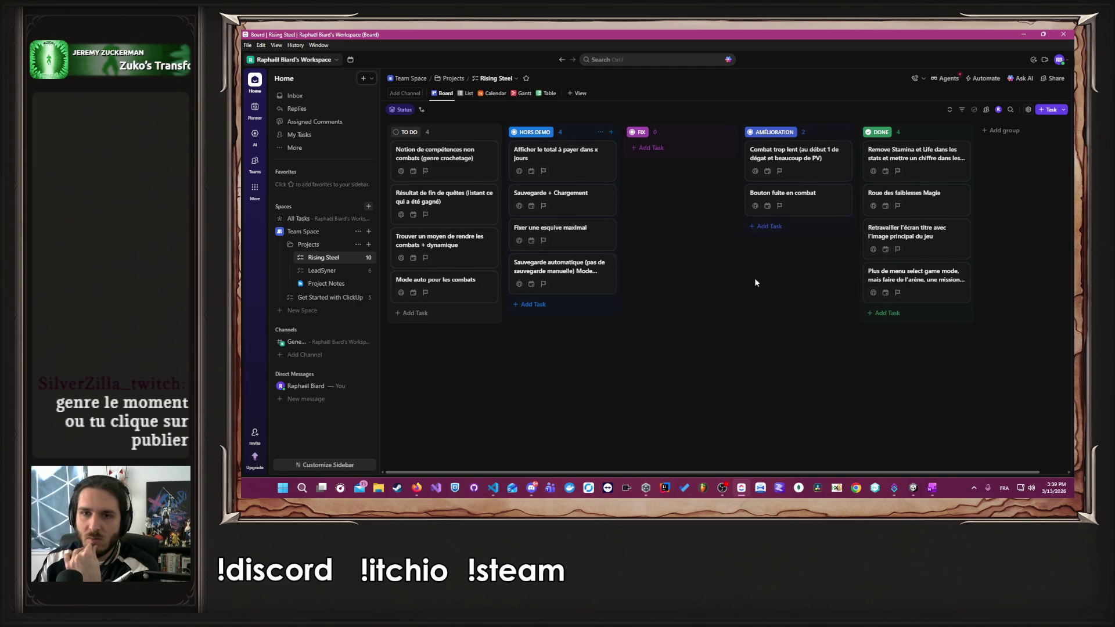
mouse_move(768, 203)
left_mouse_down()
mouse_move(530, 290)
mouse_move(802, 186)
left_mouse_up()
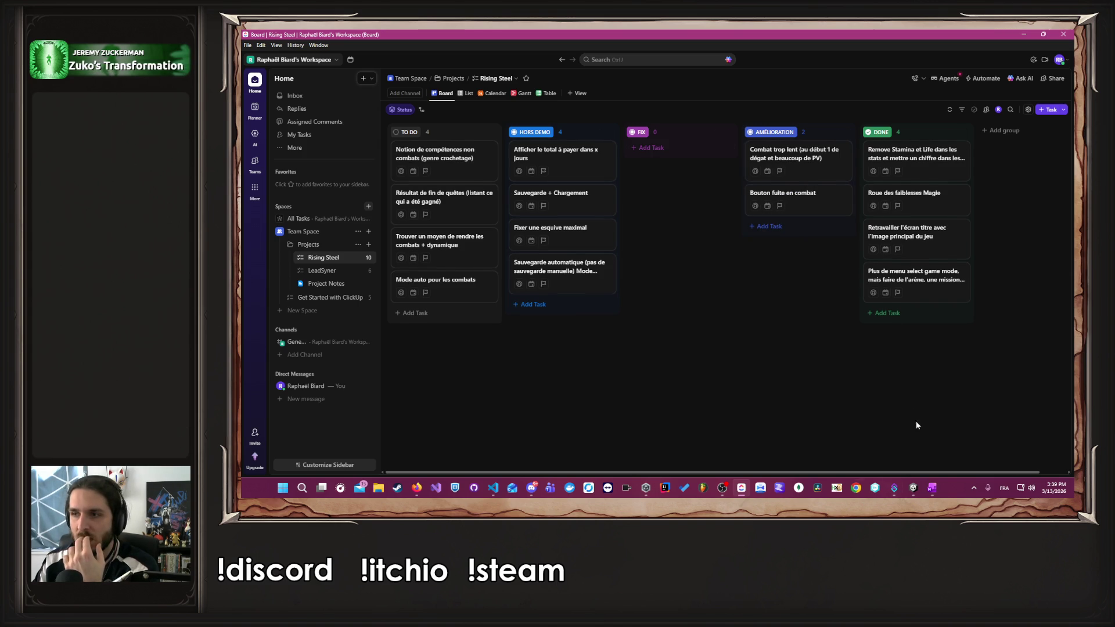
key("alt+Tab")
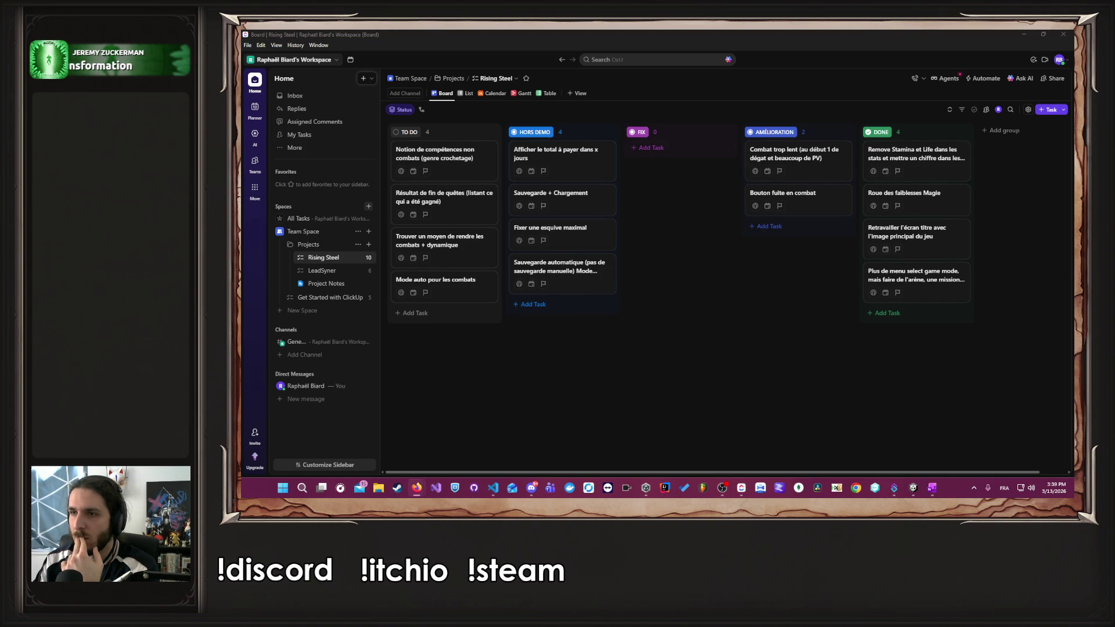
left_click(784, 324)
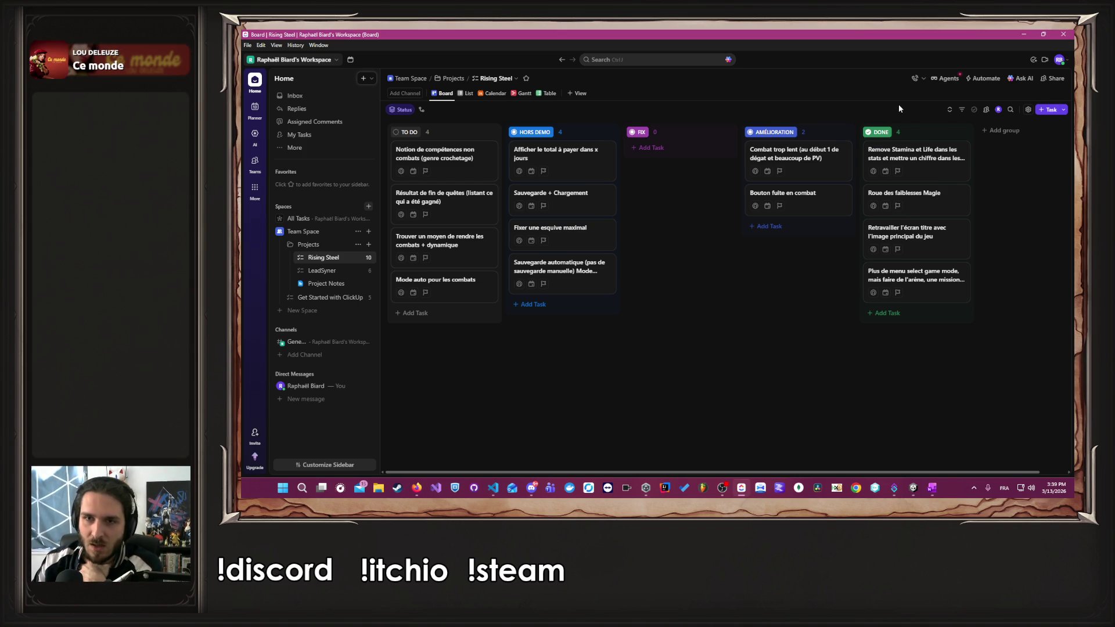
left_click(1023, 34)
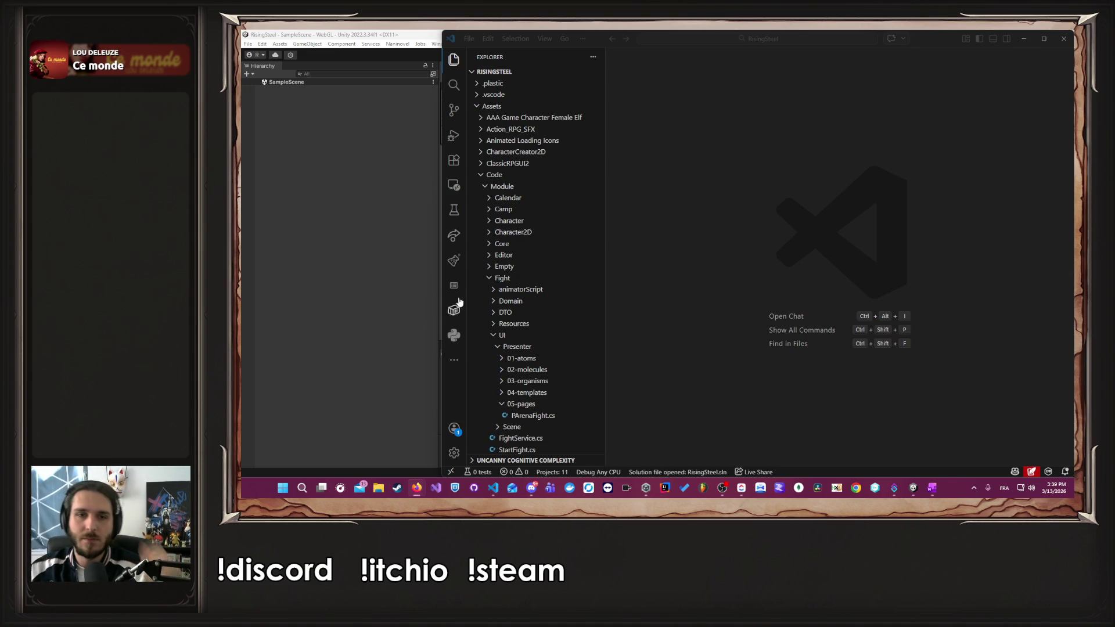
- Collapse the Fight and Mission folders, then bring the ClickUp Rising Steel board forward
left_click(489, 278)
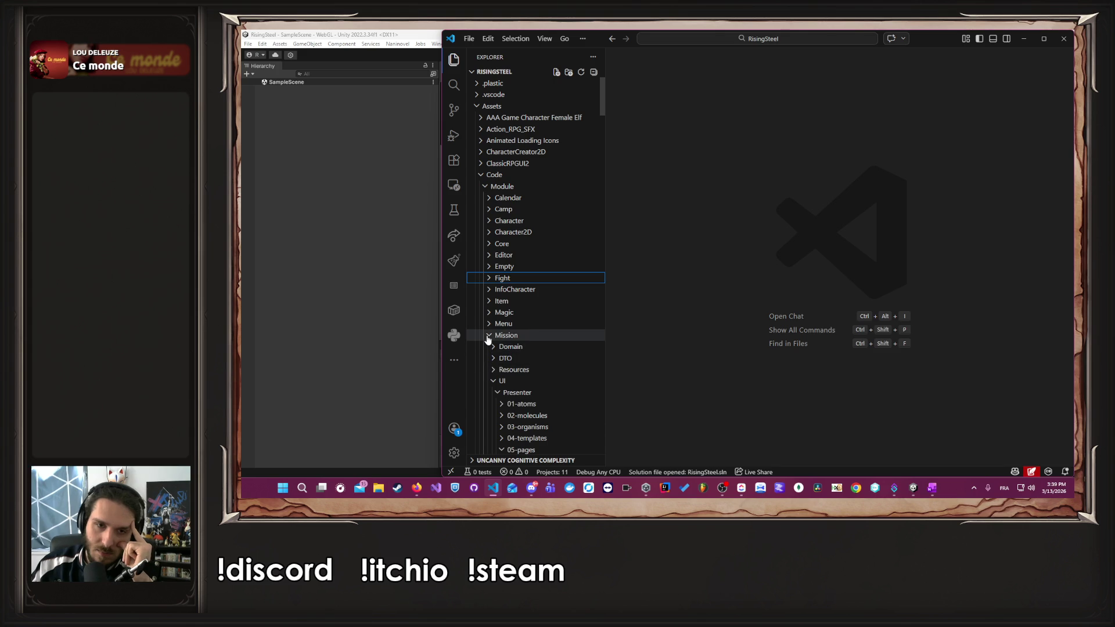
left_click(489, 335)
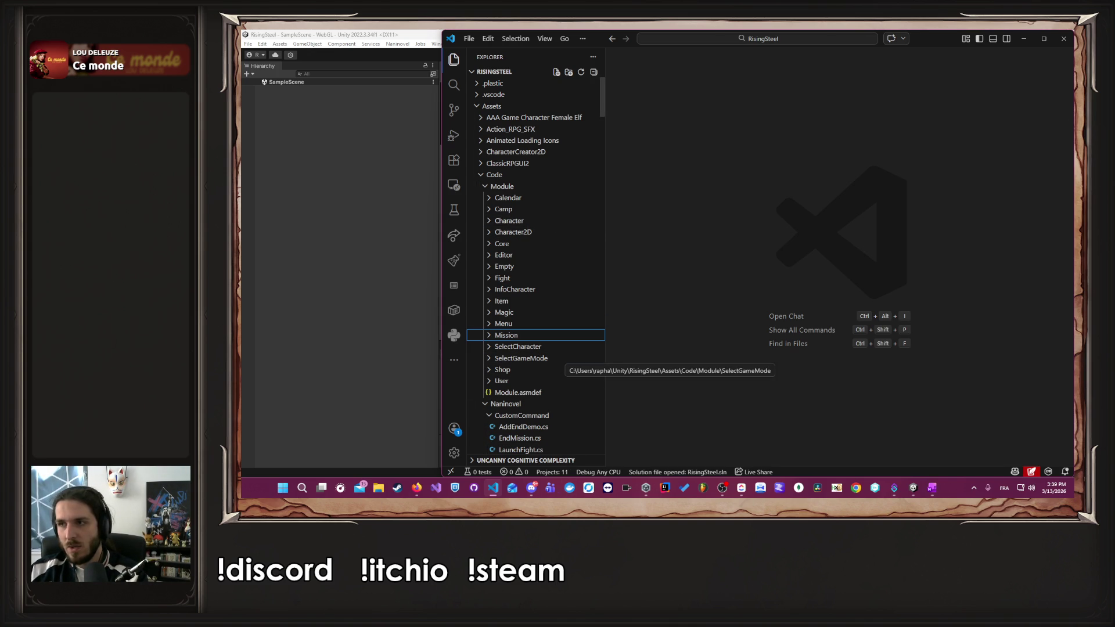
left_click(417, 488)
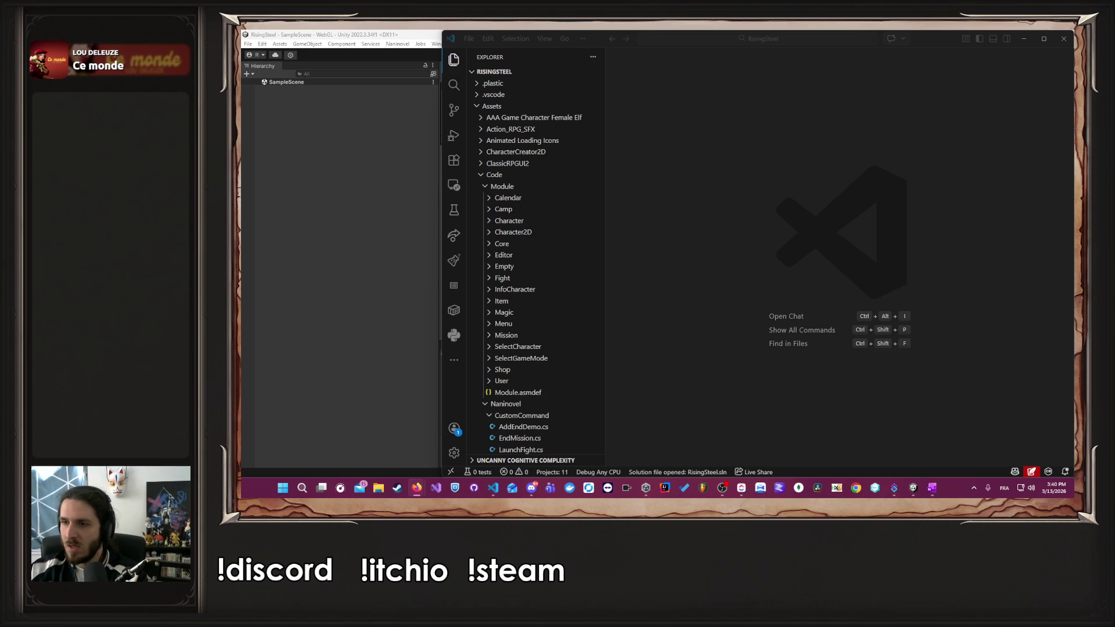
left_click(743, 190)
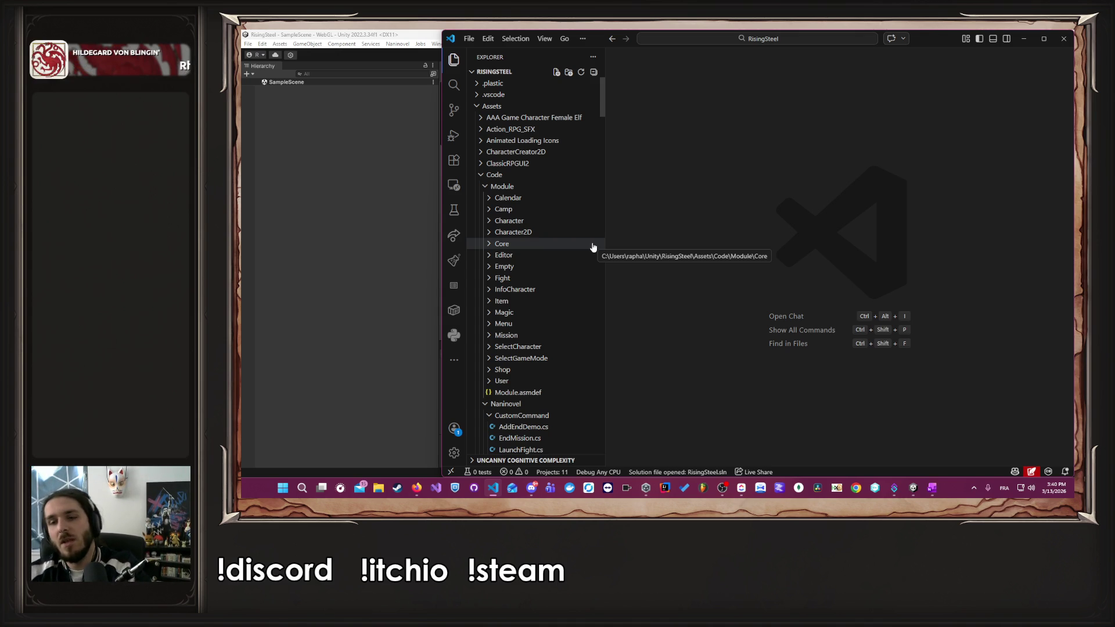
left_click(742, 493)
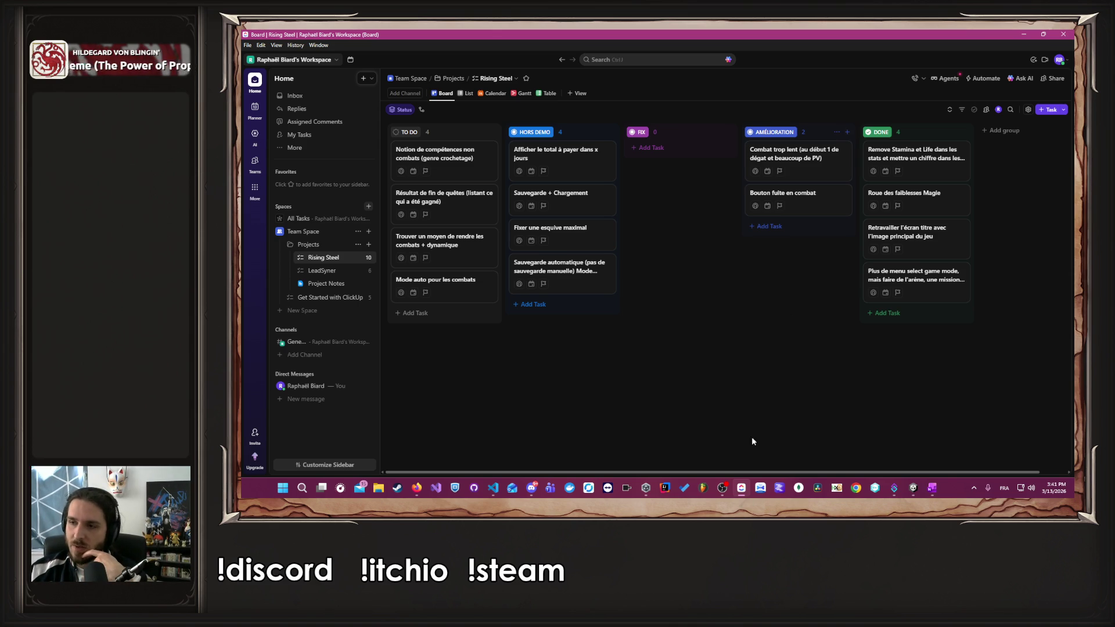
- Return to the RisingSteel editor and expand, then re-collapse, the Core module folder
left_click(913, 488)
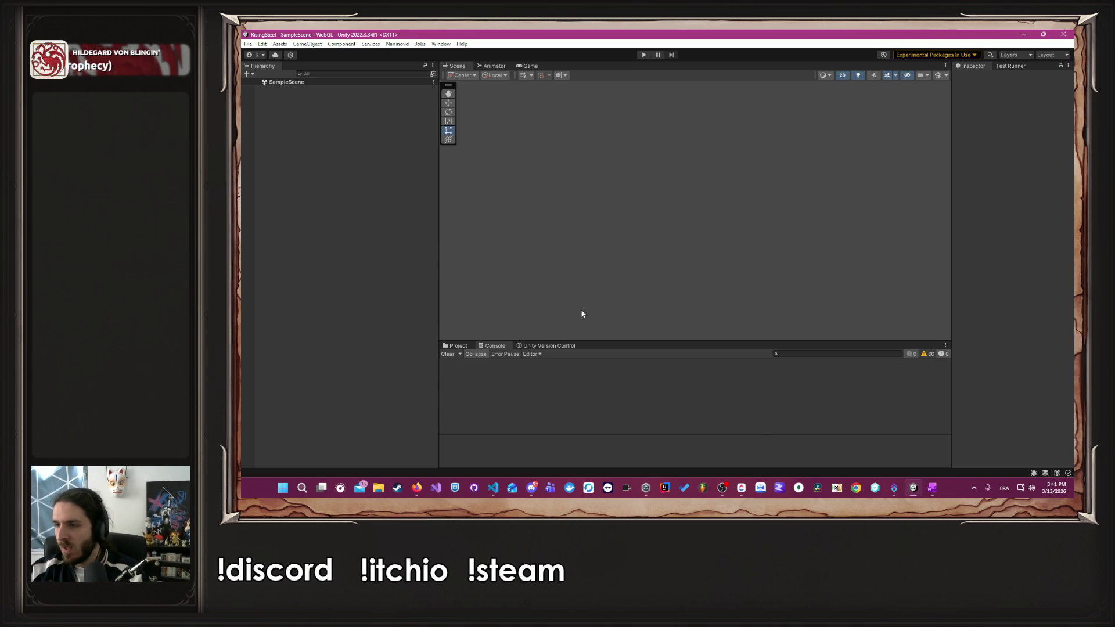
key("alt+Tab")
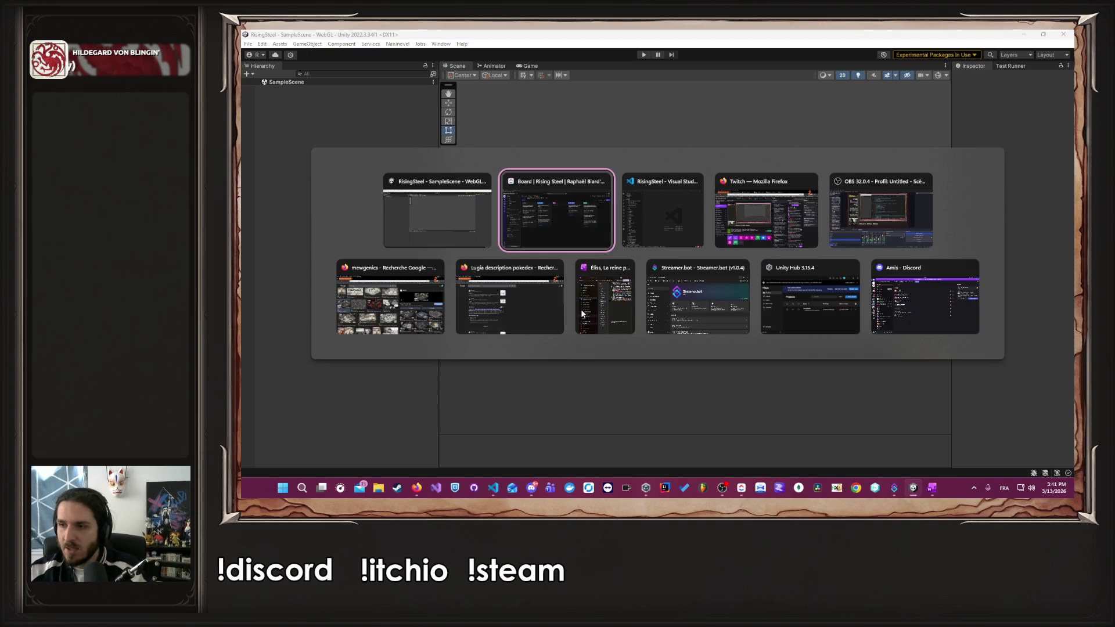
key("alt+Tab")
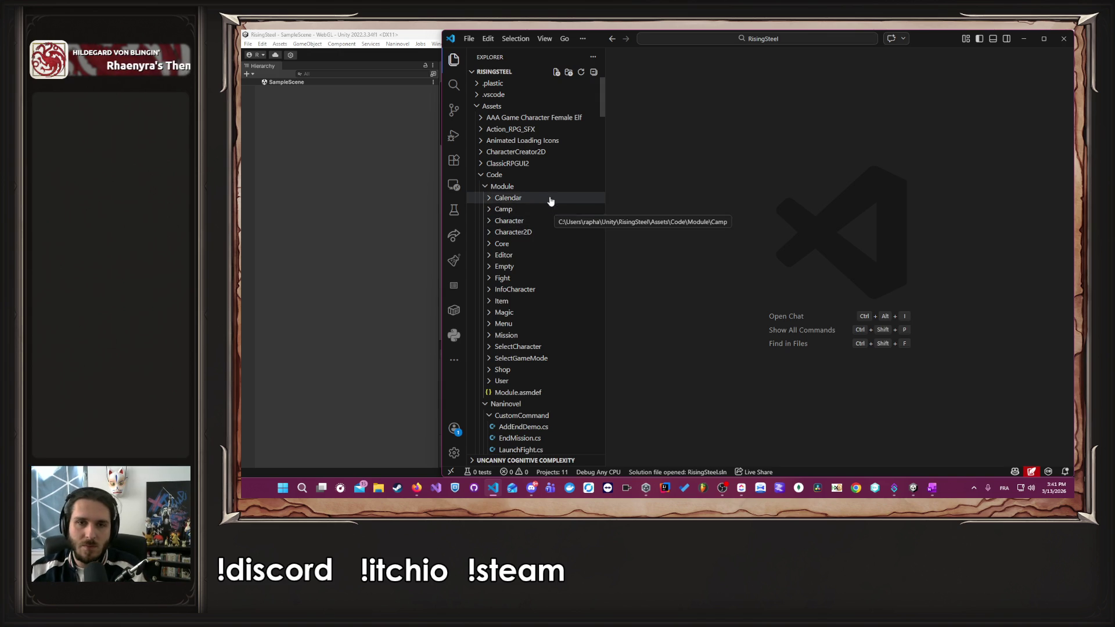
left_click(534, 243)
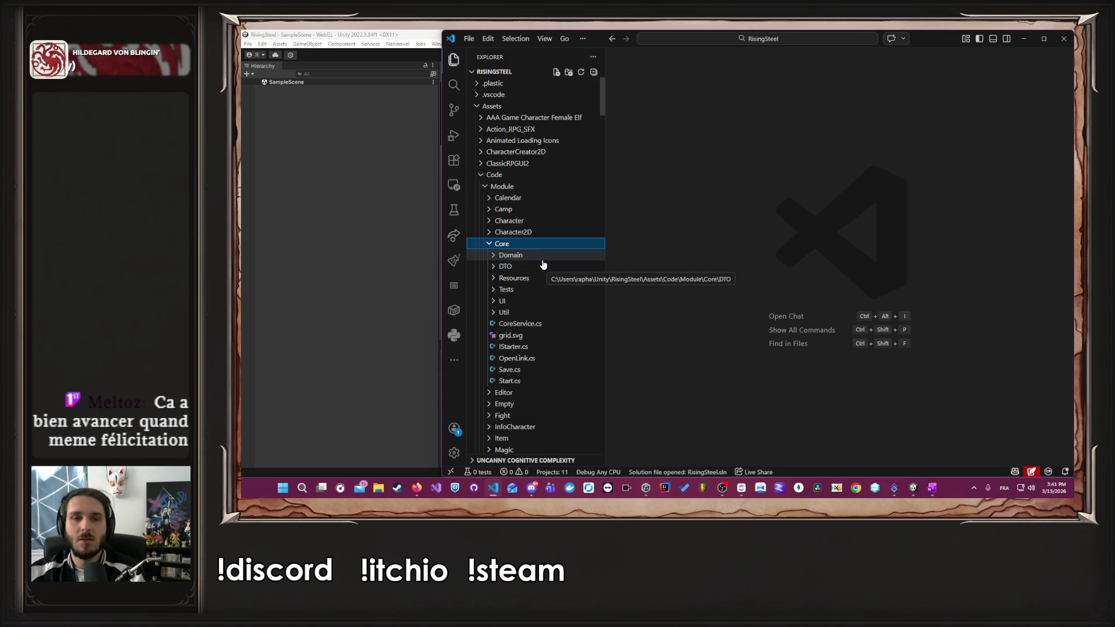
left_click(539, 248)
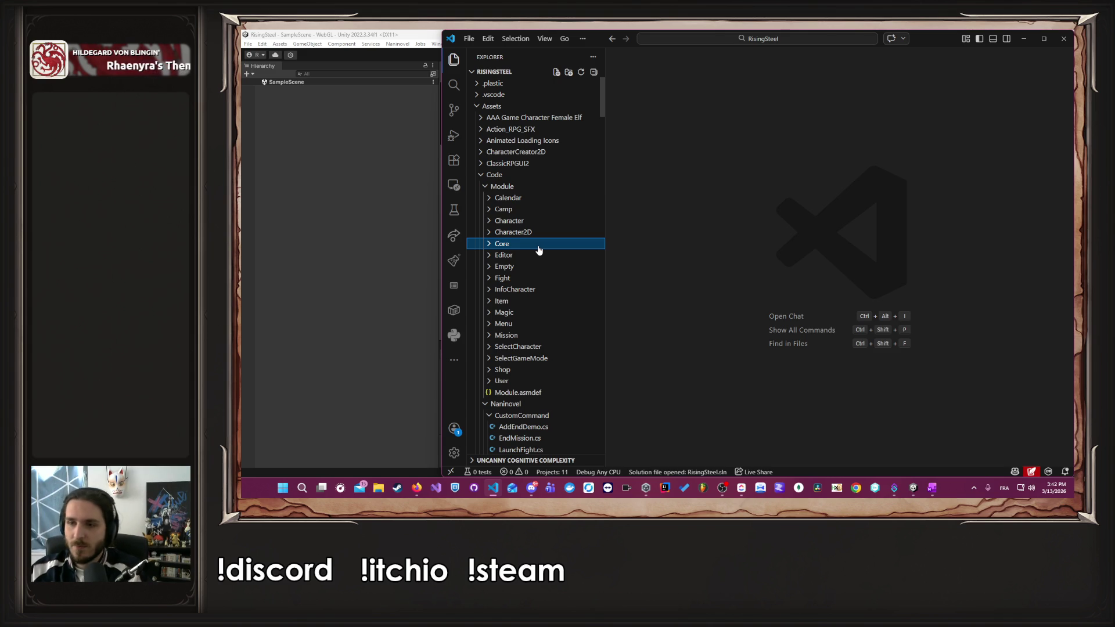
left_click(672, 244)
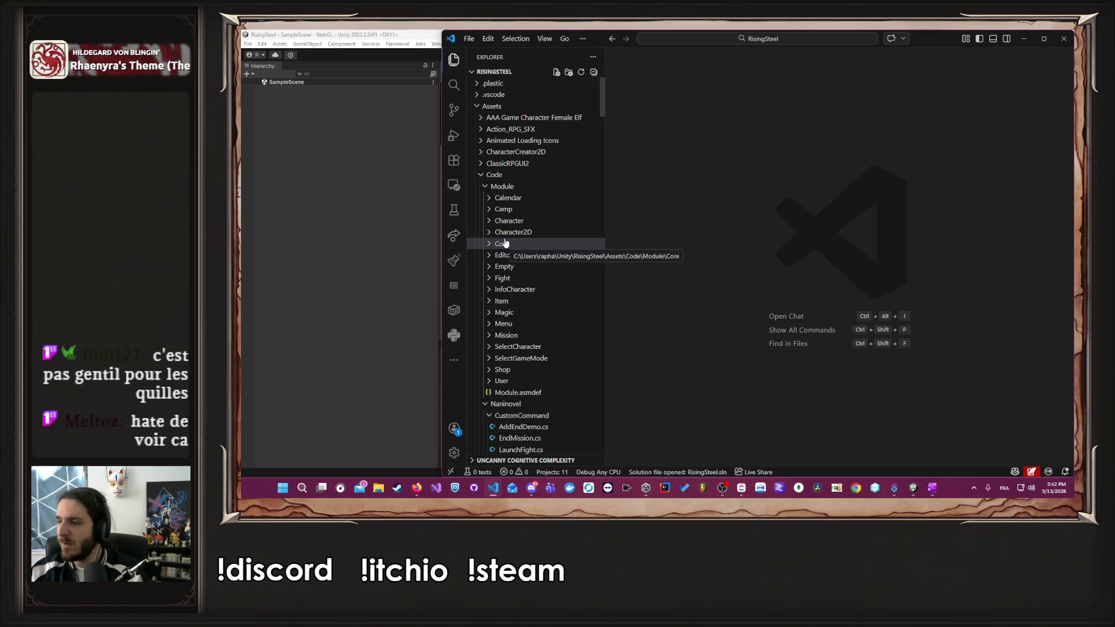
- Peek into the Magic folder, then expand Character > Domain > useCase to list its scripts
left_click(532, 243)
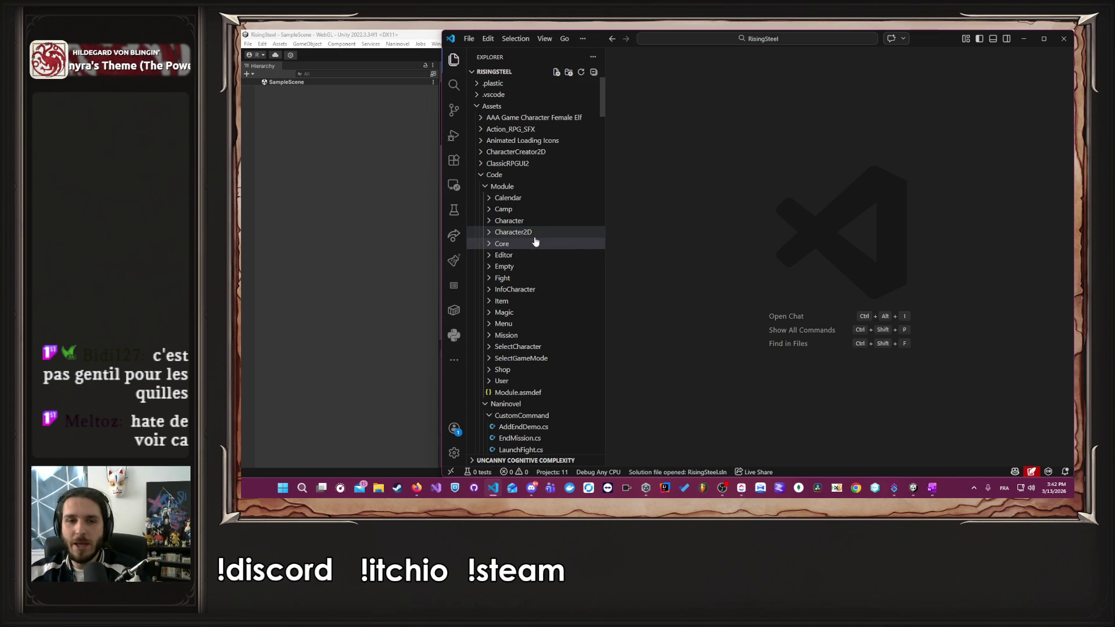
left_click(563, 314)
left_click(563, 314)
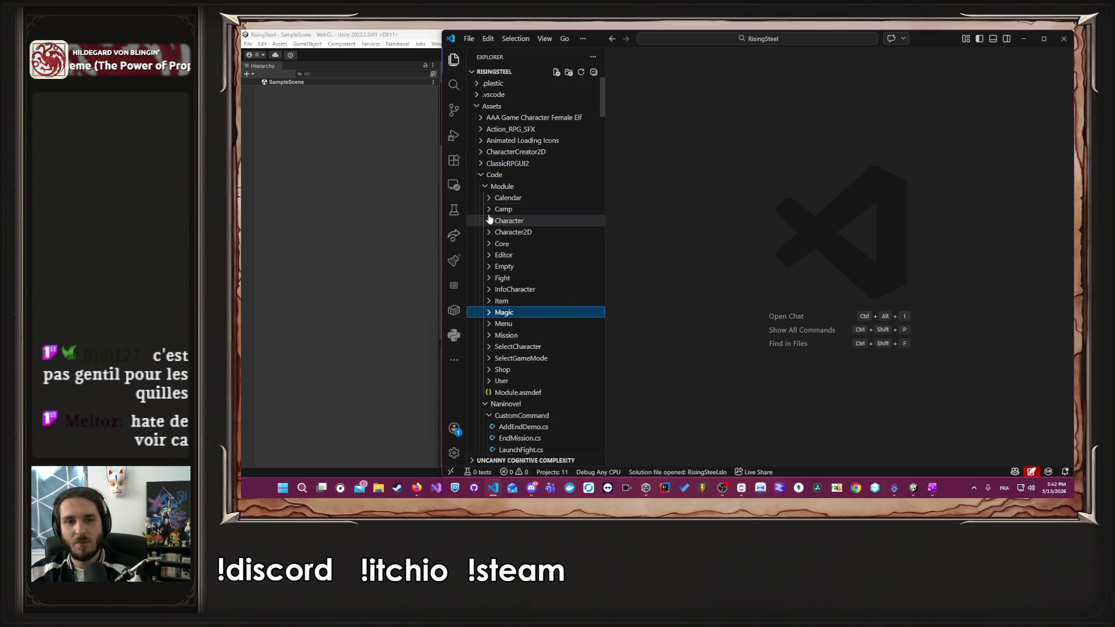
left_click(535, 221)
left_click(554, 234)
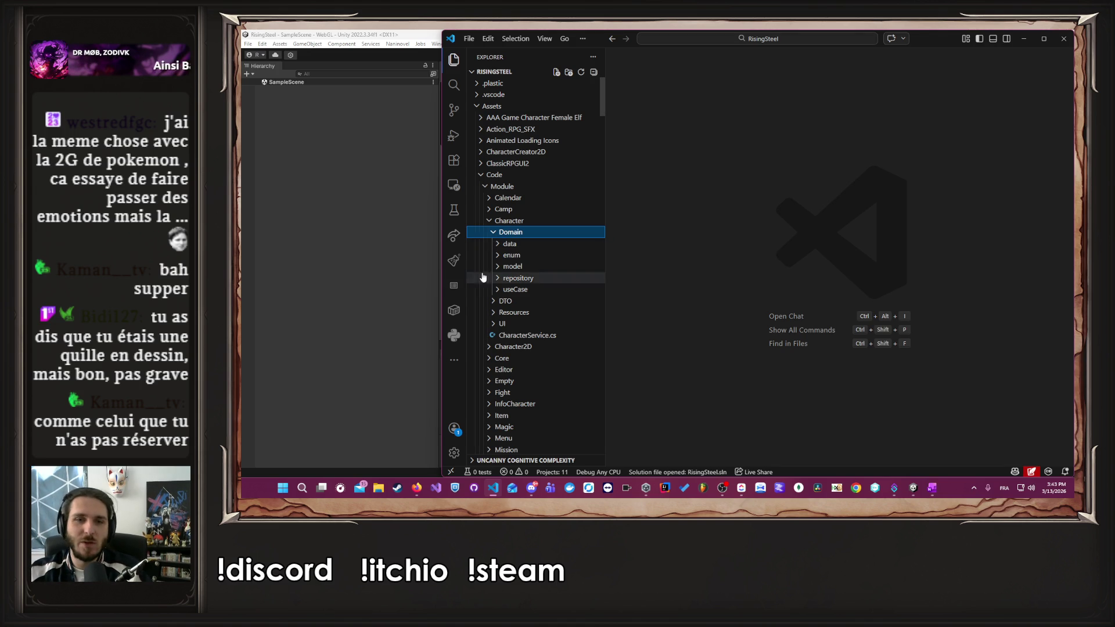
left_click(530, 290)
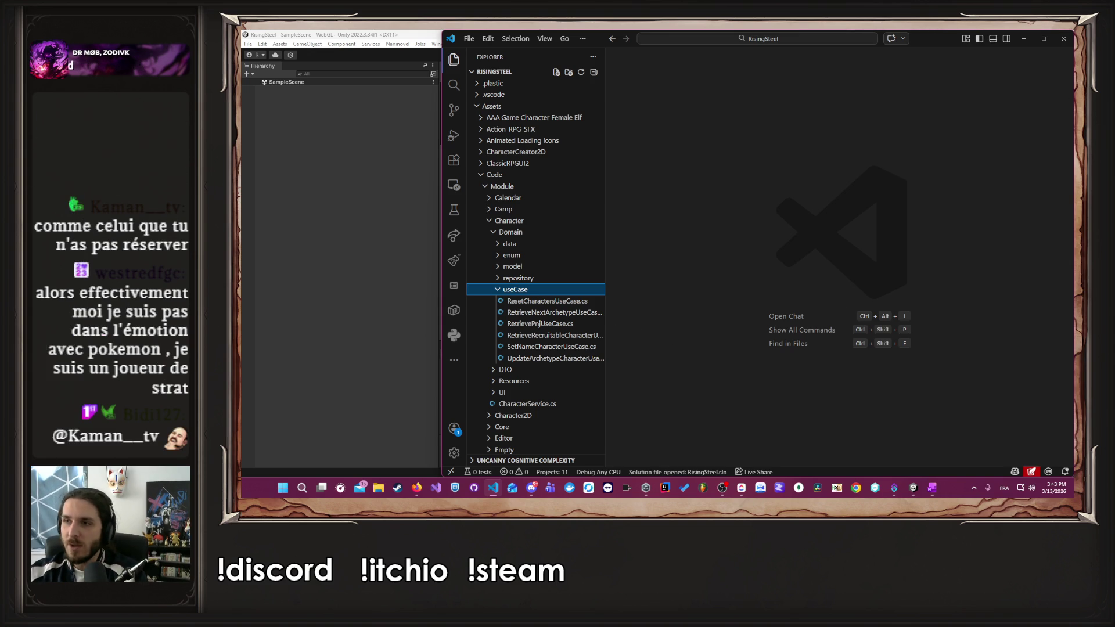
- Collapse the Character folder and expand the Fight module folder
key("alt+Tab")
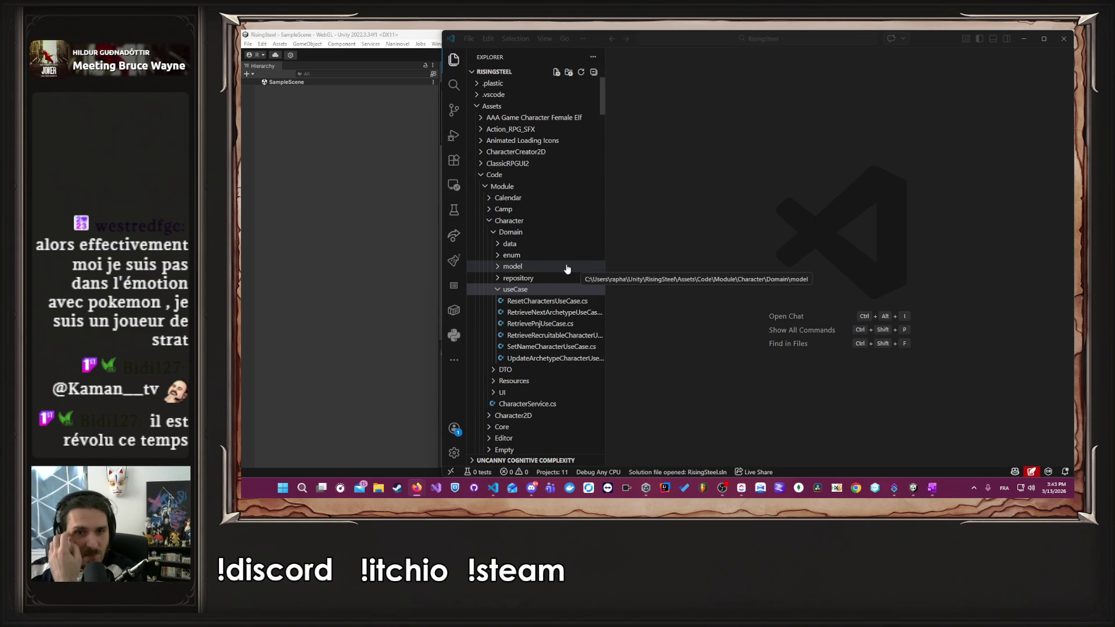
left_click(540, 221)
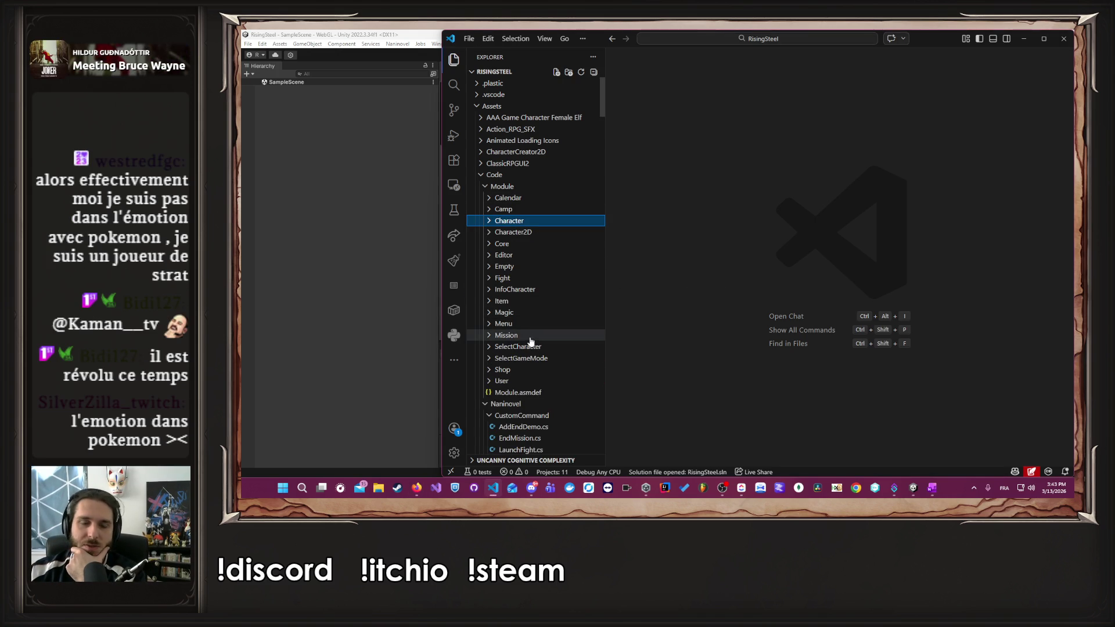
left_click(535, 283)
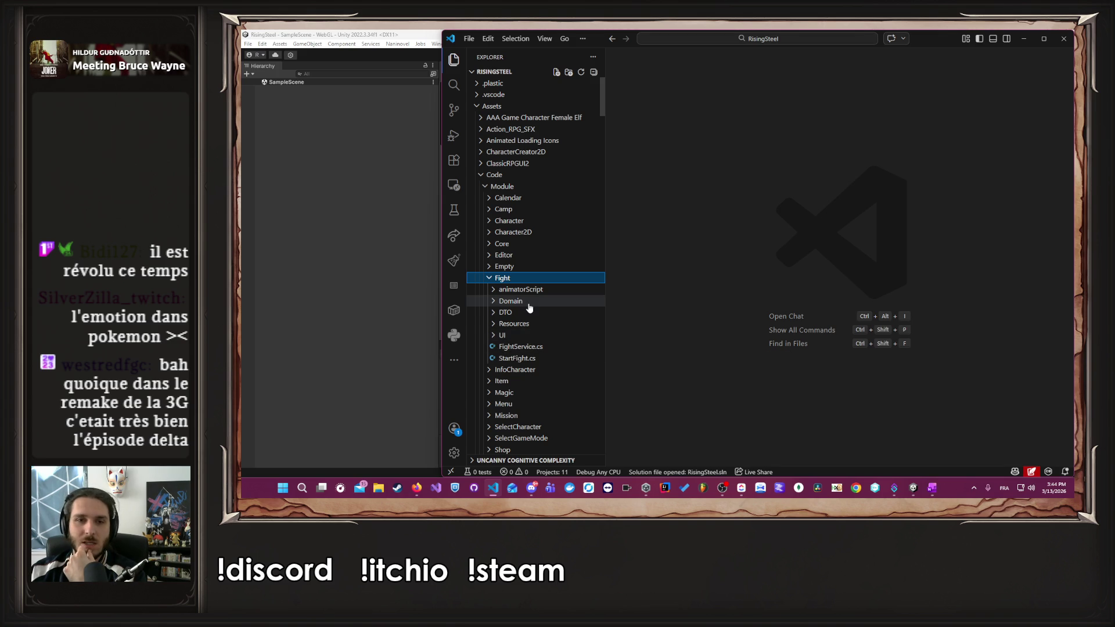
- Expand the Fight module's Domain folder and open FightService.cs
left_click(540, 304)
left_click(540, 304)
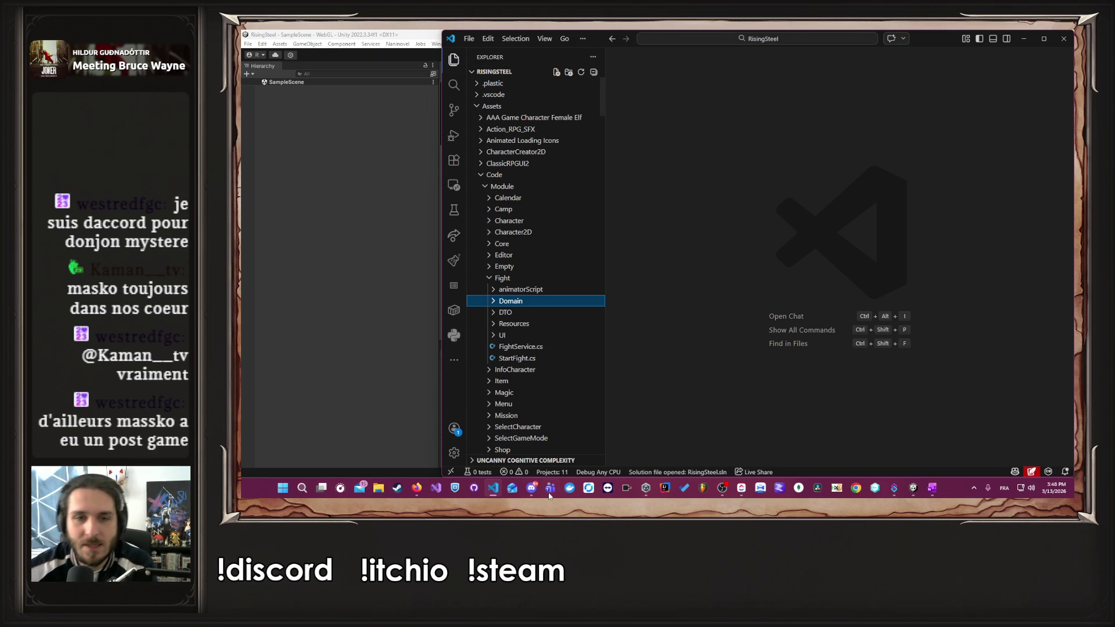
left_click(538, 303)
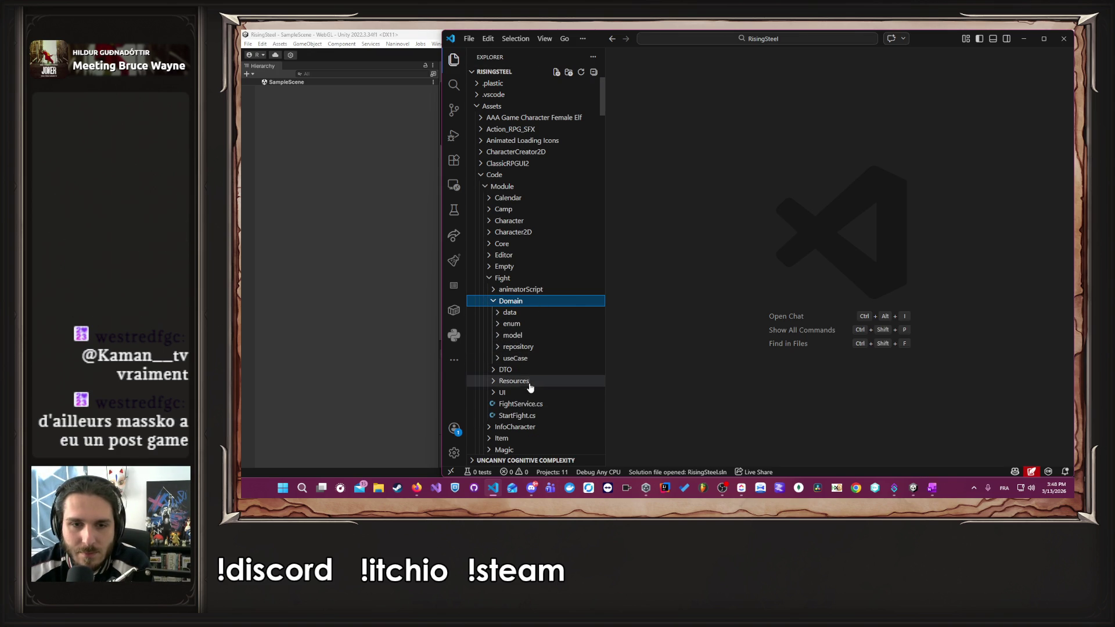
left_click(542, 403)
scroll(922, 307, "up", 12)
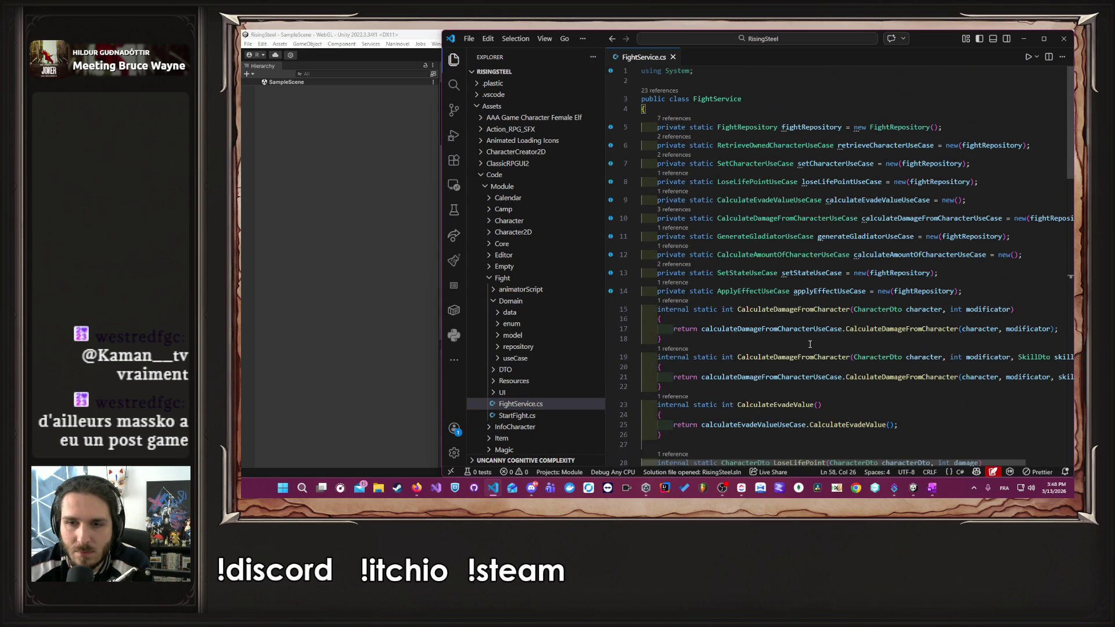
- Go to the CalculateDamageFromCharacter definition and hide the file tree
left_click(808, 310)
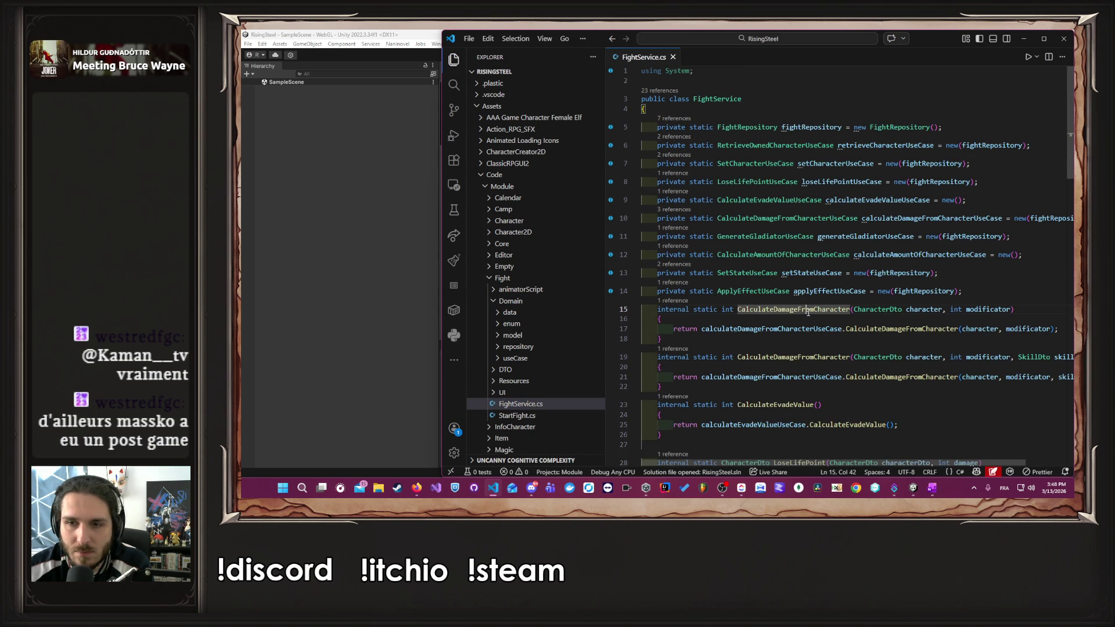
left_click(887, 329, "ctrl")
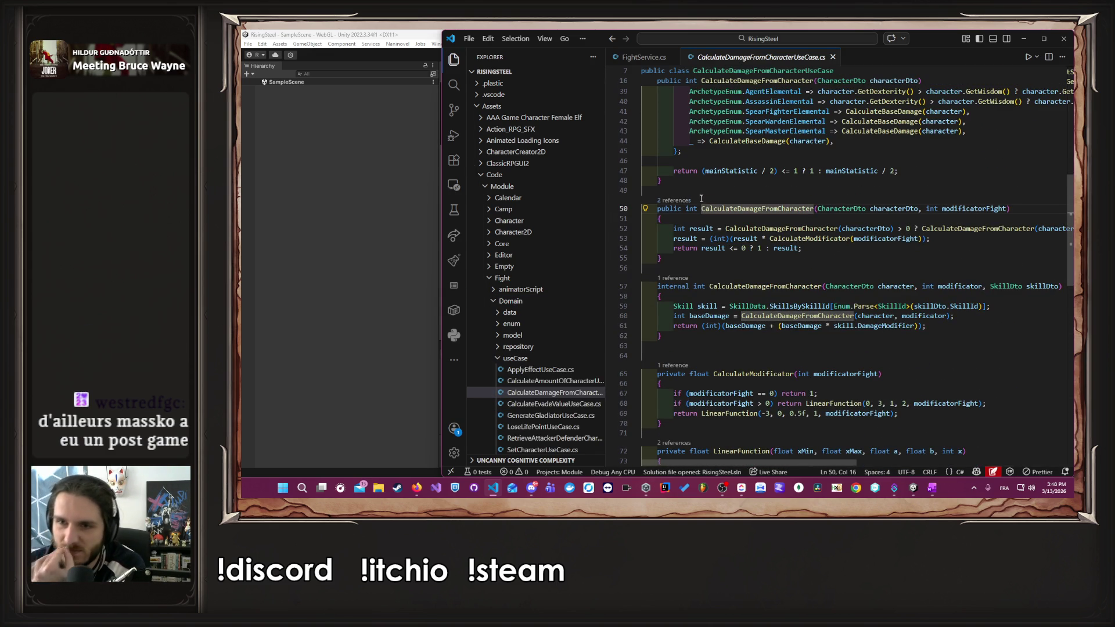
left_click(454, 59)
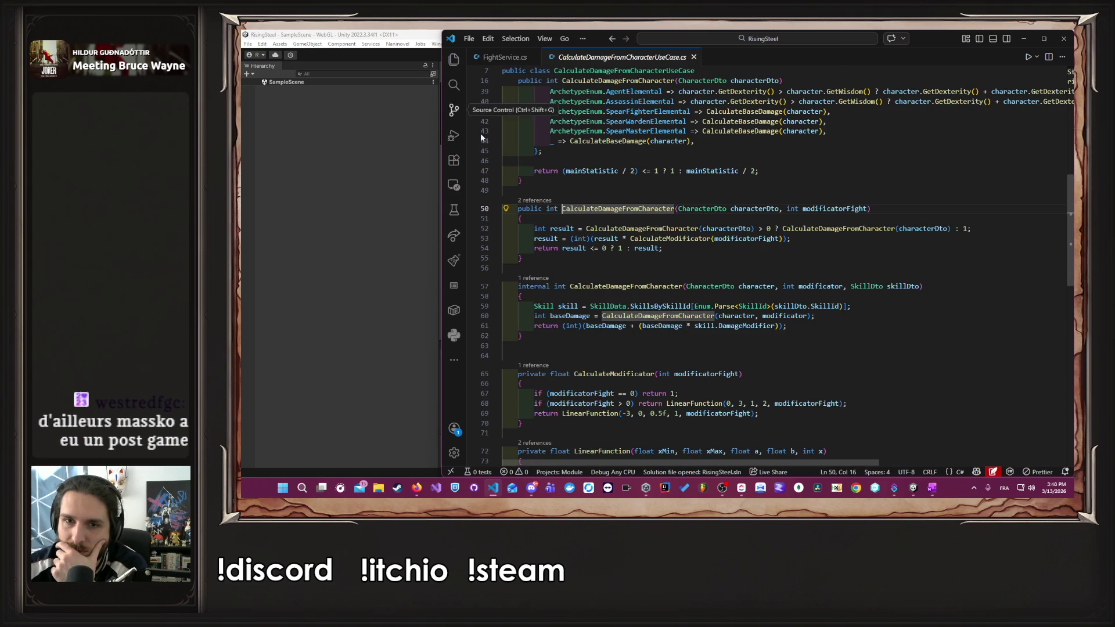
- List the uses of CalculateDamageFromCharacter and jump to its single-argument overload
left_click(717, 251)
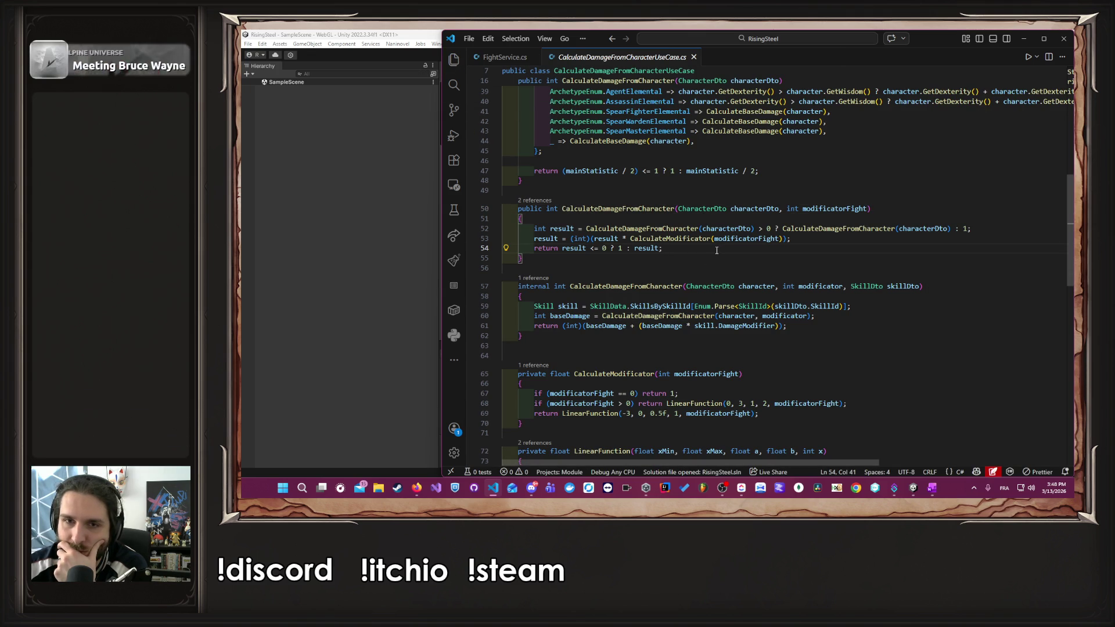
left_click(677, 229)
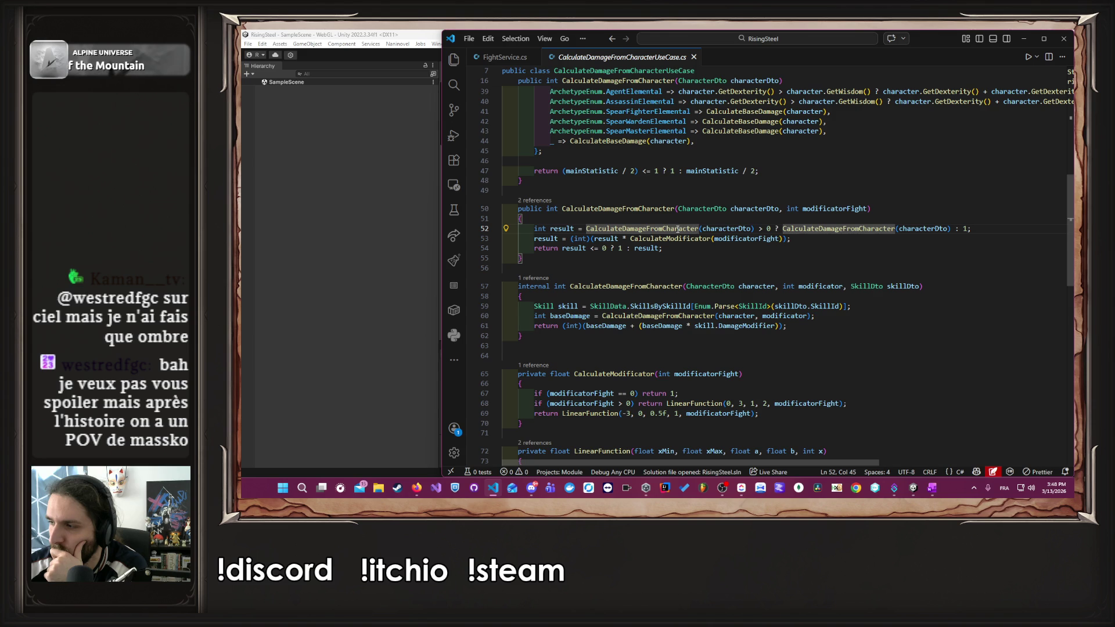
mouse_move(677, 229)
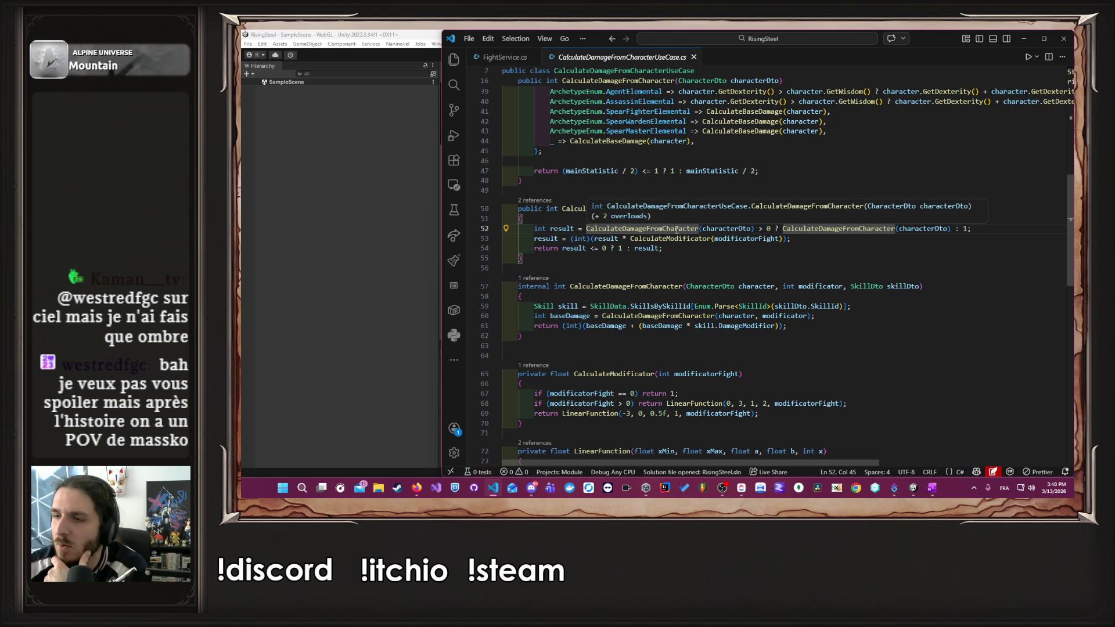
left_click(675, 228)
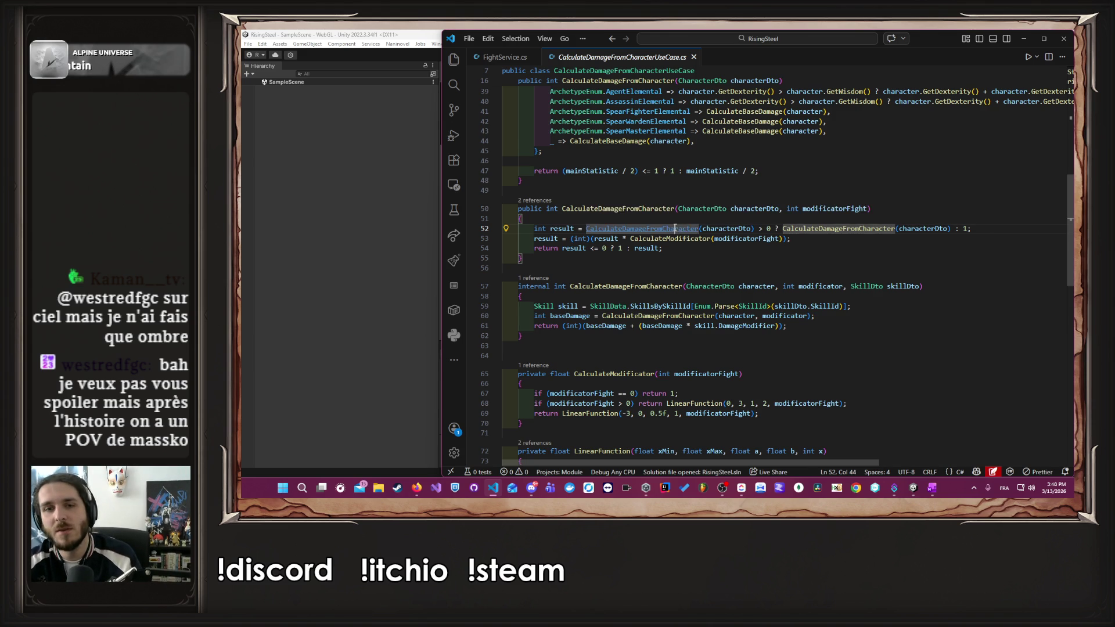
left_click(675, 229, "ctrl")
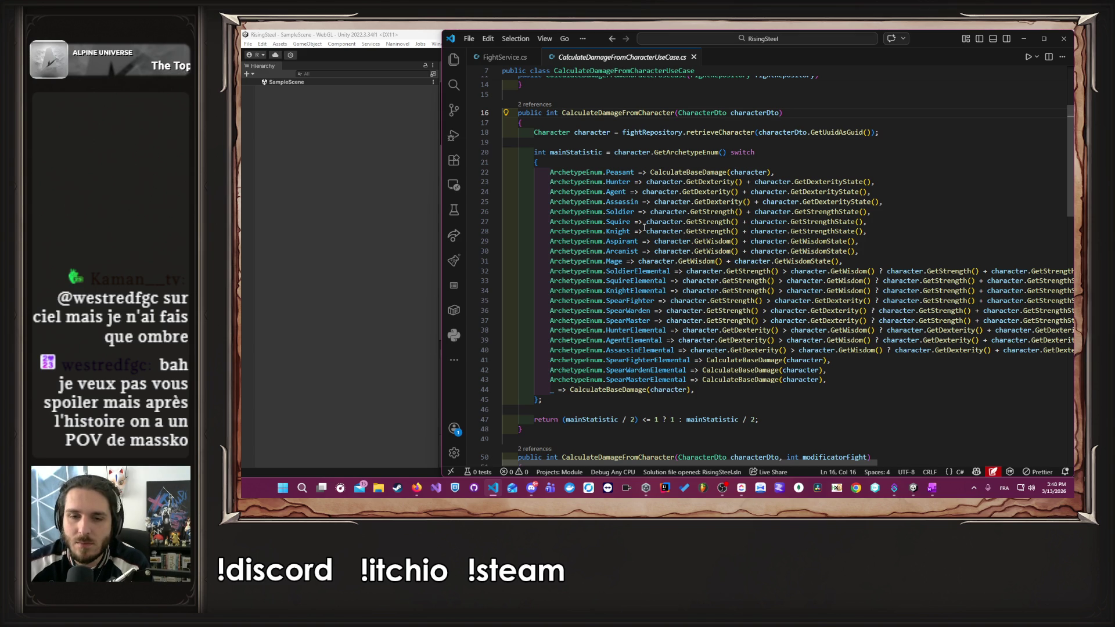
- Highlight the GetDexterity calls in the switch and the CalculateDamageFromCharacter uses while reviewing the code
left_click(721, 192)
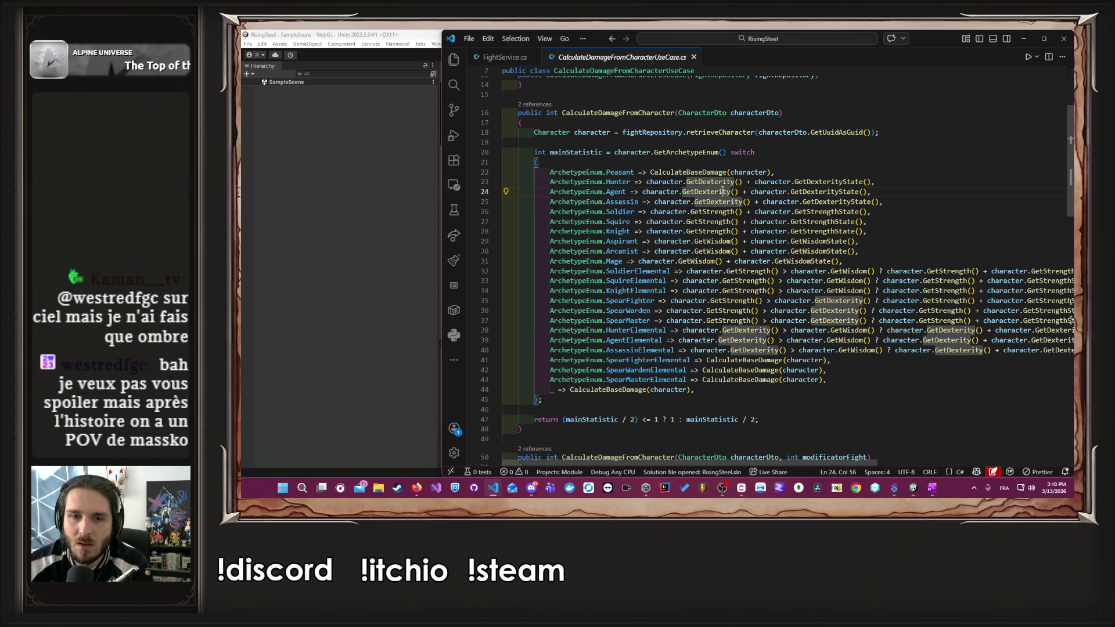
scroll(722, 192, "down", 5)
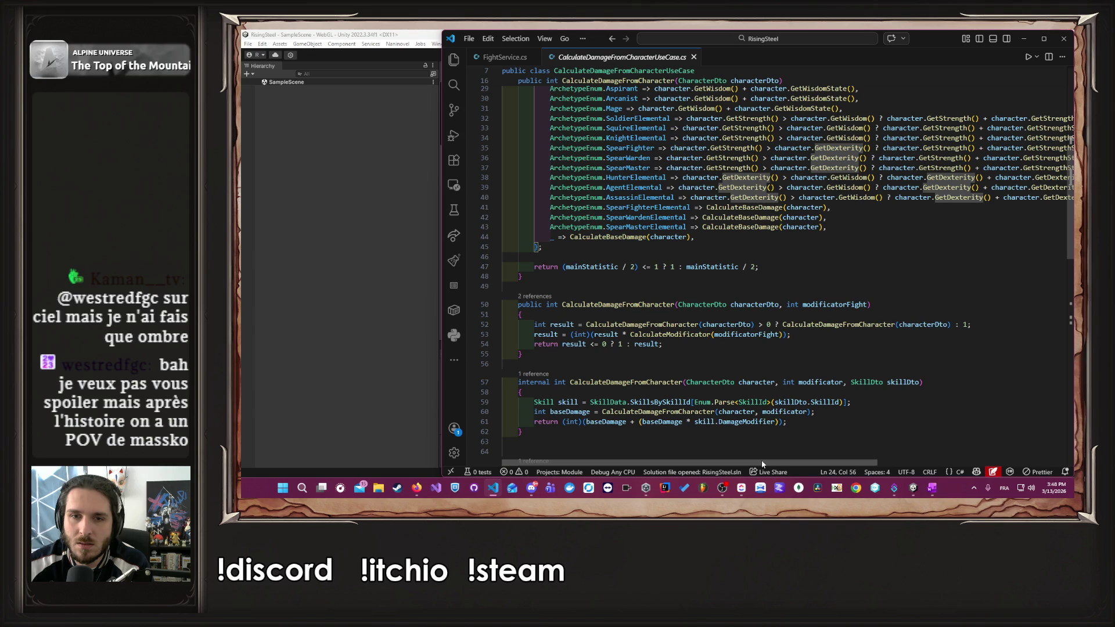
scroll(691, 343, "up", 9)
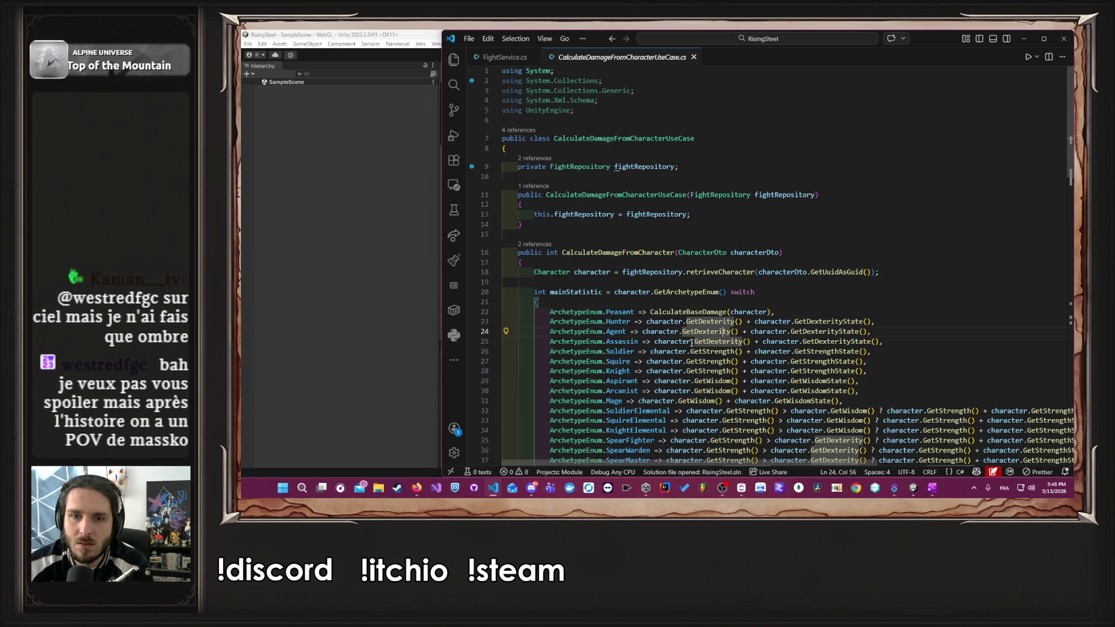
scroll(685, 302, "down", 6)
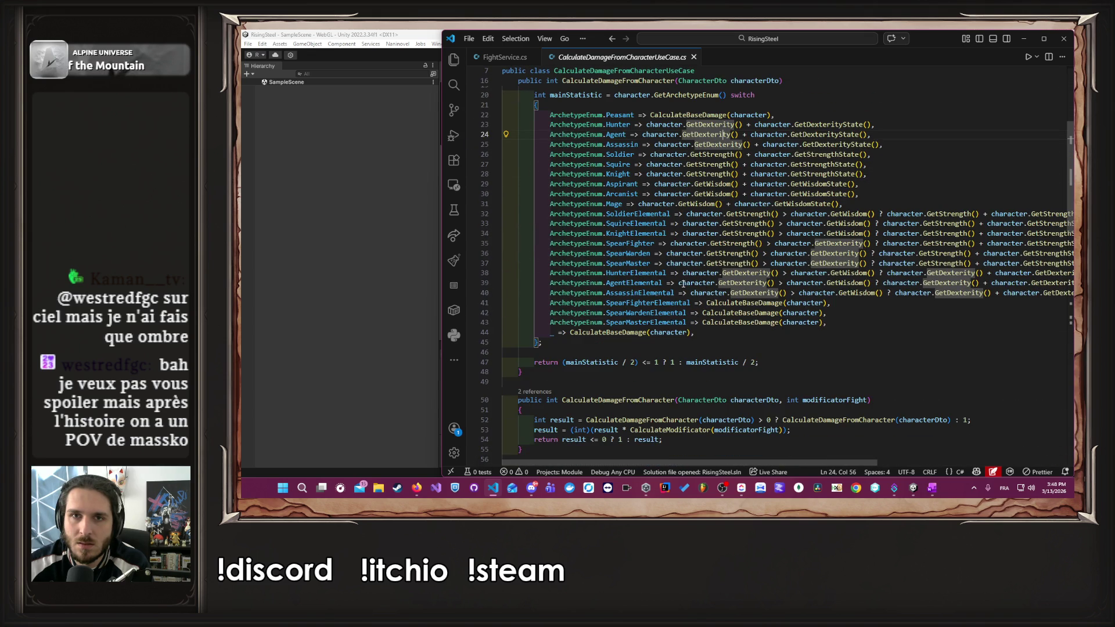
scroll(804, 463, "right", 1)
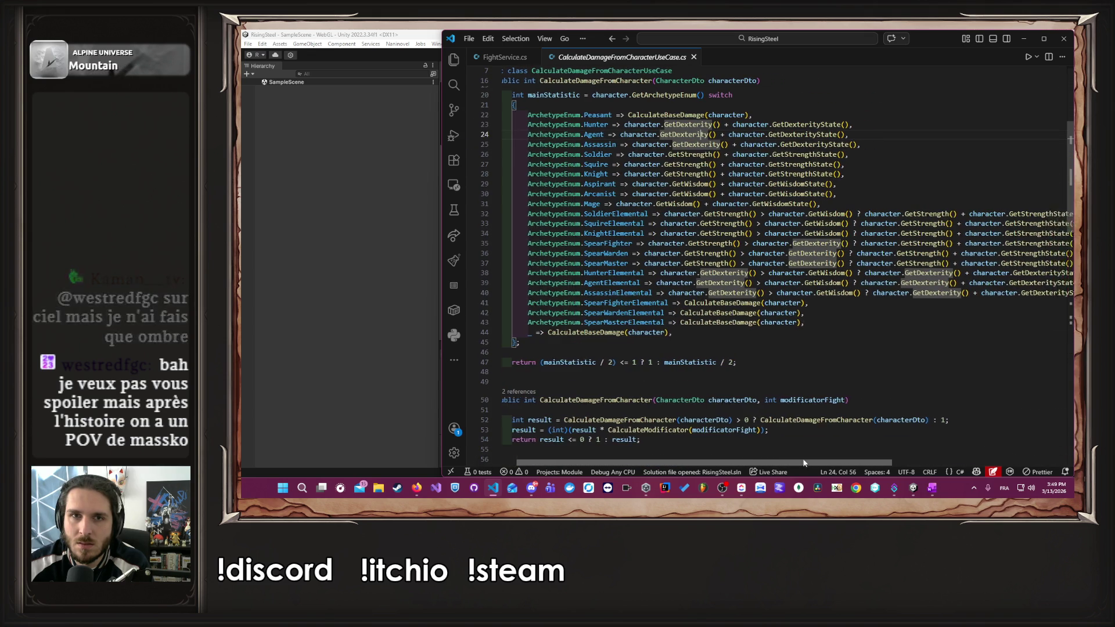
scroll(804, 463, "right", 3)
scroll(893, 458, "left", 4)
scroll(721, 410, "down", 6)
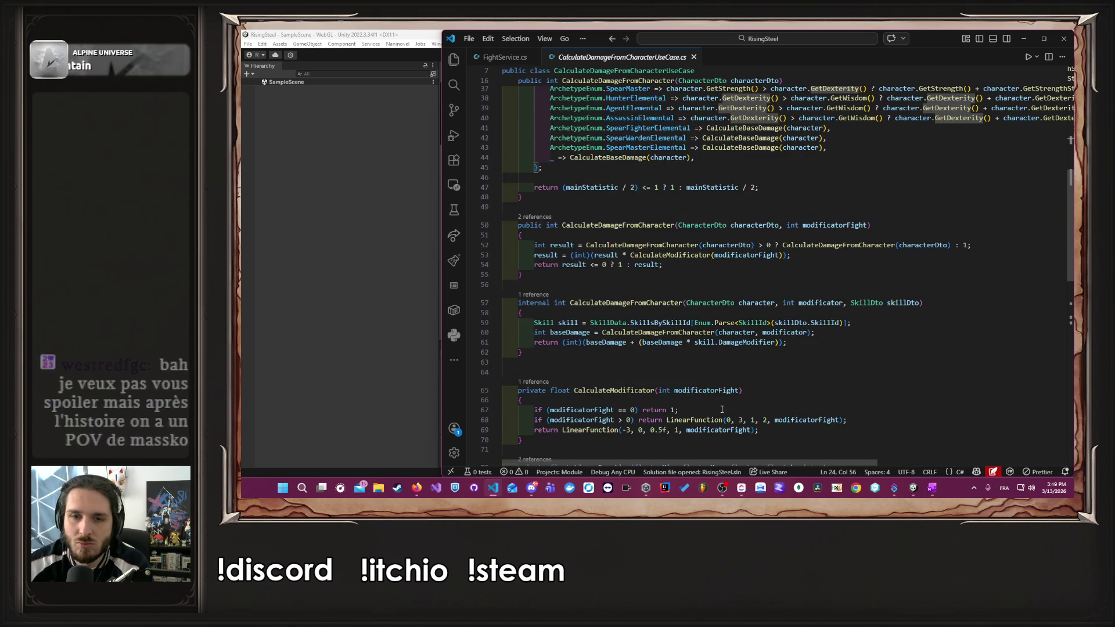
scroll(722, 410, "up", 7)
scroll(641, 252, "up", 4)
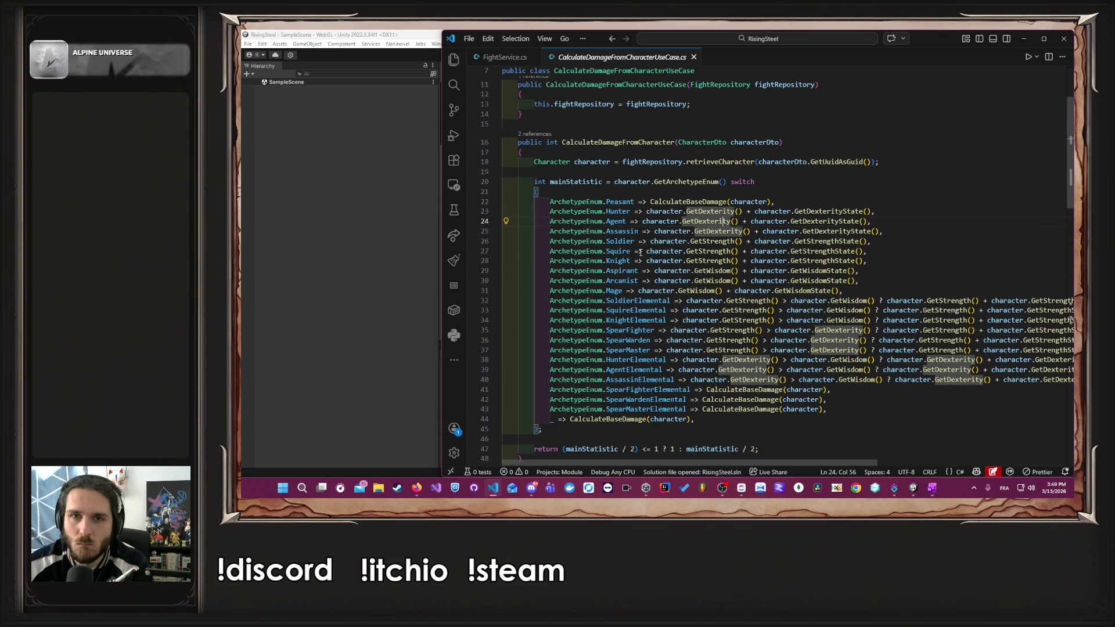
scroll(702, 267, "down", 12)
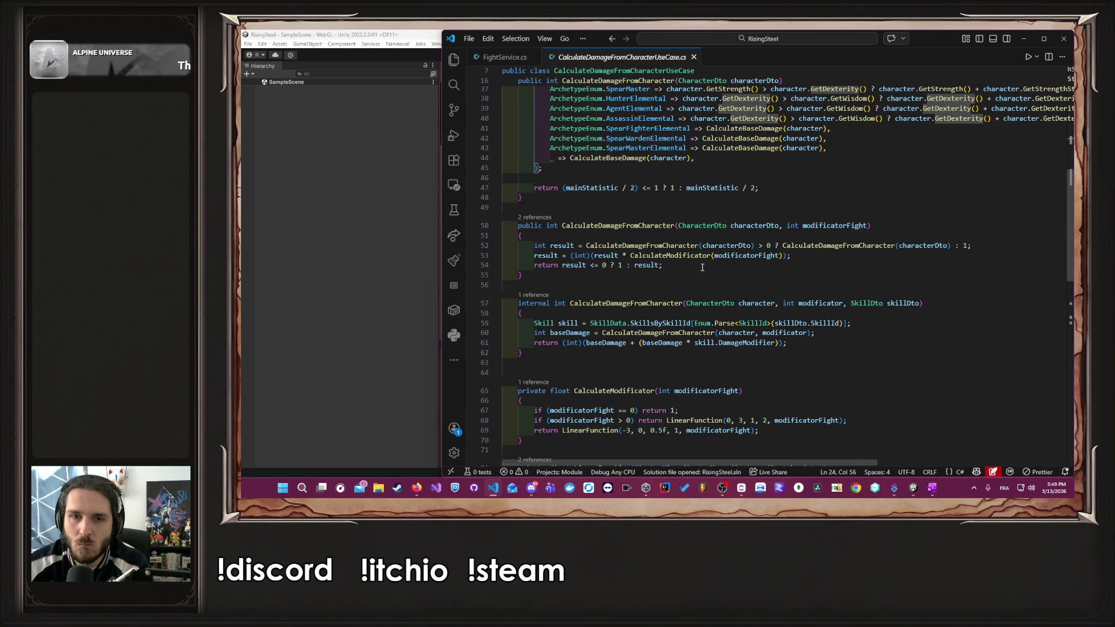
left_click(683, 246)
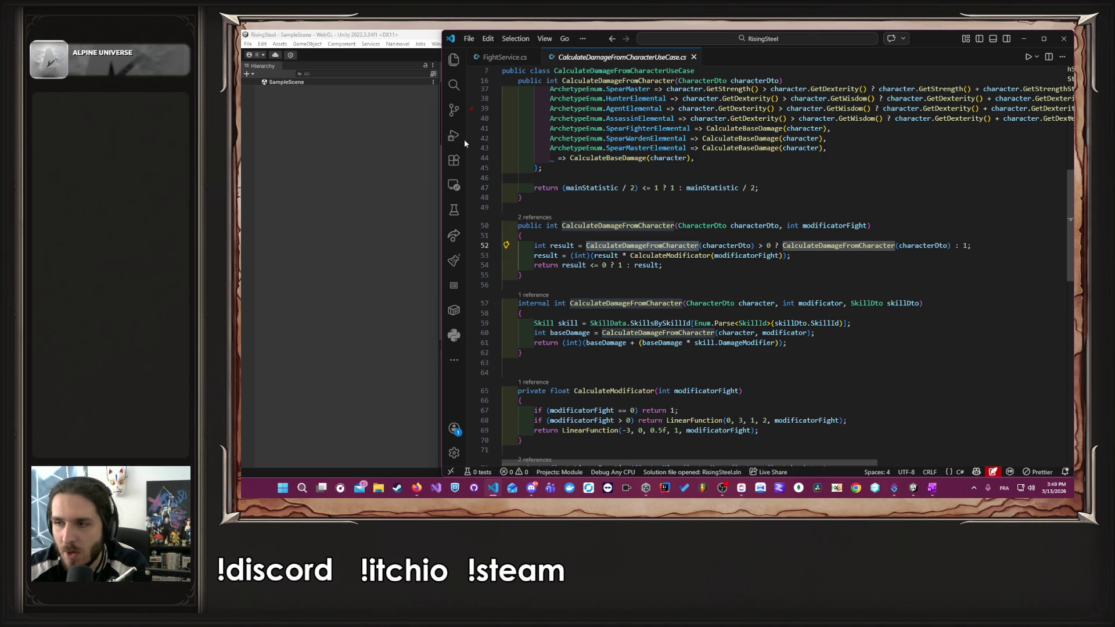
scroll(628, 346, "down", 4)
left_click(628, 343)
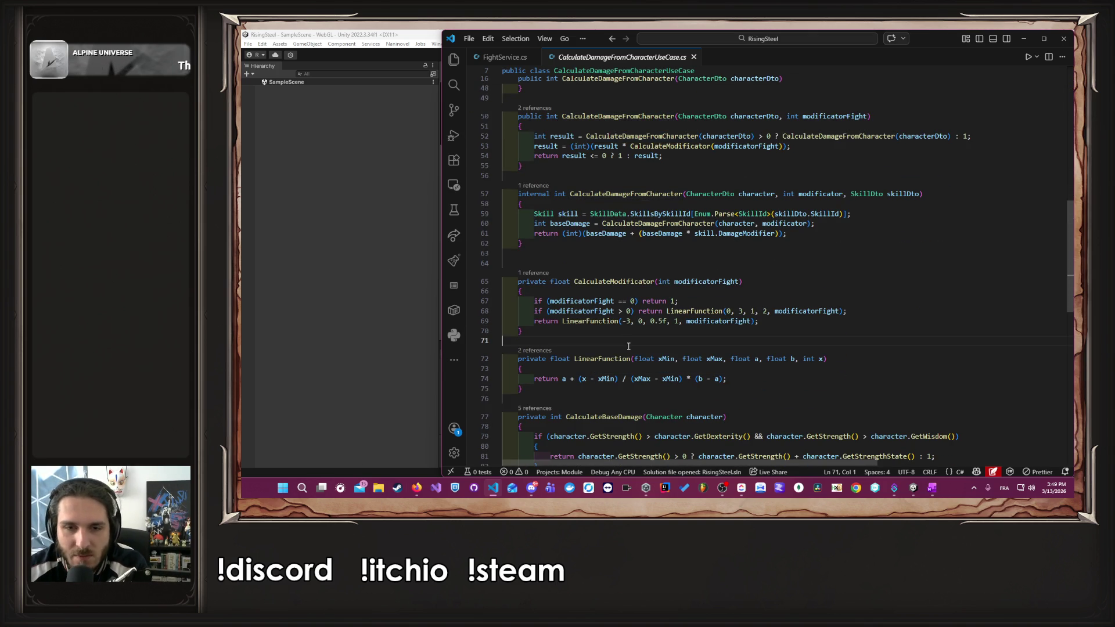
scroll(628, 346, "down", 3)
double_click(608, 329)
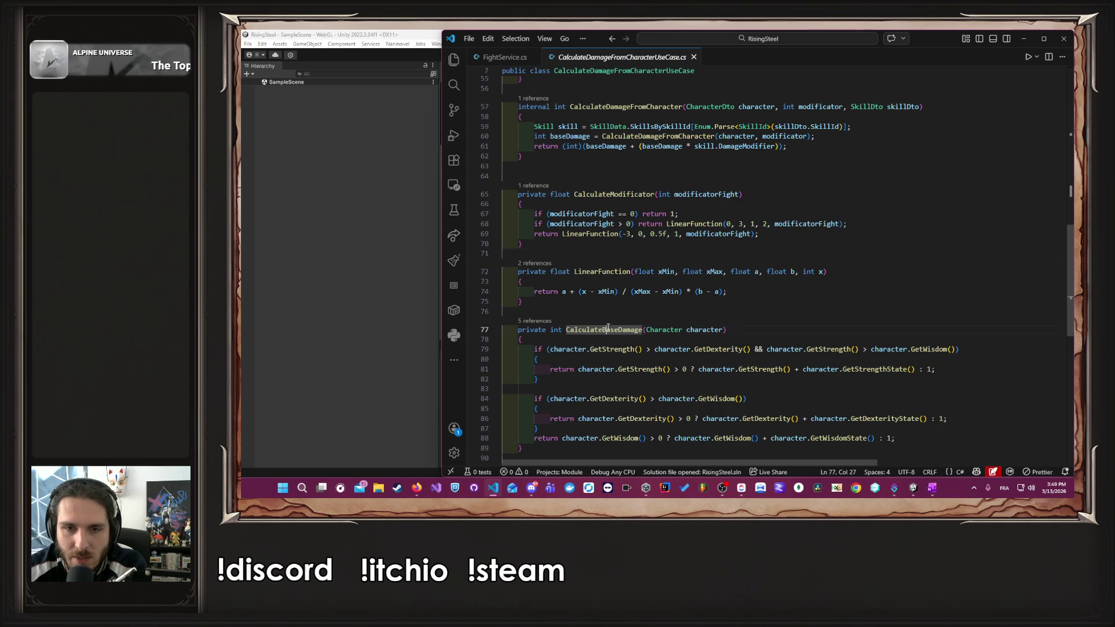
scroll(608, 329, "down", 5)
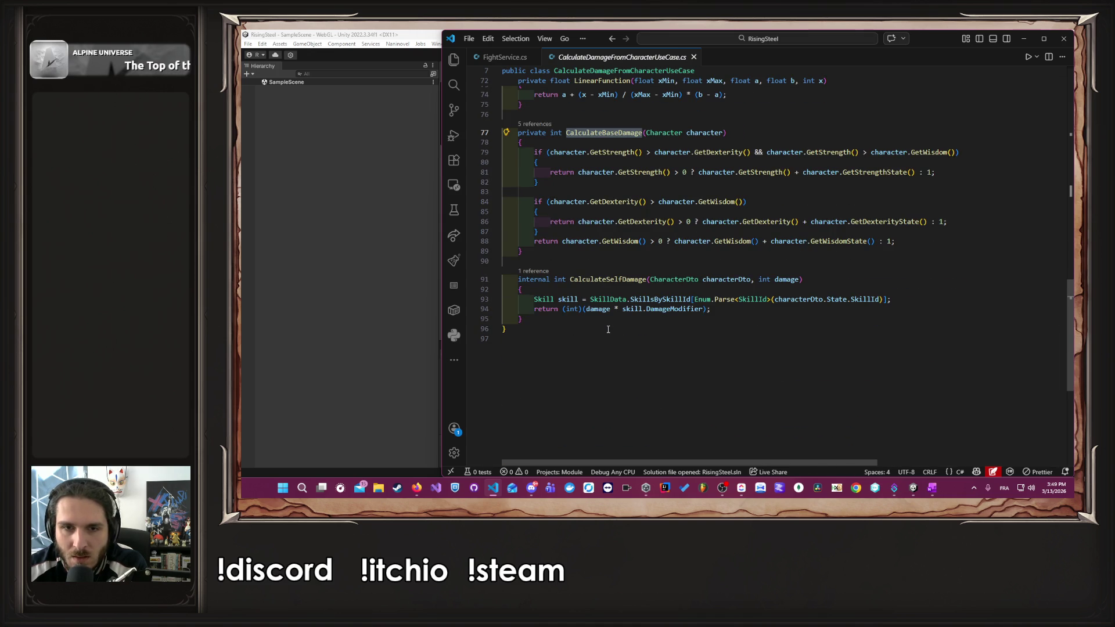
left_click_drag(608, 329, 627, 289)
double_click(630, 281)
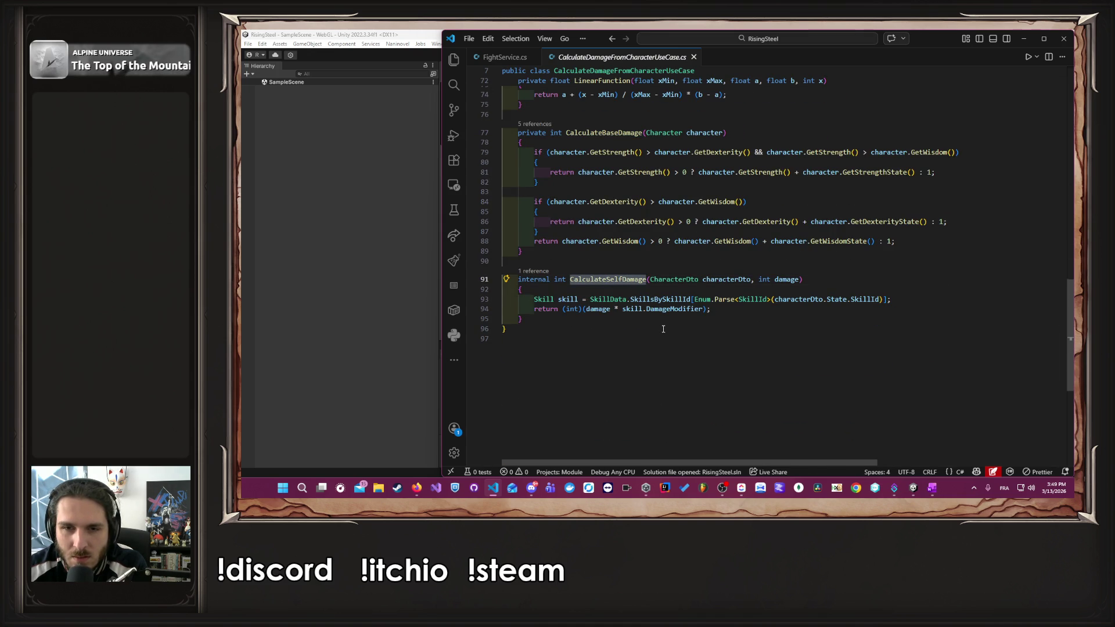
scroll(663, 328, "up", 15)
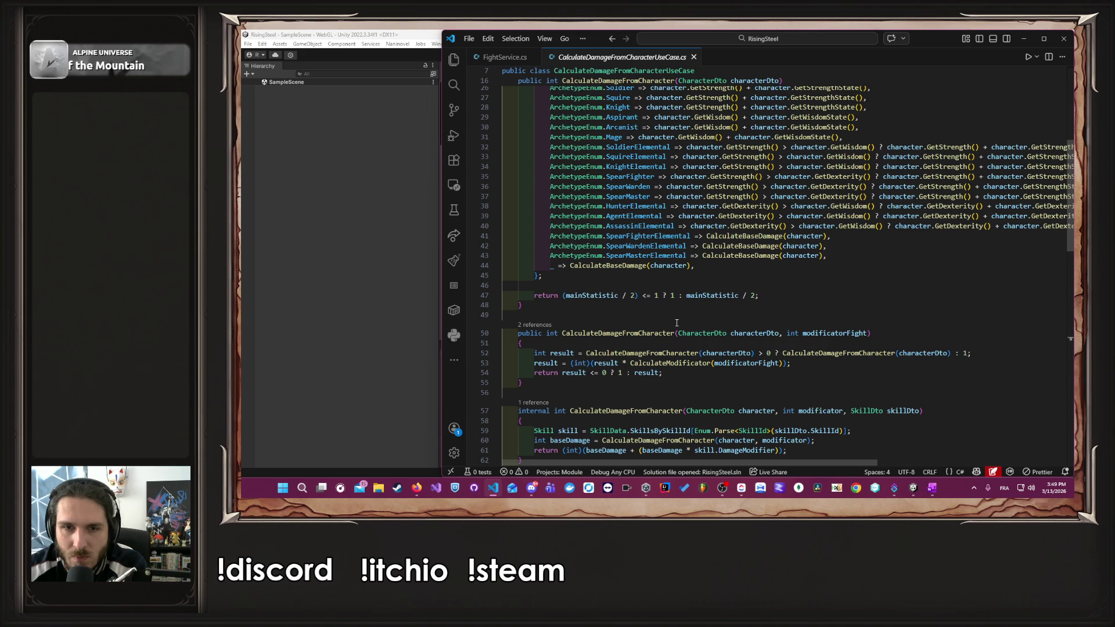
scroll(676, 323, "up", 2)
mouse_move(608, 358)
left_mouse_down()
mouse_move(759, 361)
mouse_move(558, 364)
left_mouse_up()
left_click(561, 363)
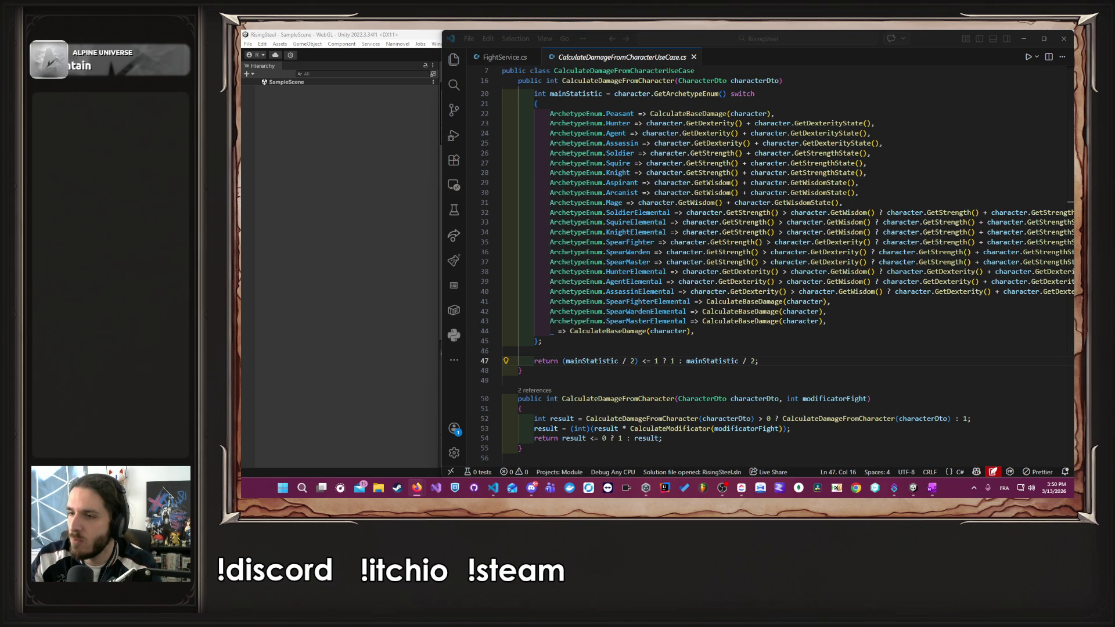
scroll(697, 218, "up", 5)
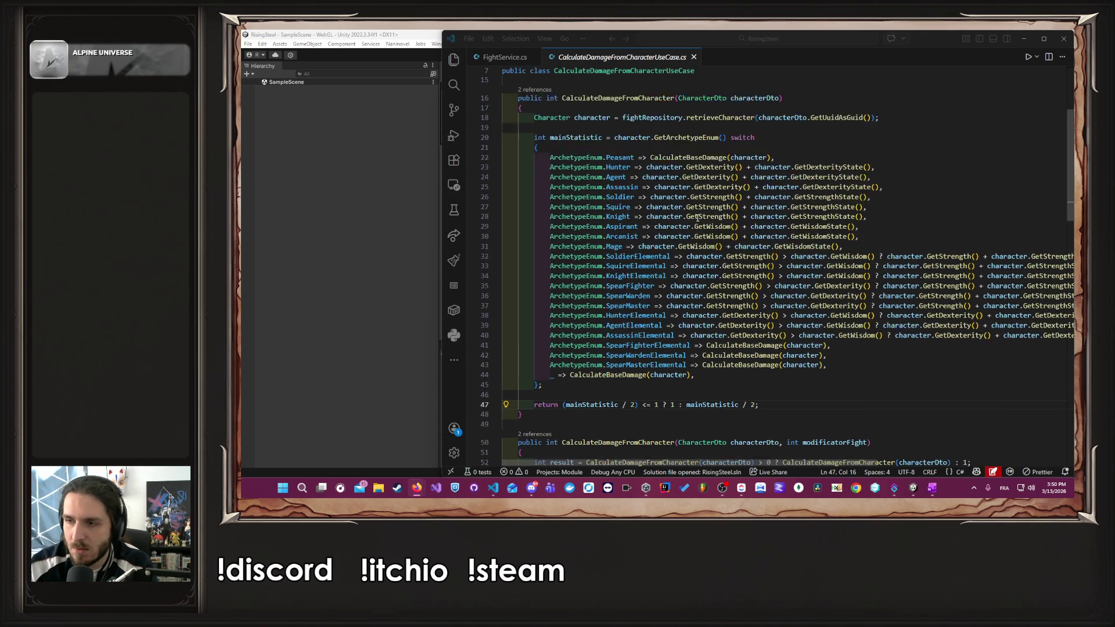
scroll(697, 218, "down", 5)
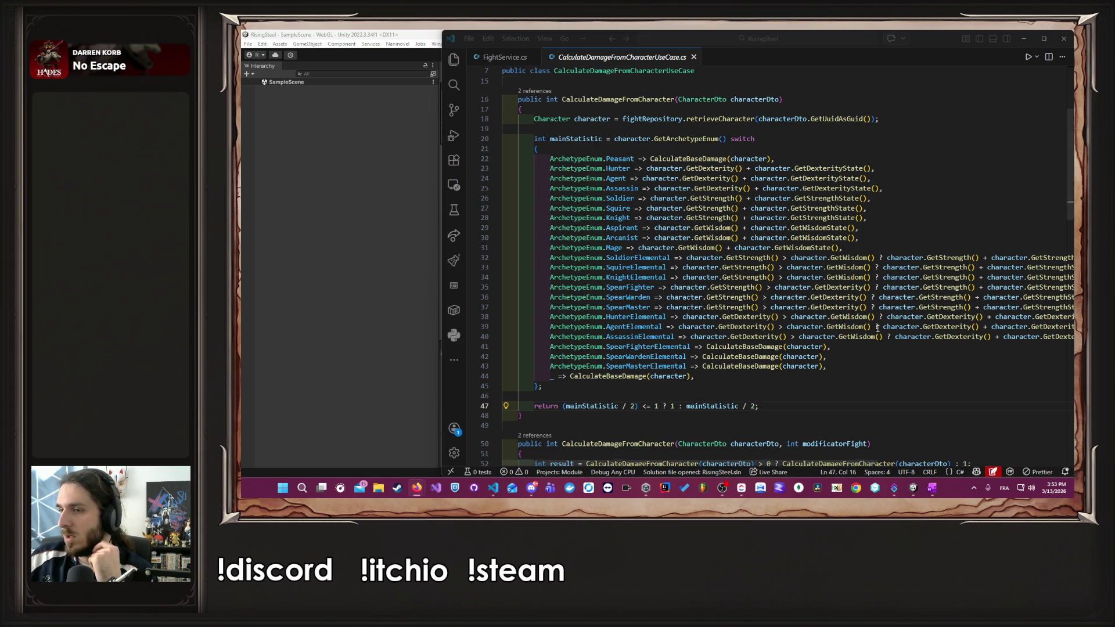
- Paste a square-root example from Firefox into empty line 46 and save
scroll(853, 402, "down", 1)
left_click(682, 374)
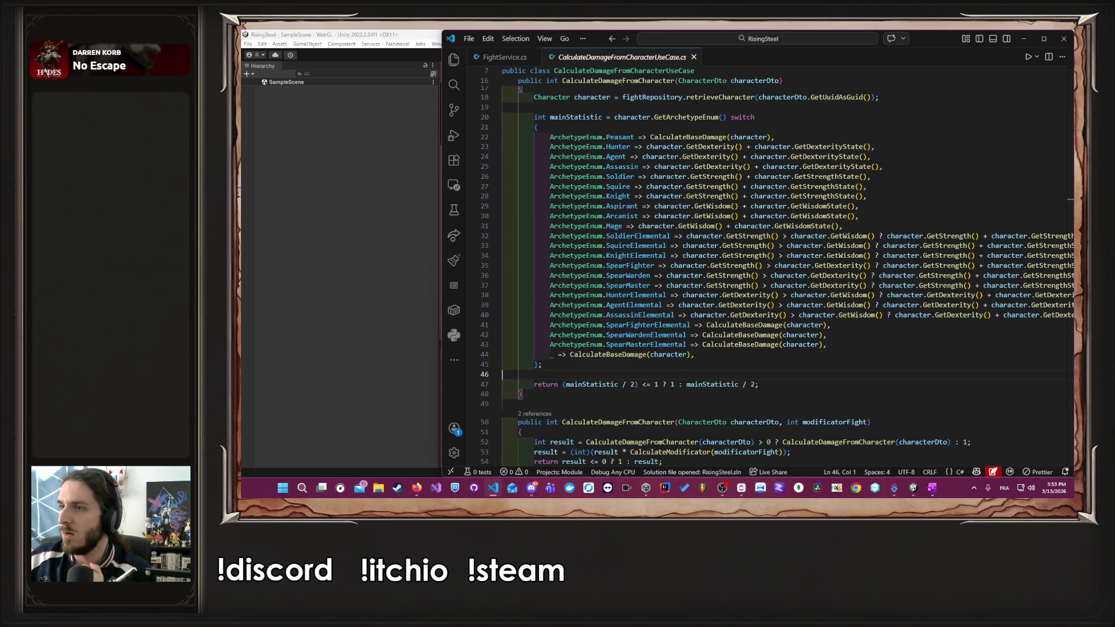
key("alt+Tab")
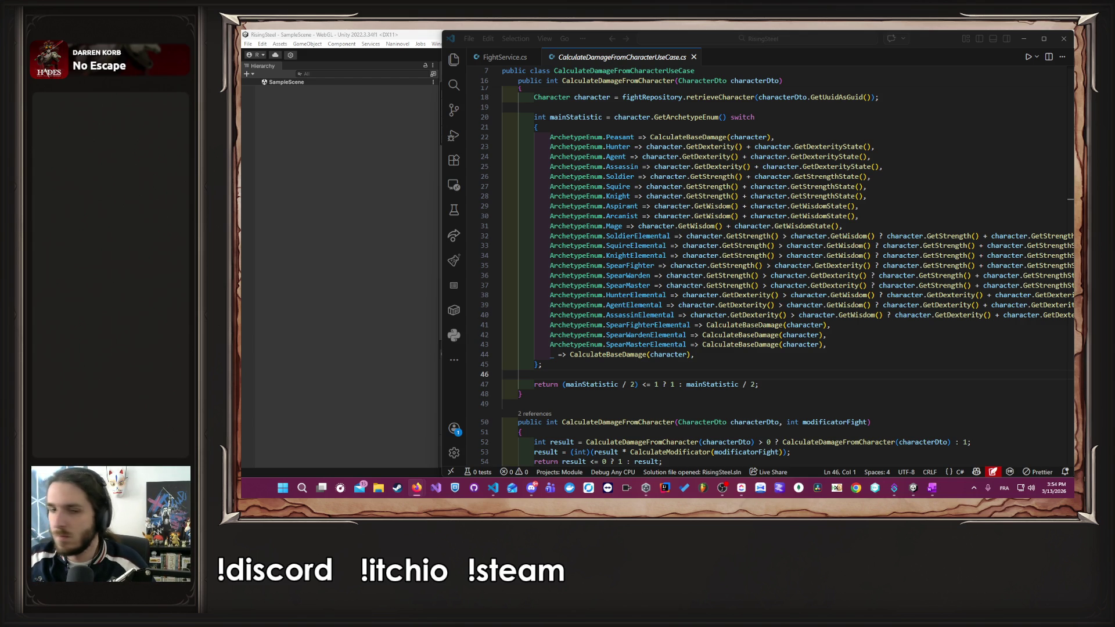
left_click(753, 377)
type("double result = Math.Sqrt(9); // 3")
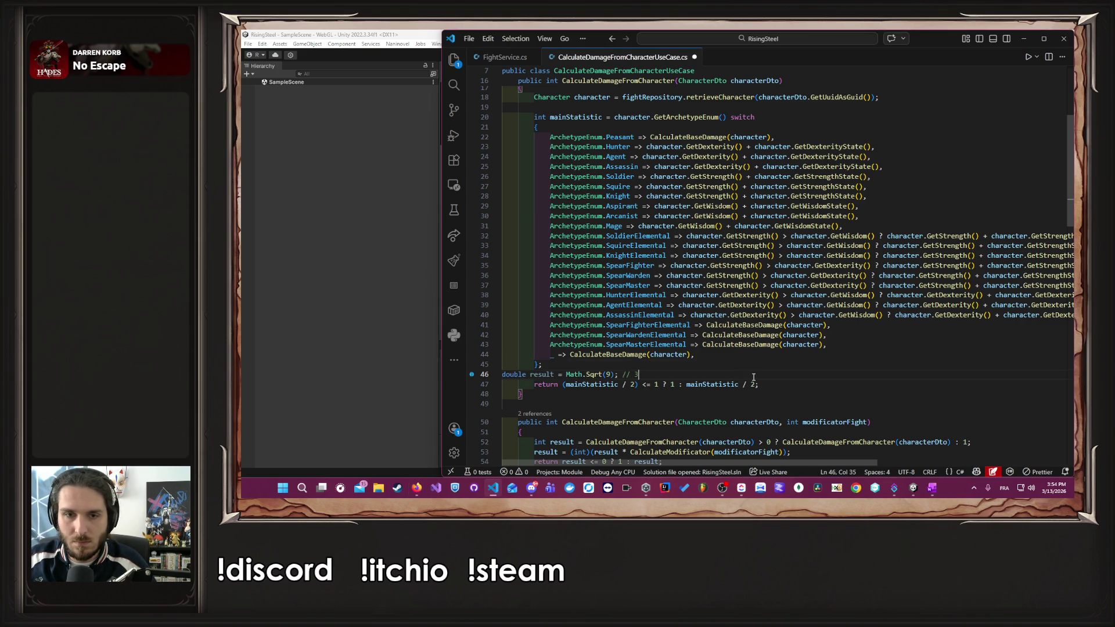
key("ctrl+s")
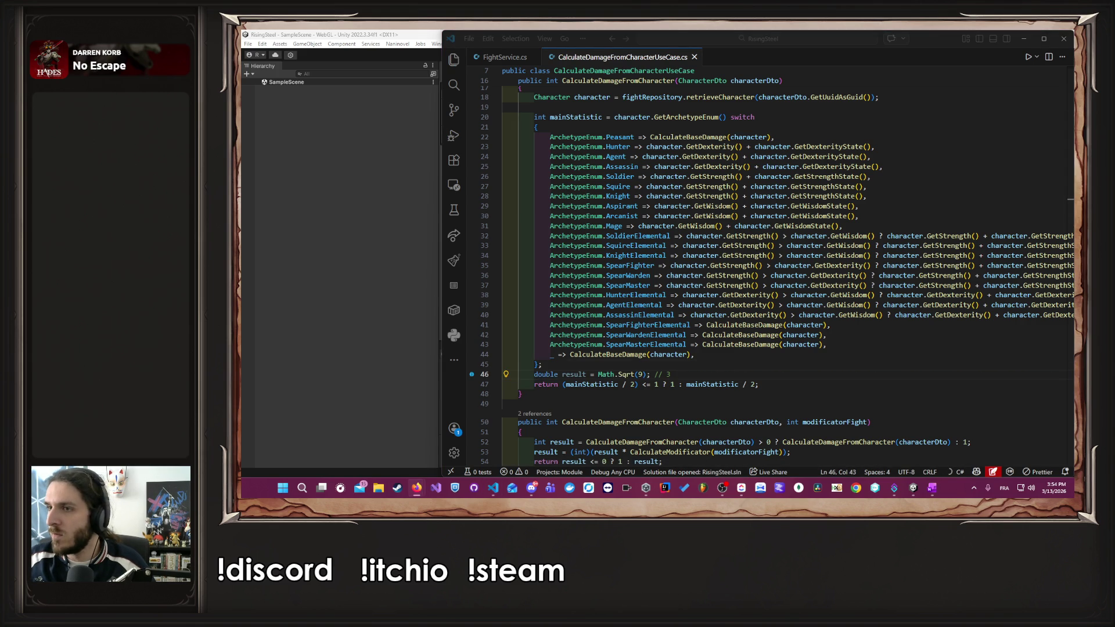
- Make the square root take mainStatistic instead of 9 and save
scroll(667, 379, "down", 1)
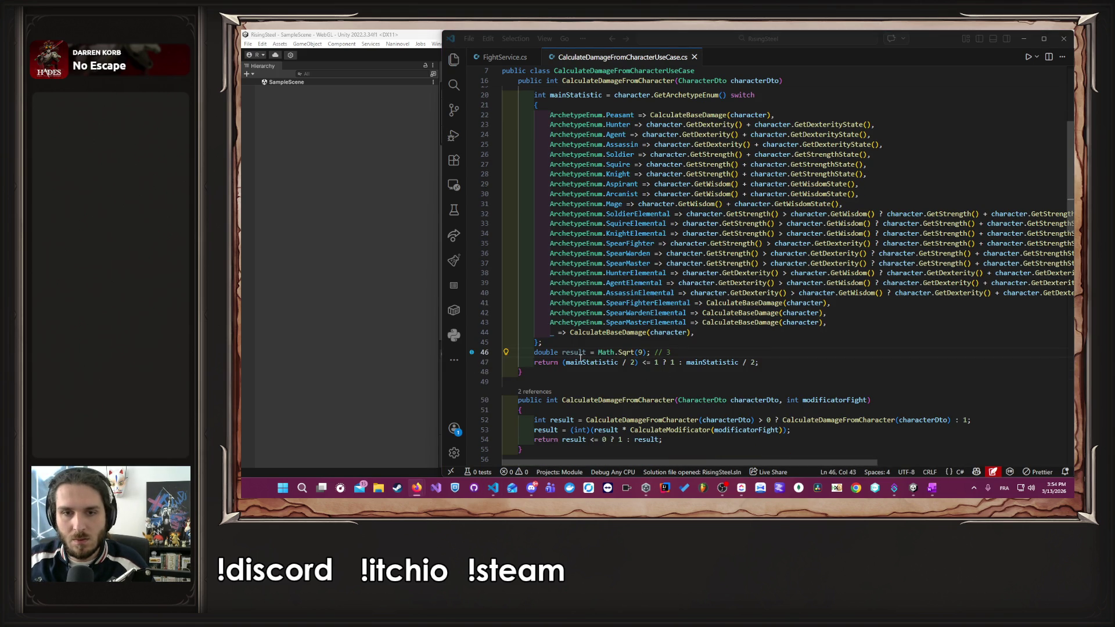
left_click(579, 363)
double_click(579, 363)
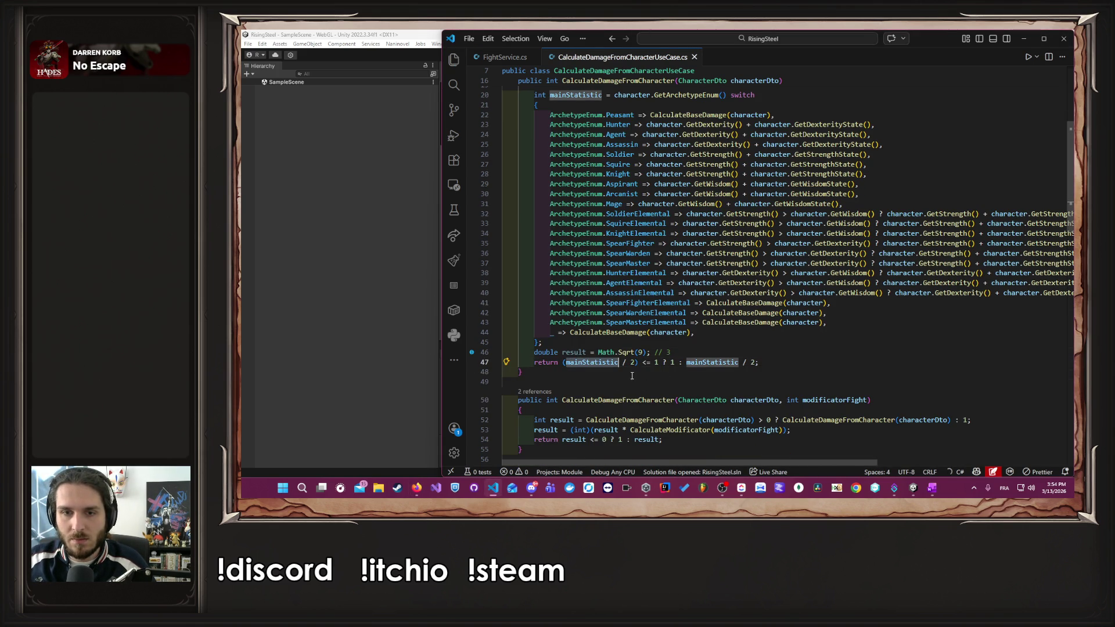
key("ctrl+c")
double_click(639, 352)
key("ctrl+v")
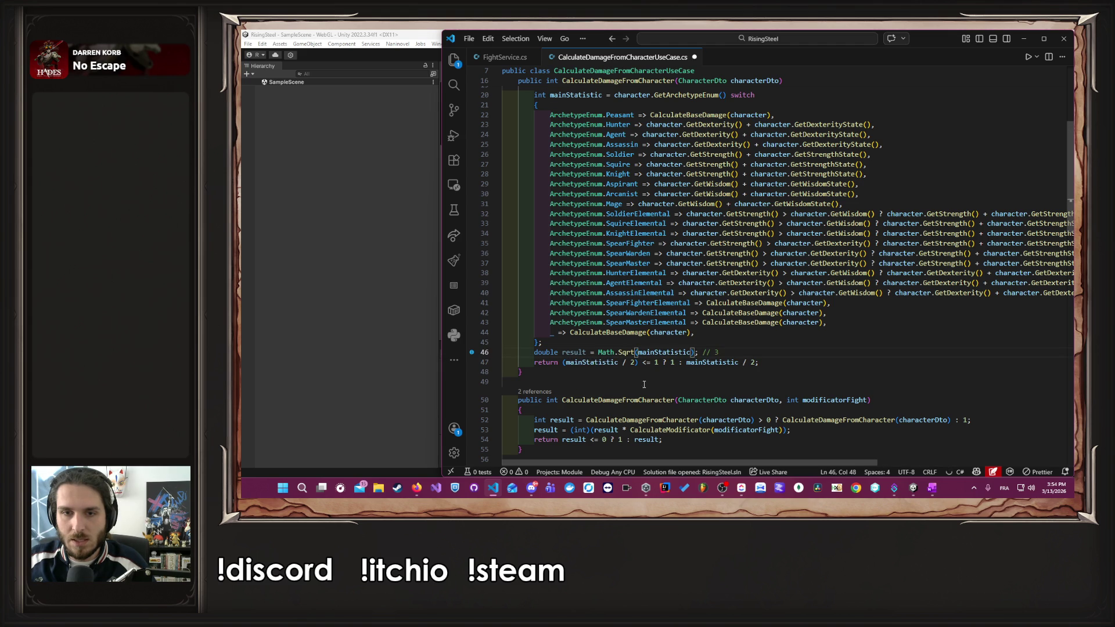
key("ctrl+s")
- Change the return to 3 + (int)Math.Sqrt(mainStatistic) and save
left_click_drag(598, 352, 695, 352)
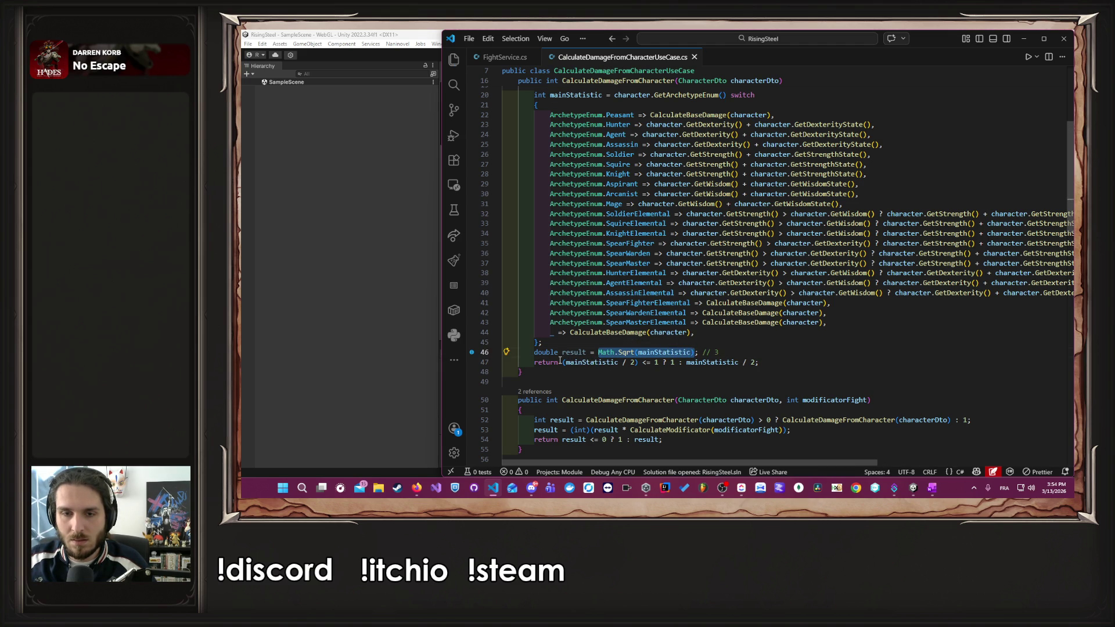
left_click_drag(562, 363, 756, 363)
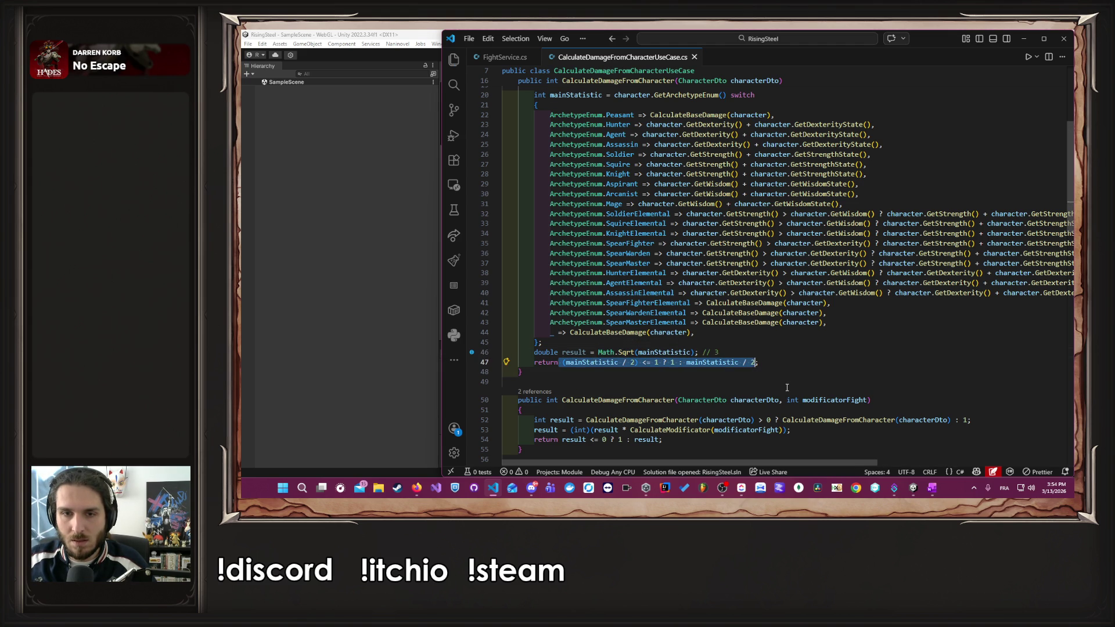
key("ctrl+v")
left_click(561, 363)
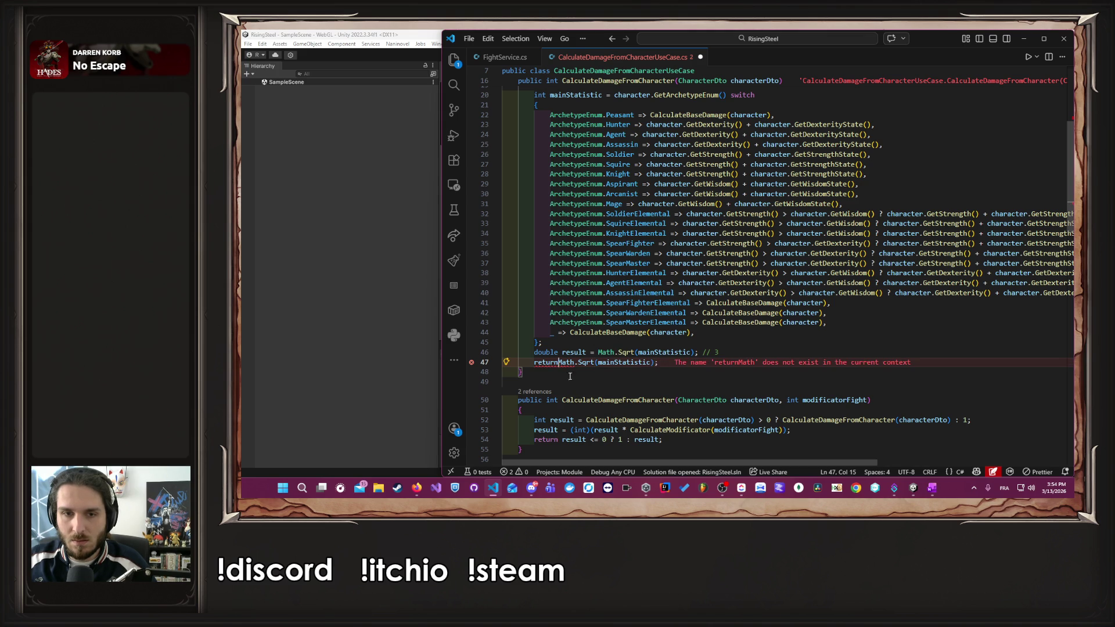
type("3 + ")
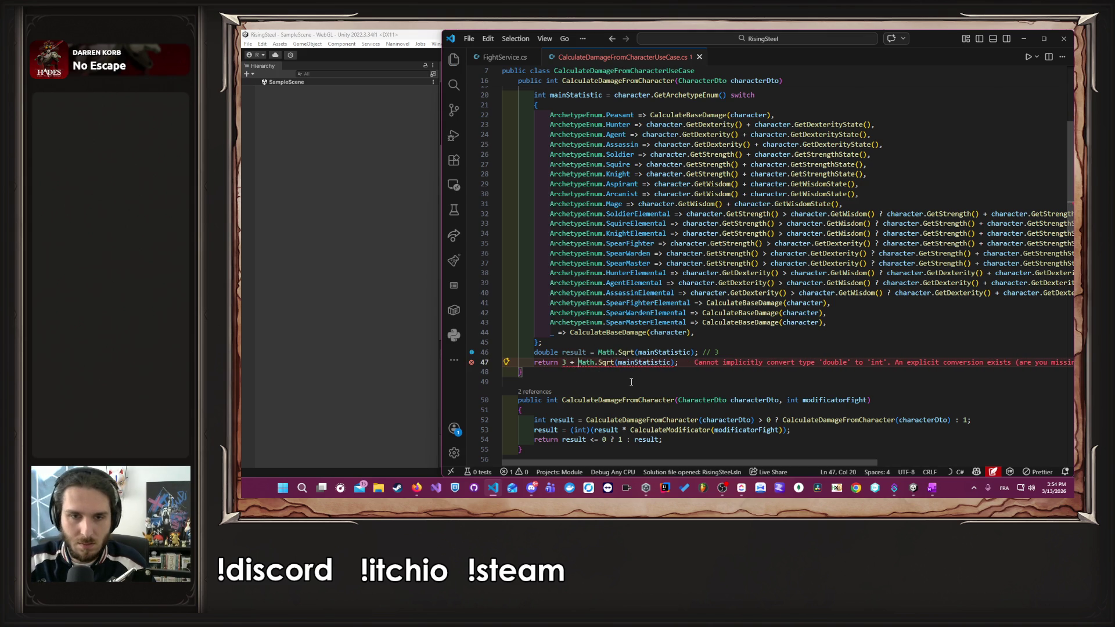
type("(")
type("(int)")
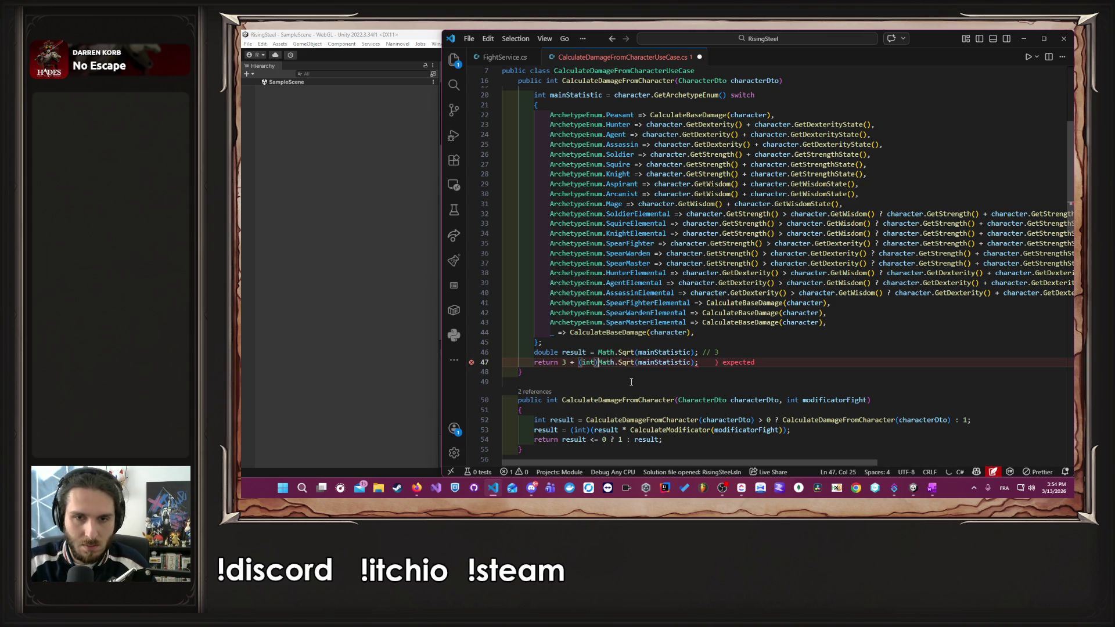
key("ctrl+s")
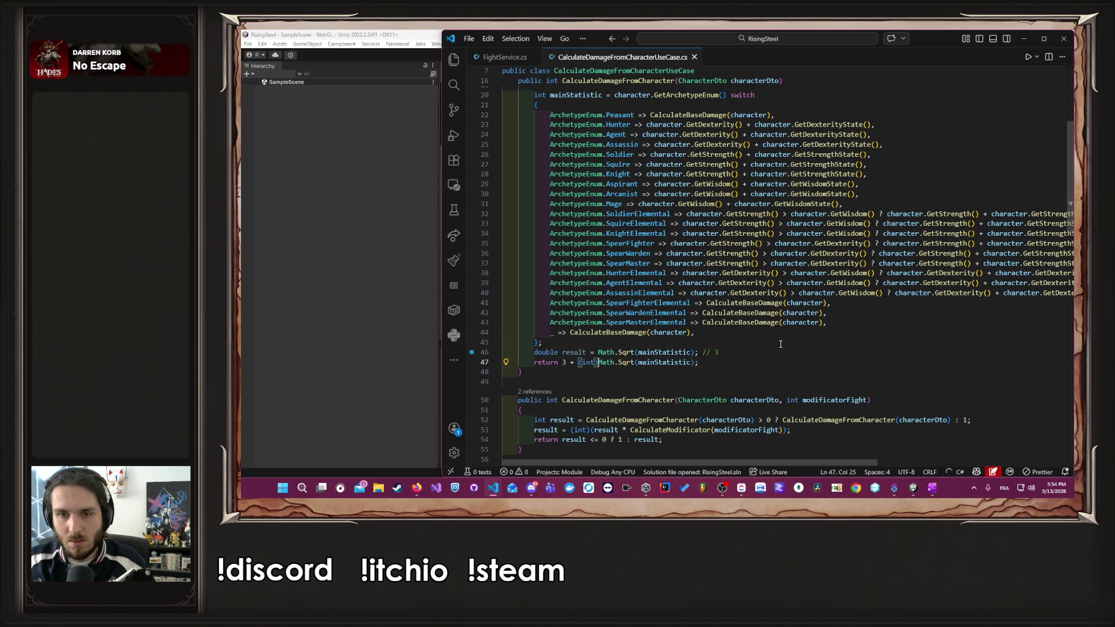
- Delete the now-unused result line and switch to the Unity editor
left_click_drag(719, 352, 447, 355)
key("BackSpace")
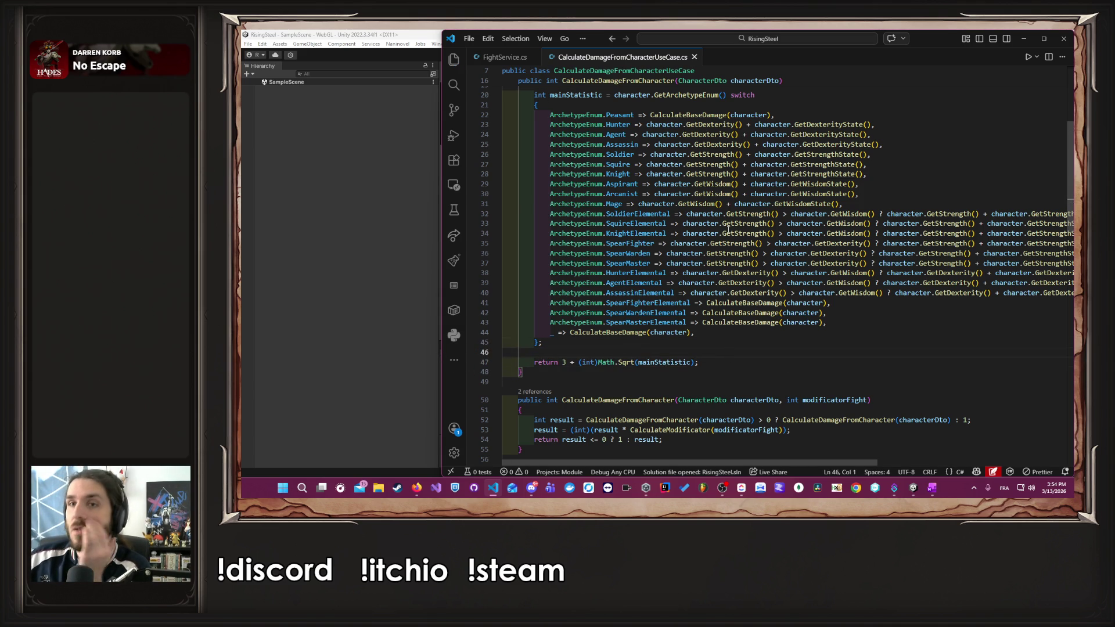
left_click(929, 488)
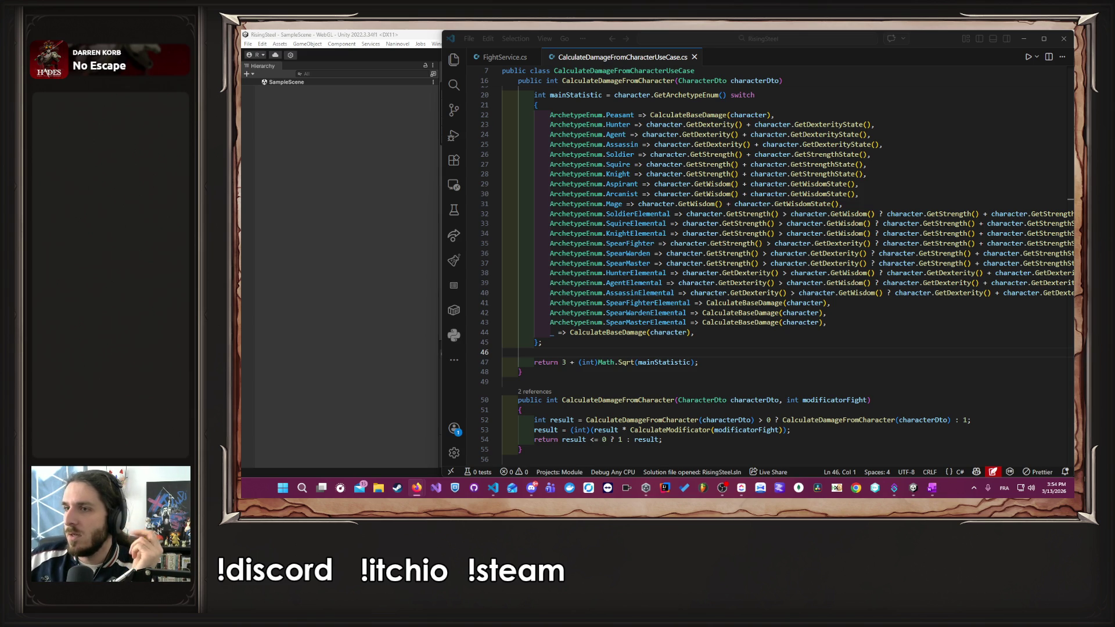
left_click(279, 281)
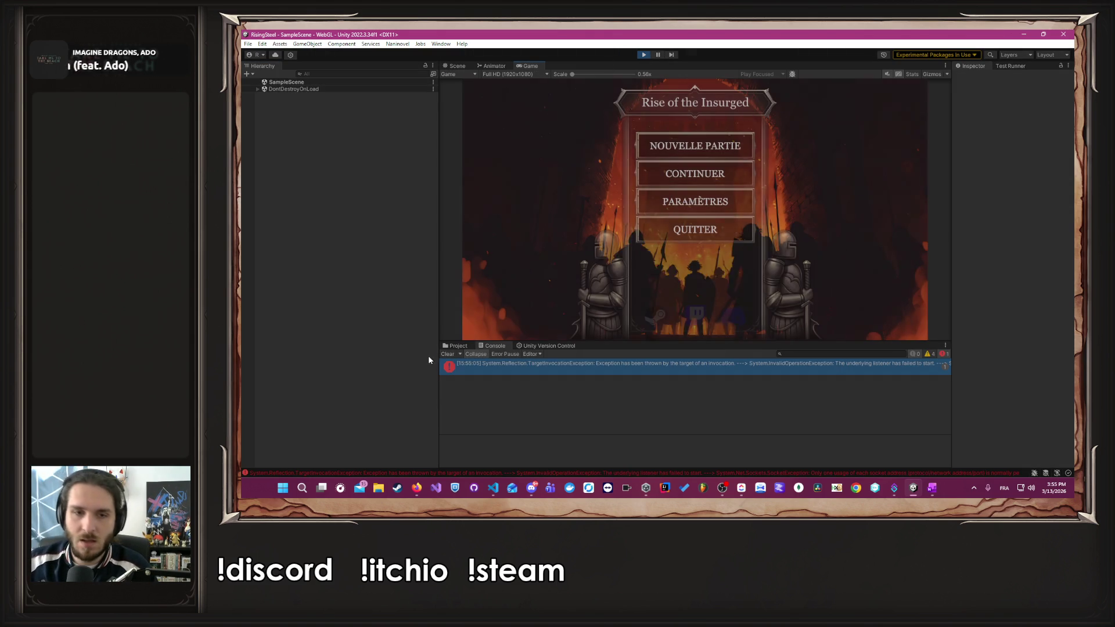
- Clear the Console, start a new game, pick a character, skip the tutorial and launch L'Arène
left_click(444, 354)
left_click(714, 138)
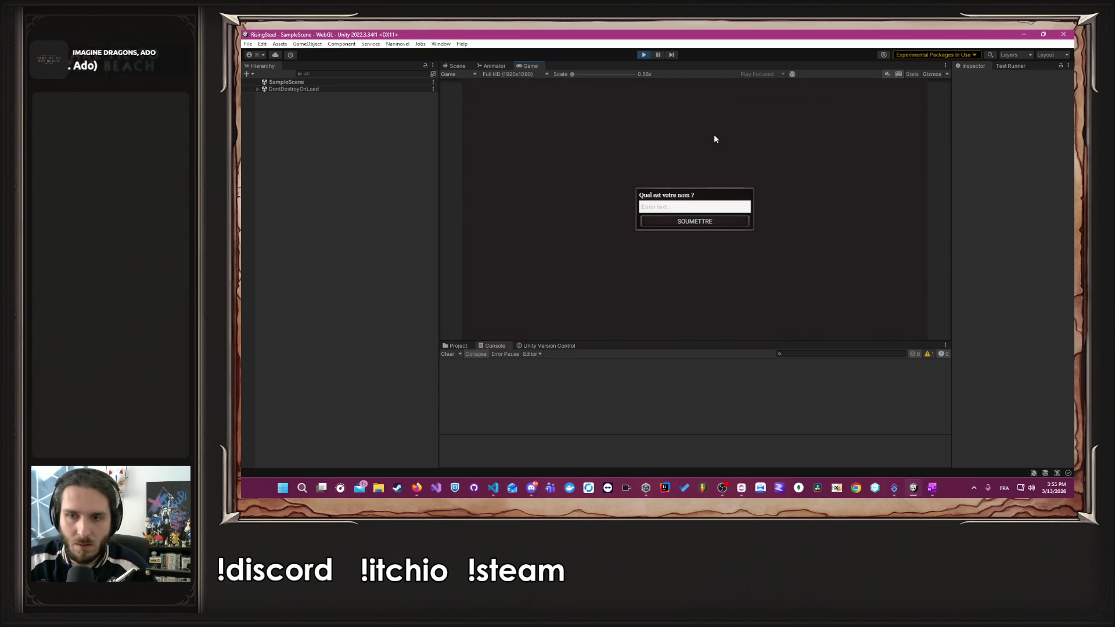
type("Alber")
key("Return")
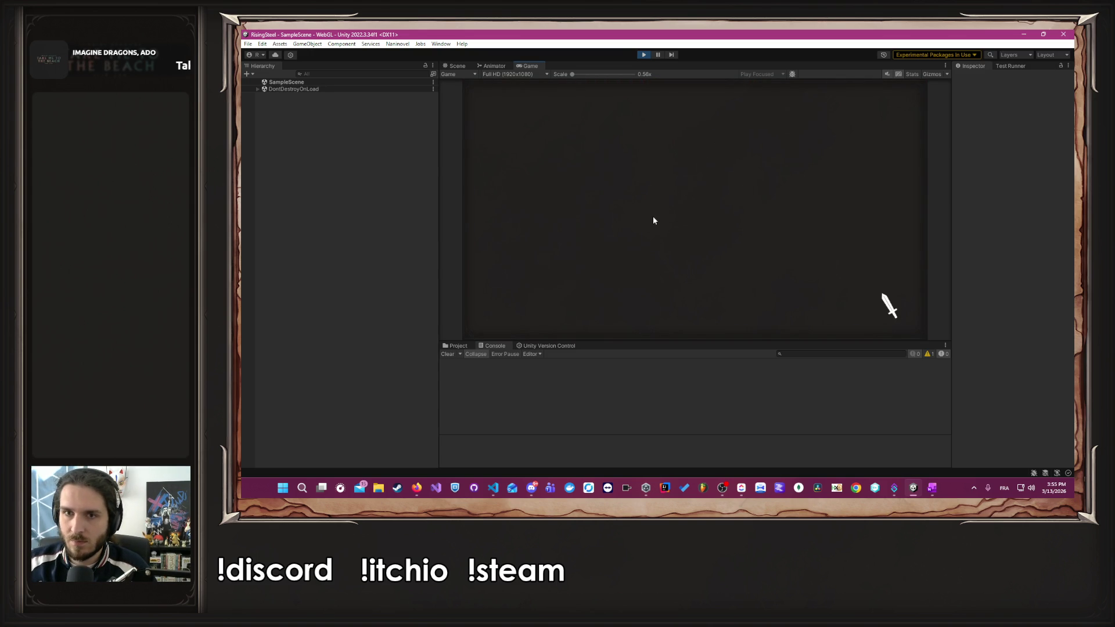
left_click(782, 207)
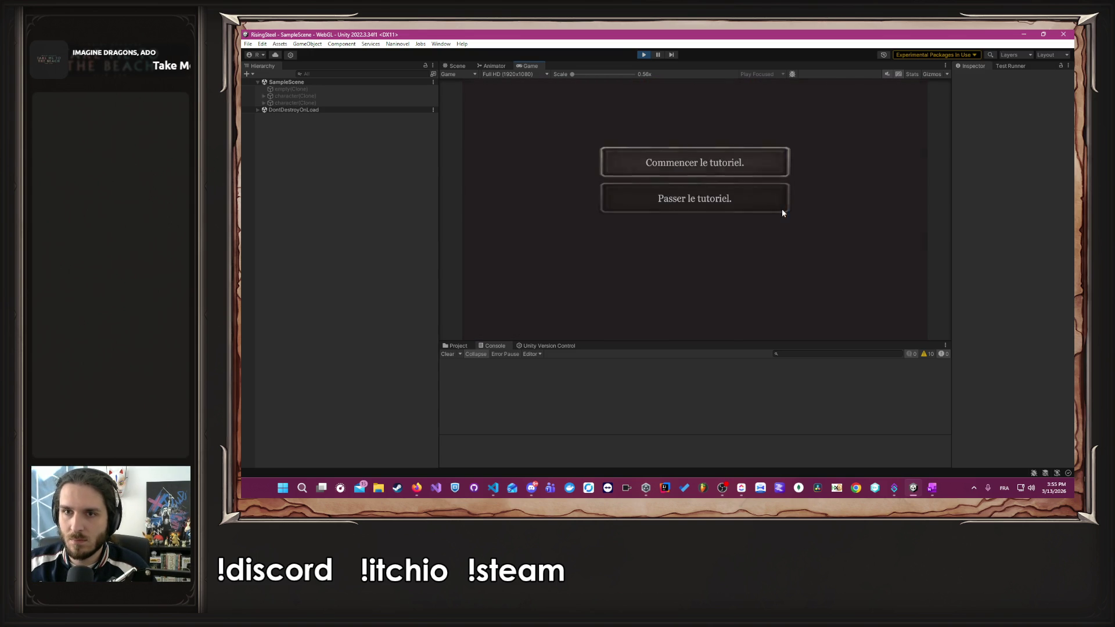
left_click(728, 197)
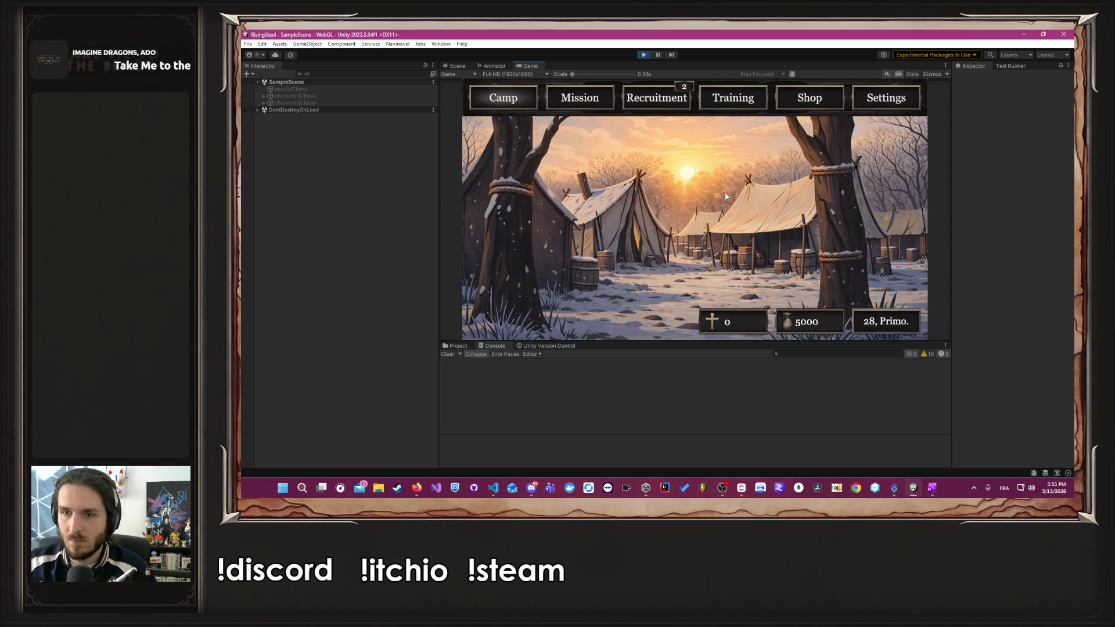
left_click(565, 97)
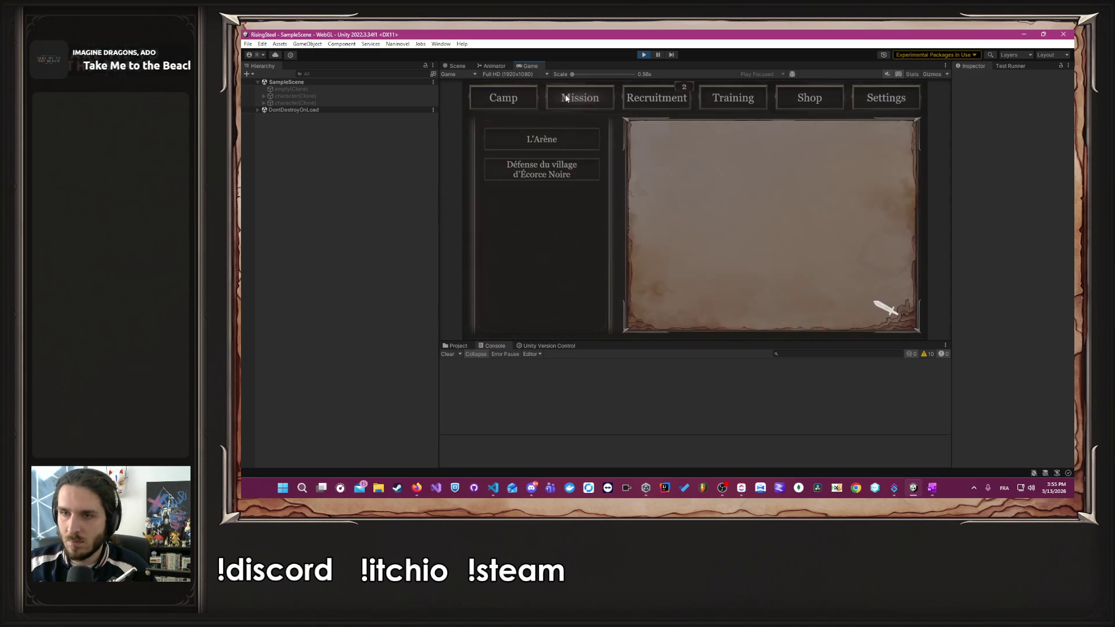
left_click(542, 140)
left_click(768, 319)
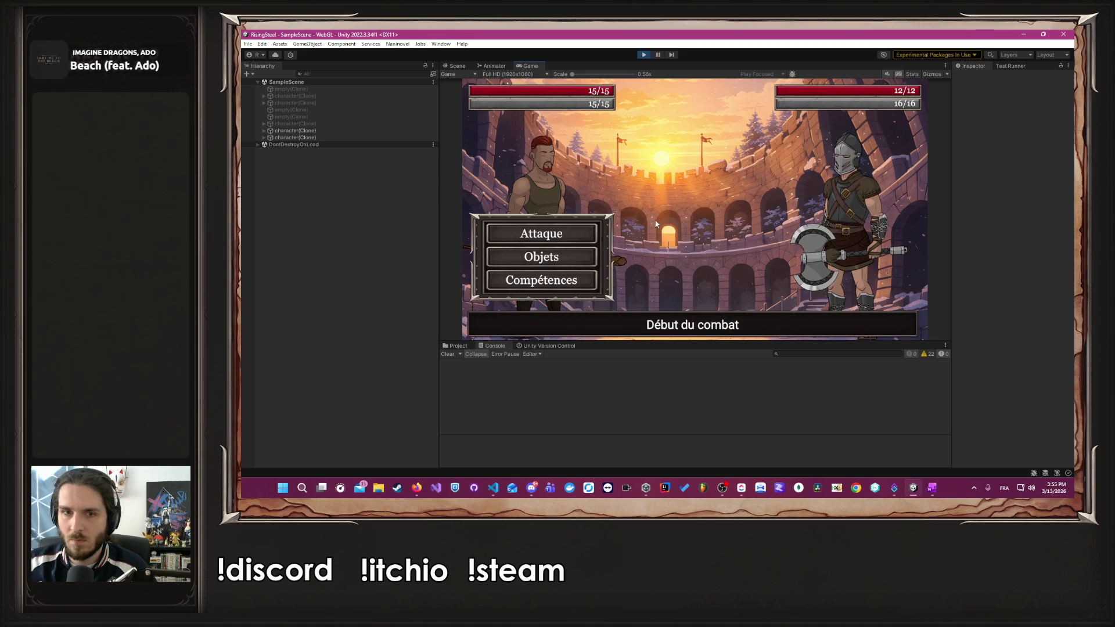
- Attack Myron until he falls, then end the fights and return to camp
left_click(527, 237)
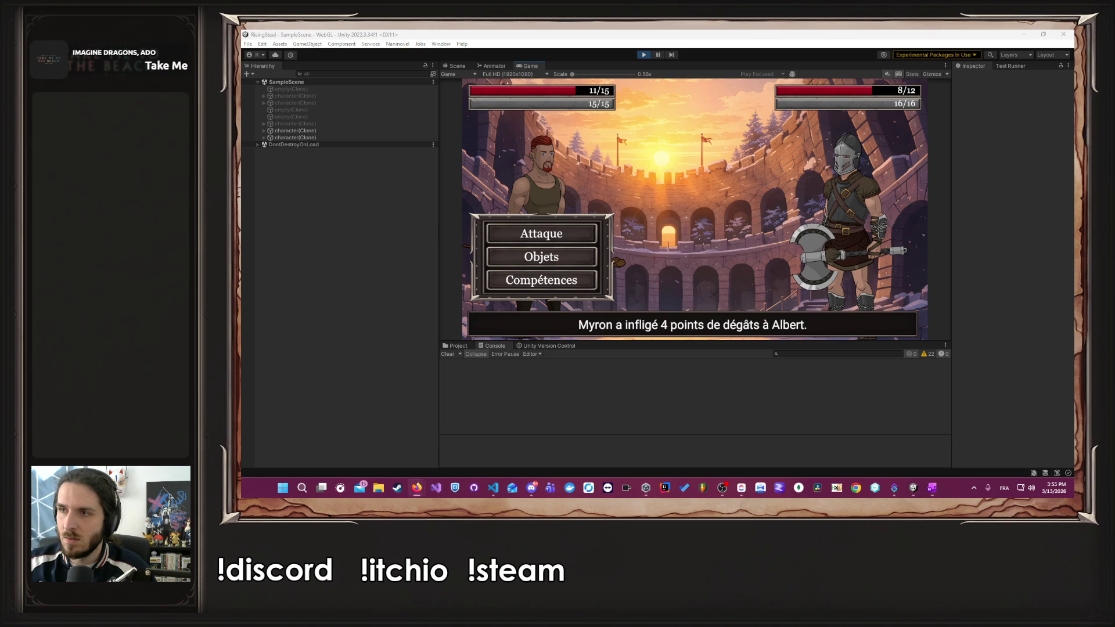
left_click(528, 224)
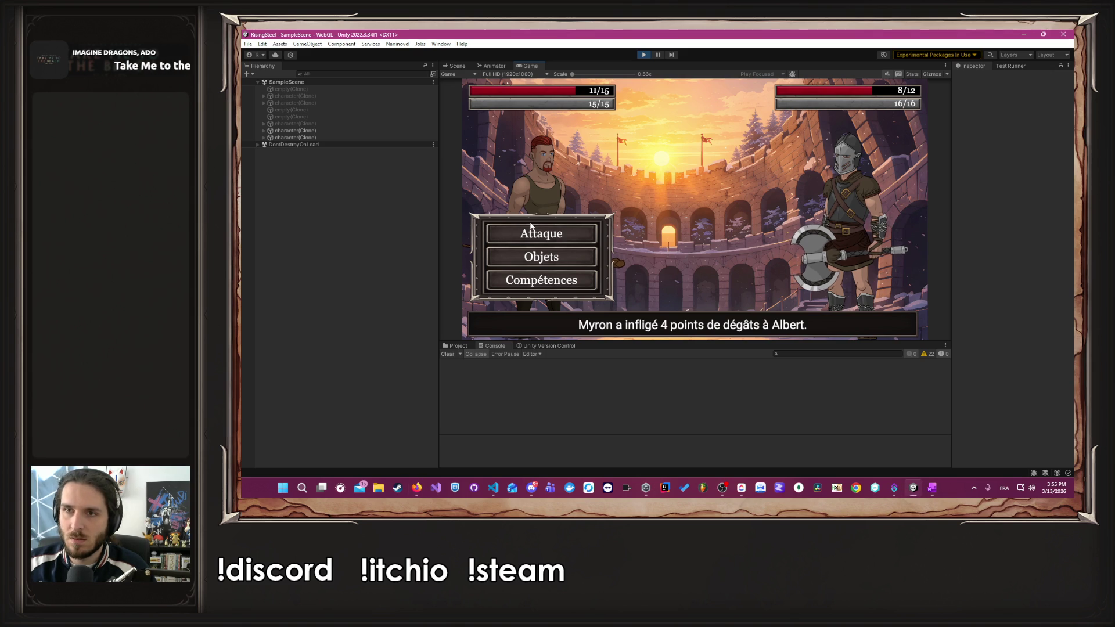
left_click(540, 230)
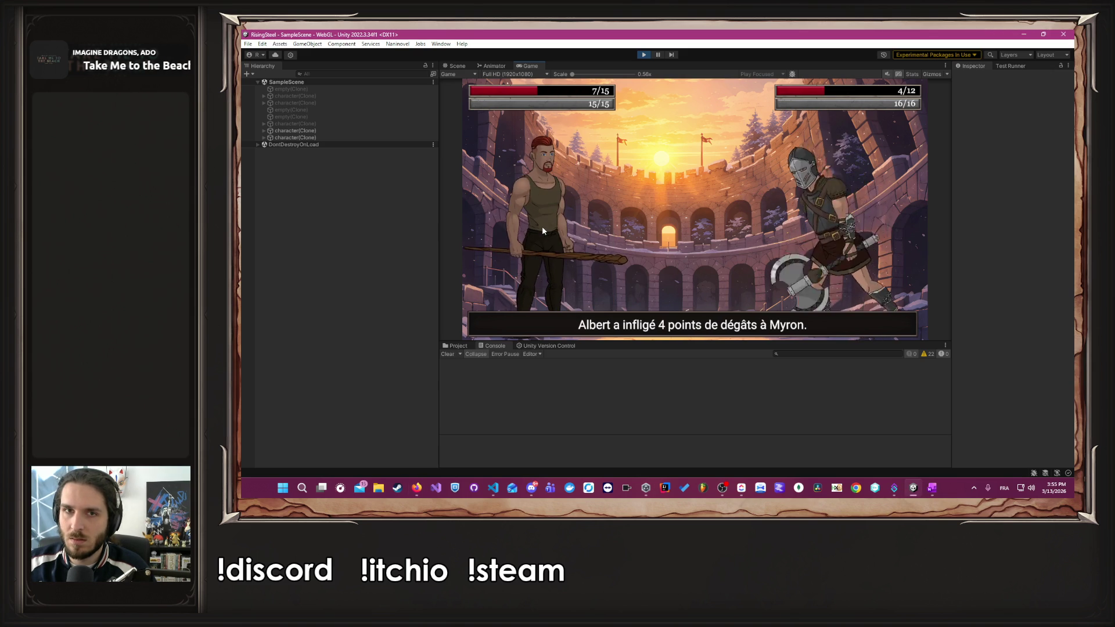
left_click(542, 226)
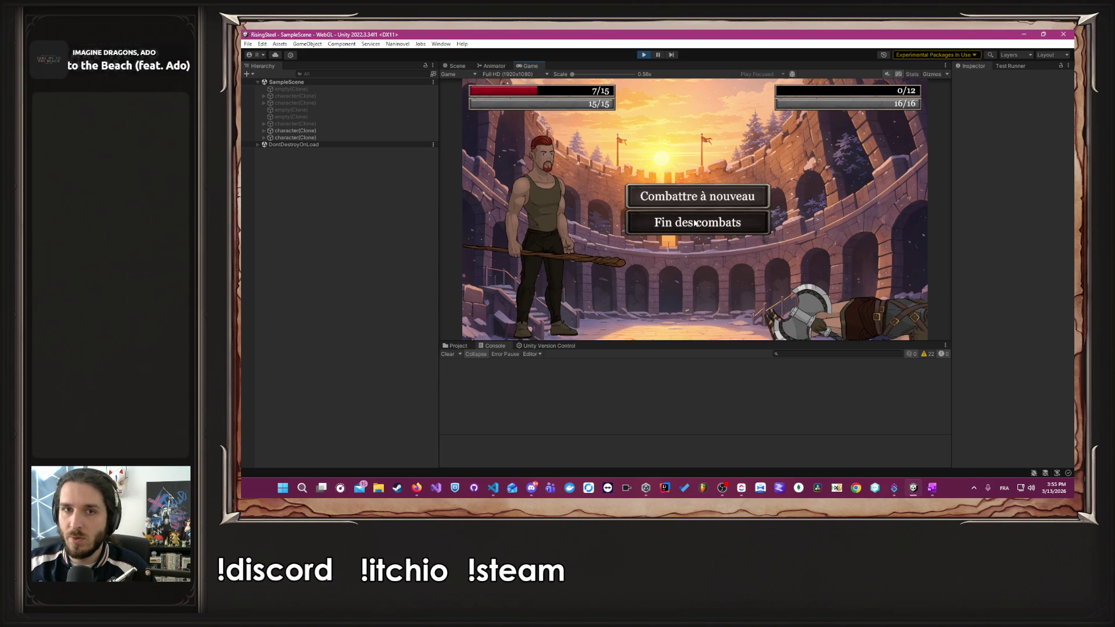
left_click(695, 223)
- Buy one Poulet in the shop, dropping gold from 5075 to 5050, and stop the playtest
left_click(809, 98)
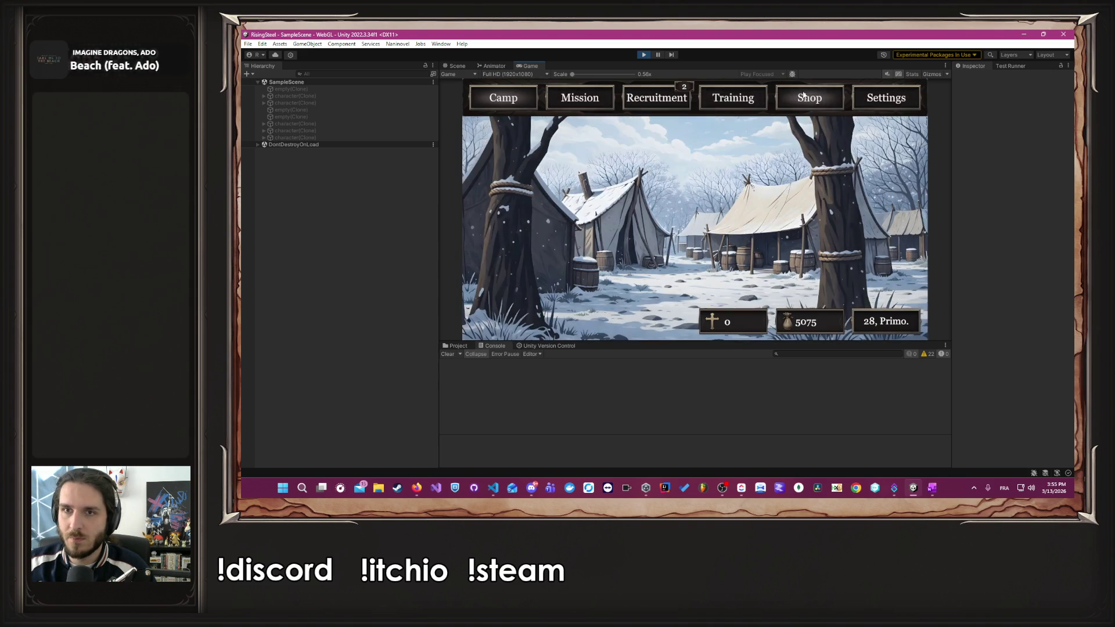
left_click(566, 213)
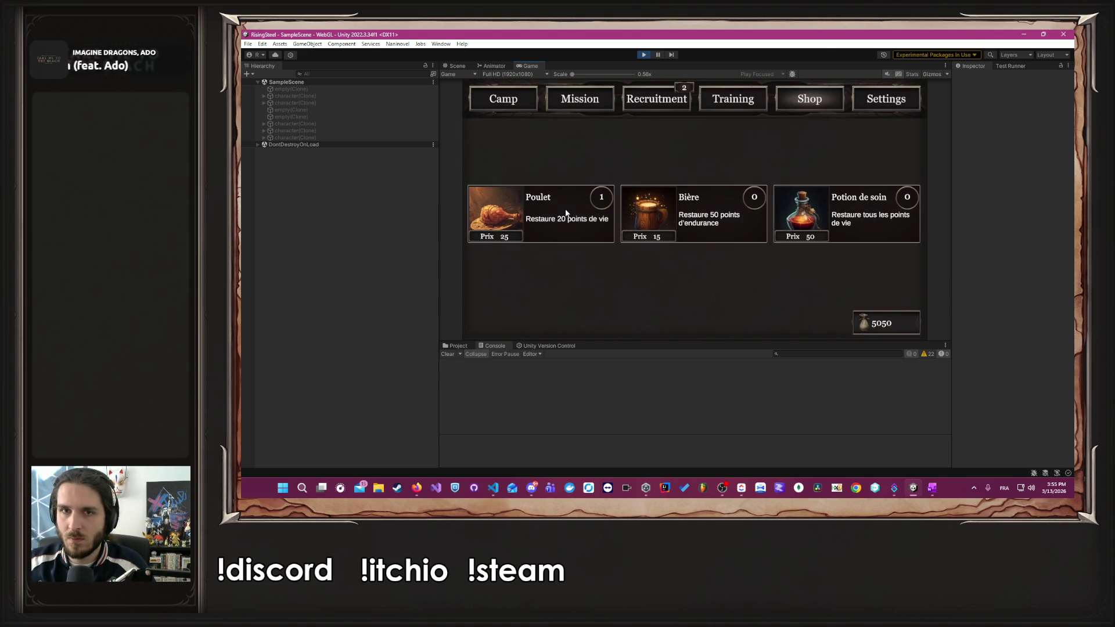
left_click(644, 55)
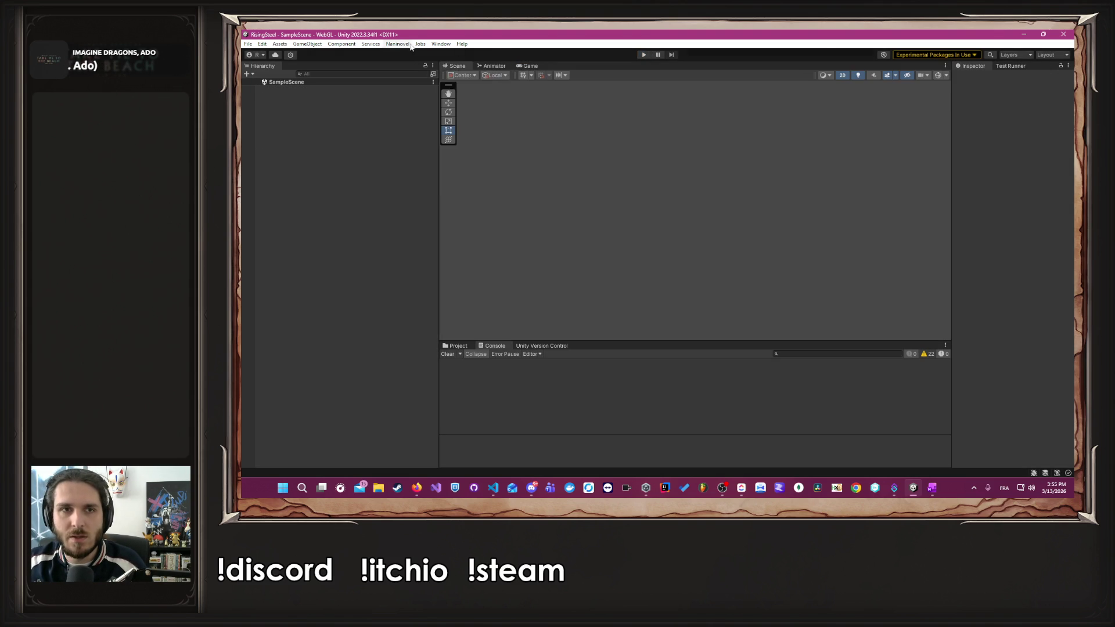
- Edit startingGold in the Naninovel Custom Variables settings, then start the playtest again
left_click(397, 43)
mouse_move(419, 95)
left_click(536, 179)
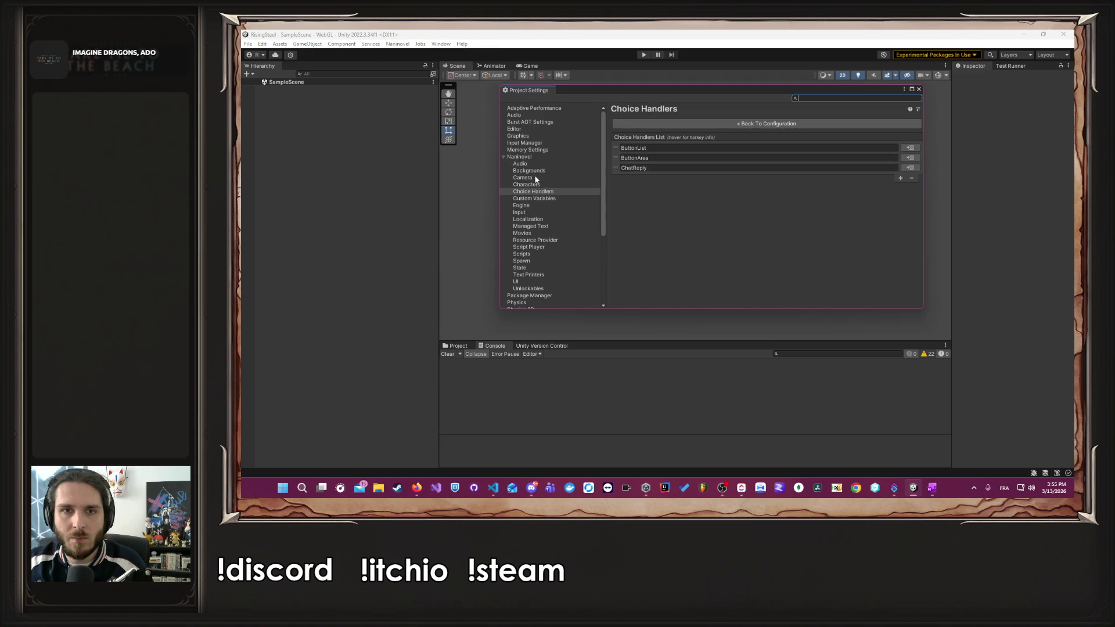
left_click(547, 199)
left_click(799, 144)
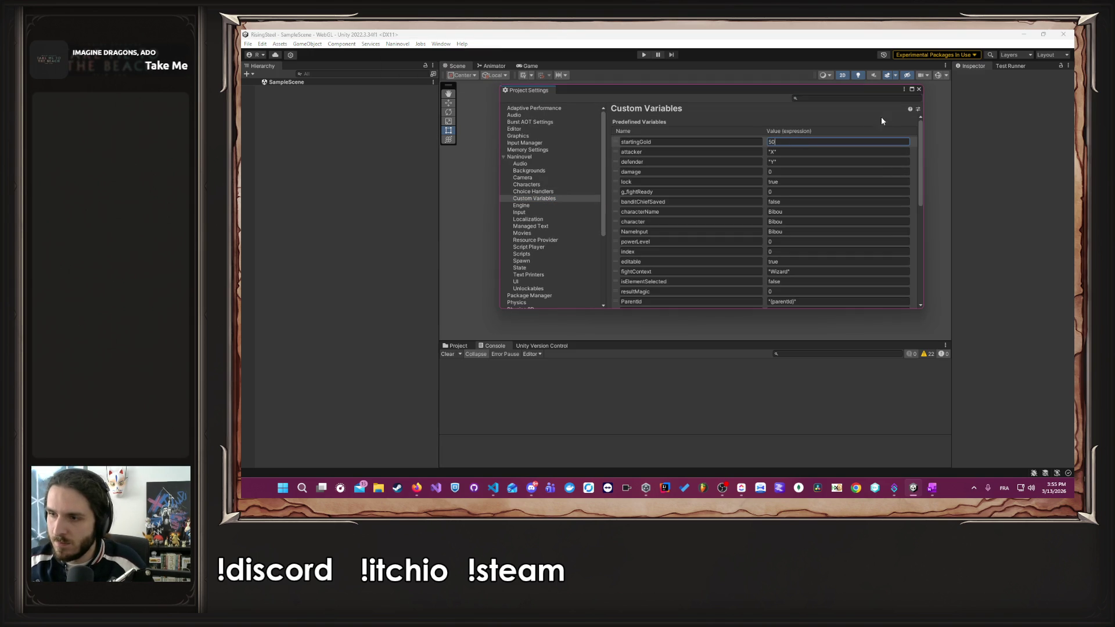
left_click(919, 90)
left_click(643, 55)
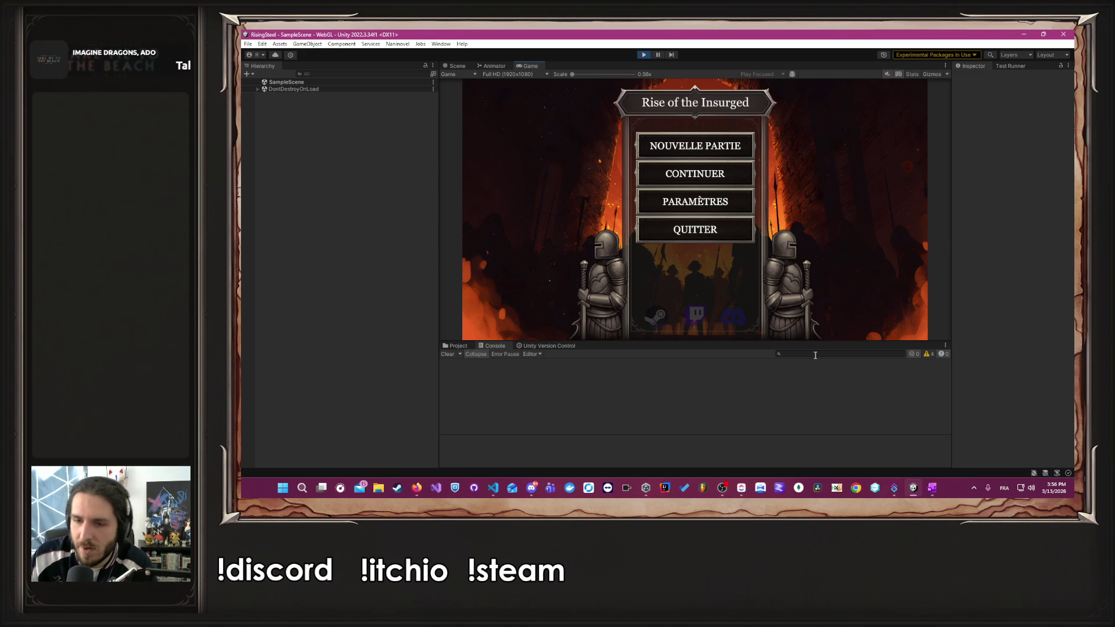
- Switch to ClickUp's Rising Steel board to review the AMÉLIORATION and FIX columns
left_click(748, 487)
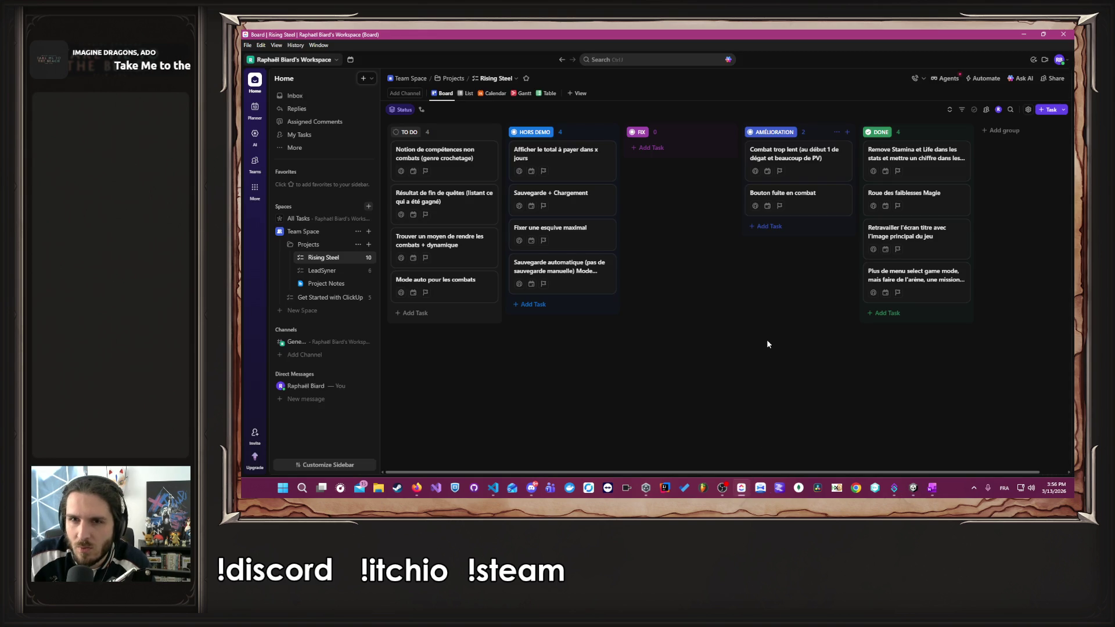
mouse_move(804, 212)
left_mouse_down()
mouse_move(558, 296)
mouse_move(548, 313)
mouse_move(667, 326)
mouse_move(789, 203)
left_mouse_up()
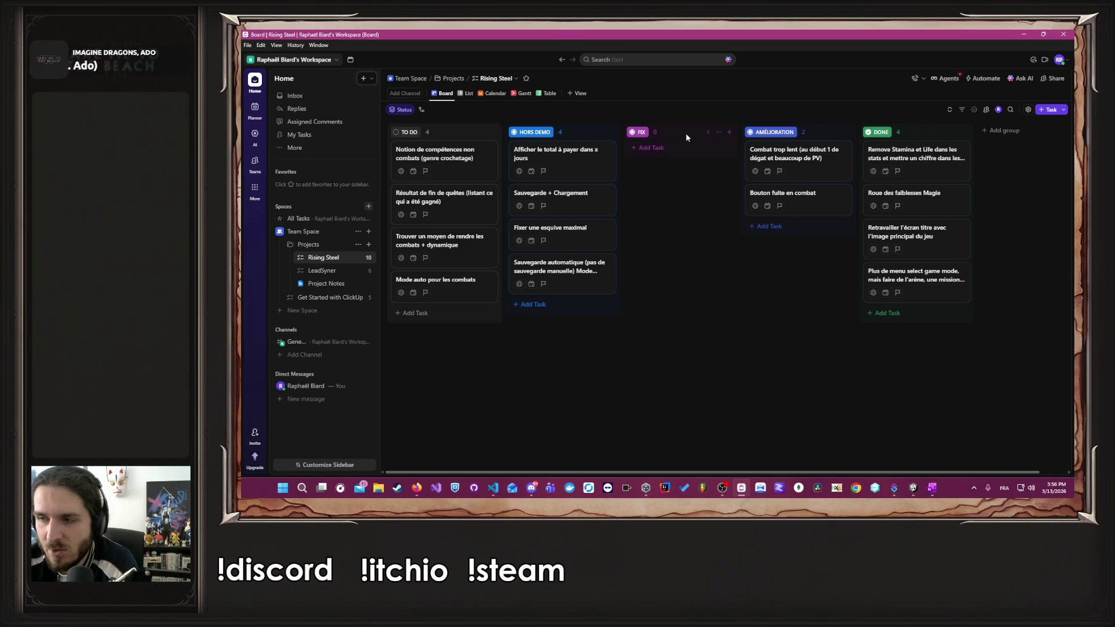
- Start a new game in the running playtest under a player name and skip the tutorial
left_click(1019, 33)
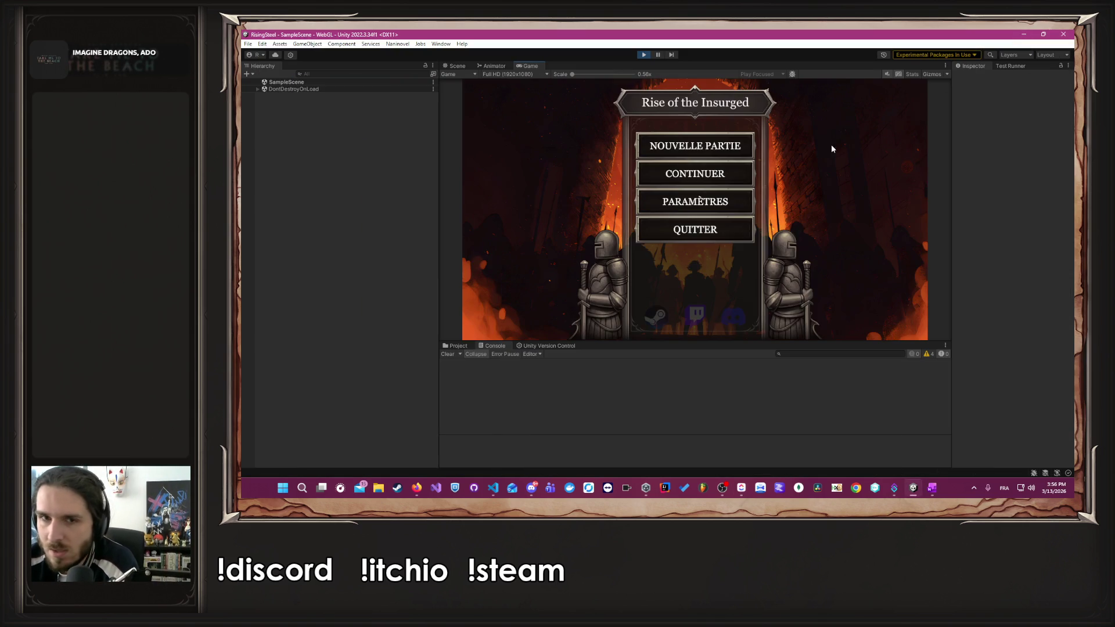
left_click(682, 150)
type("Alh")
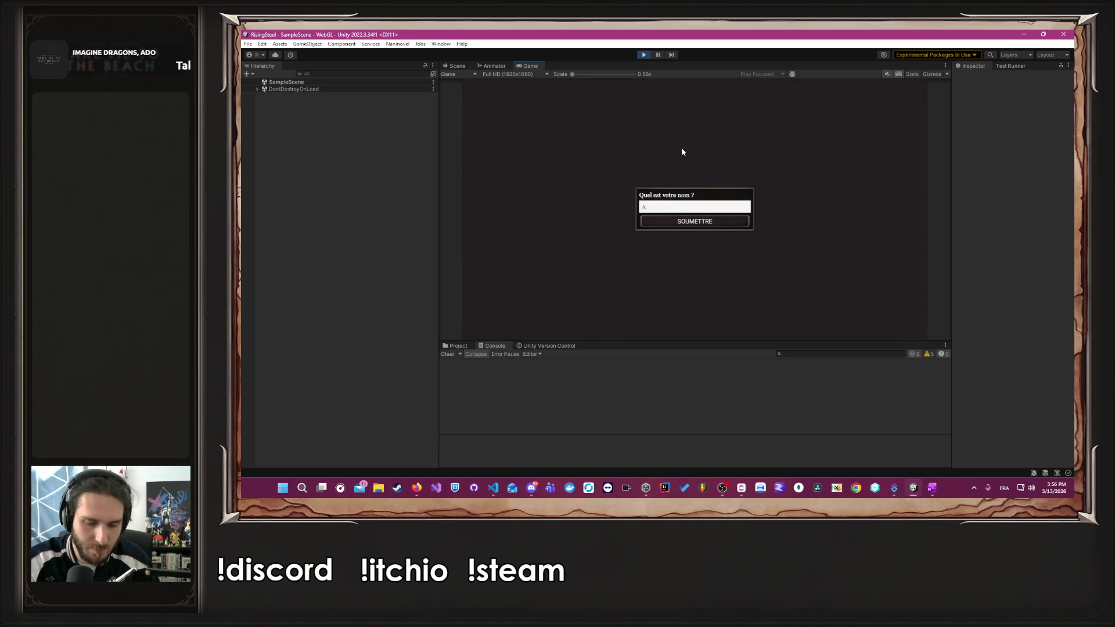
key("Return")
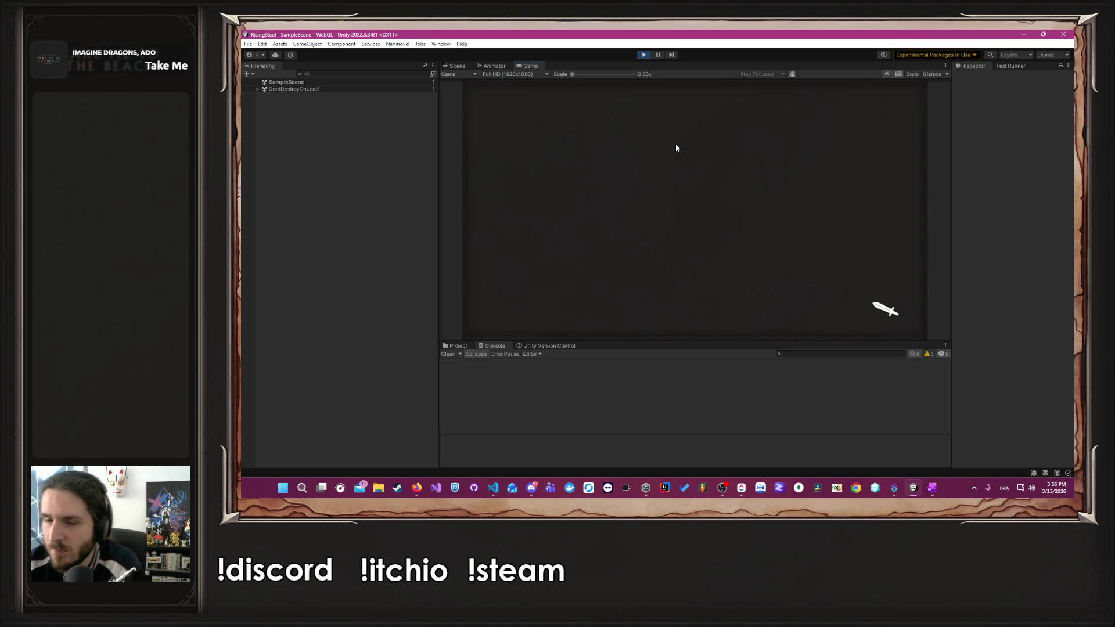
left_click(778, 226)
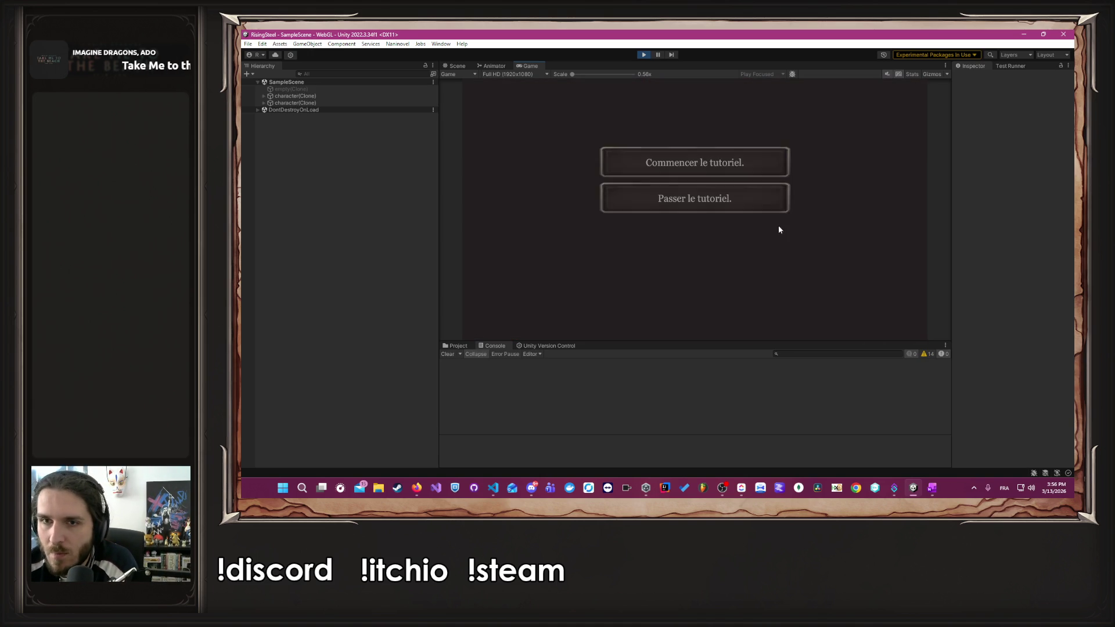
left_click(738, 211)
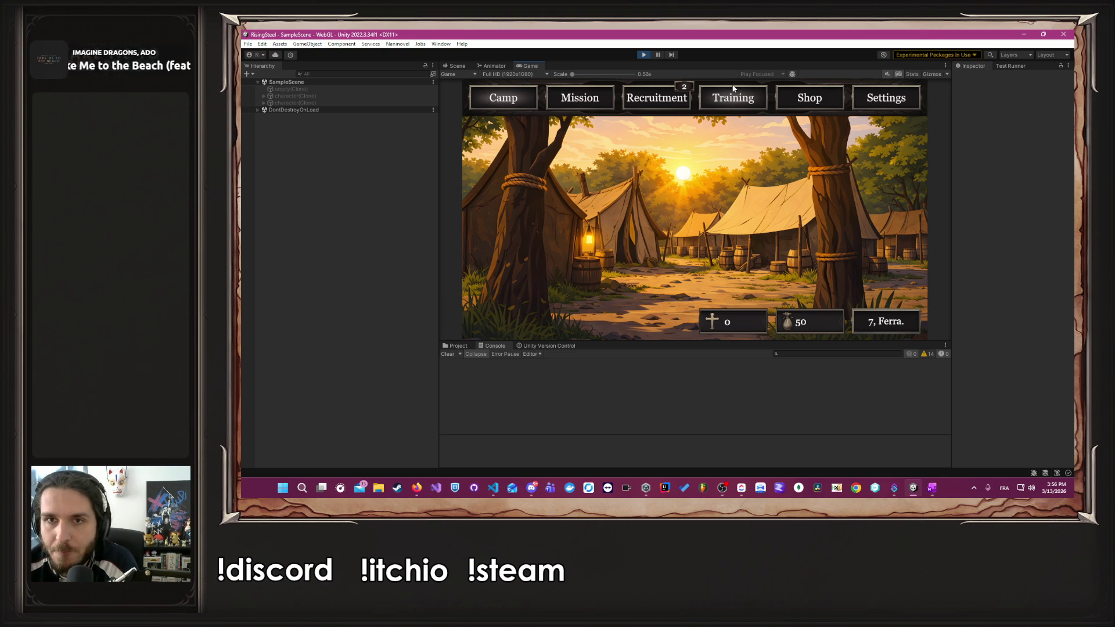
- Check Albert's stats in Training without raising Force, visit the Shop, then view L'Arène mission details
left_click(717, 97)
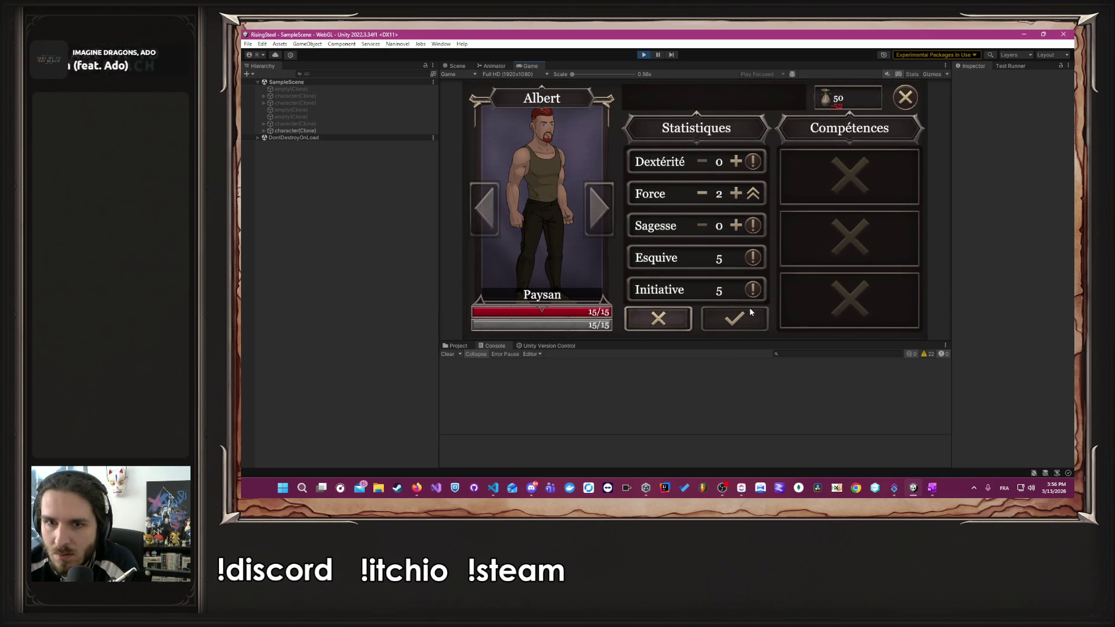
left_click(667, 321)
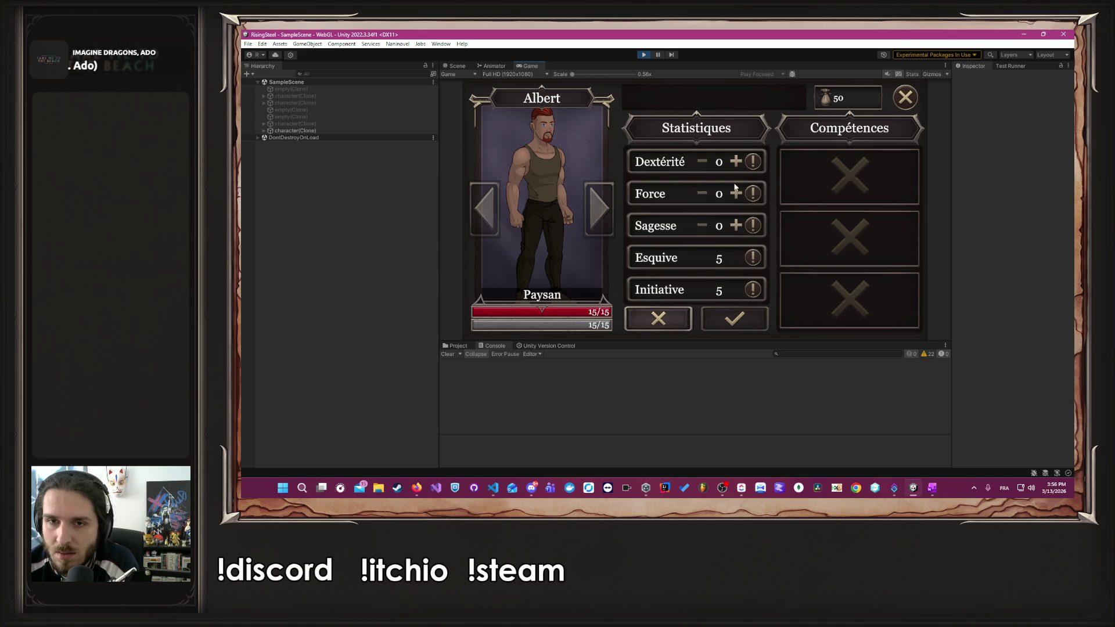
left_click(734, 319)
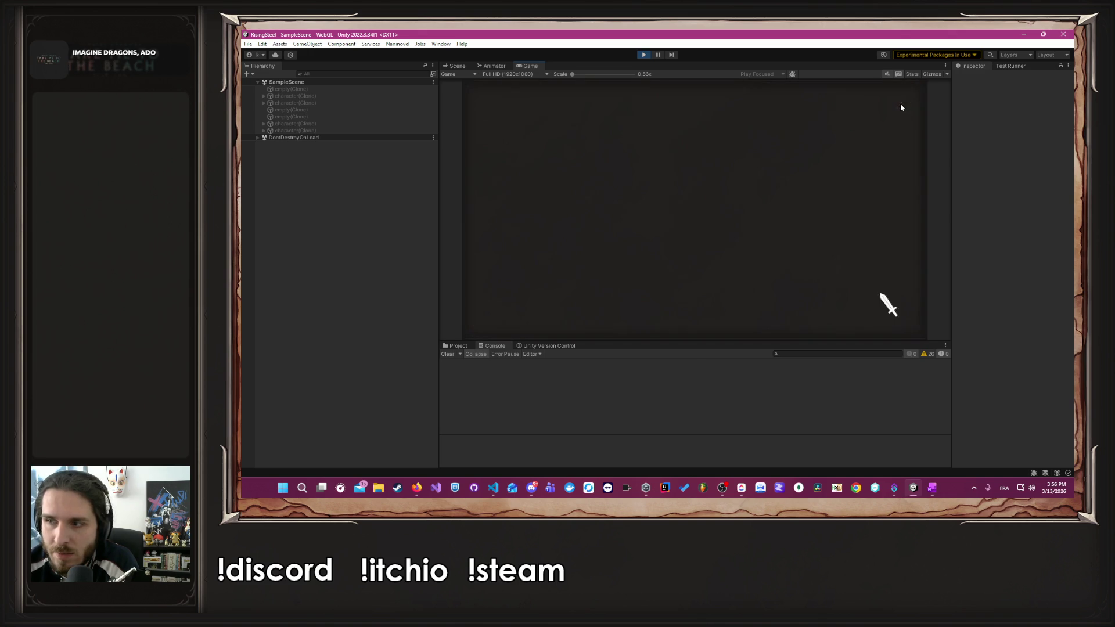
left_click(801, 98)
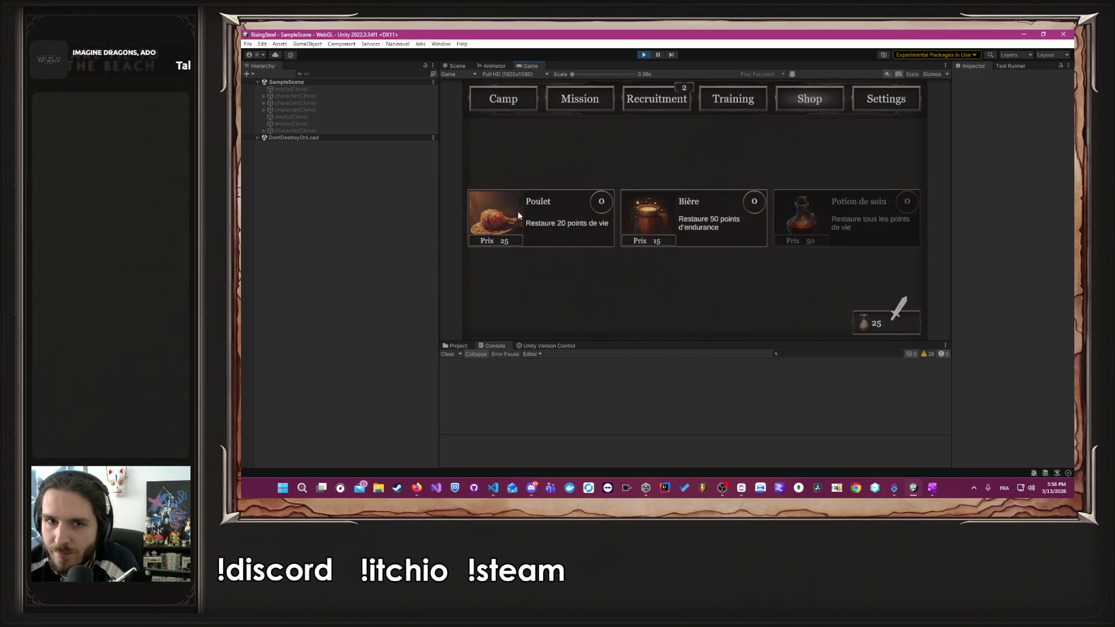
left_click(594, 103)
left_click(551, 138)
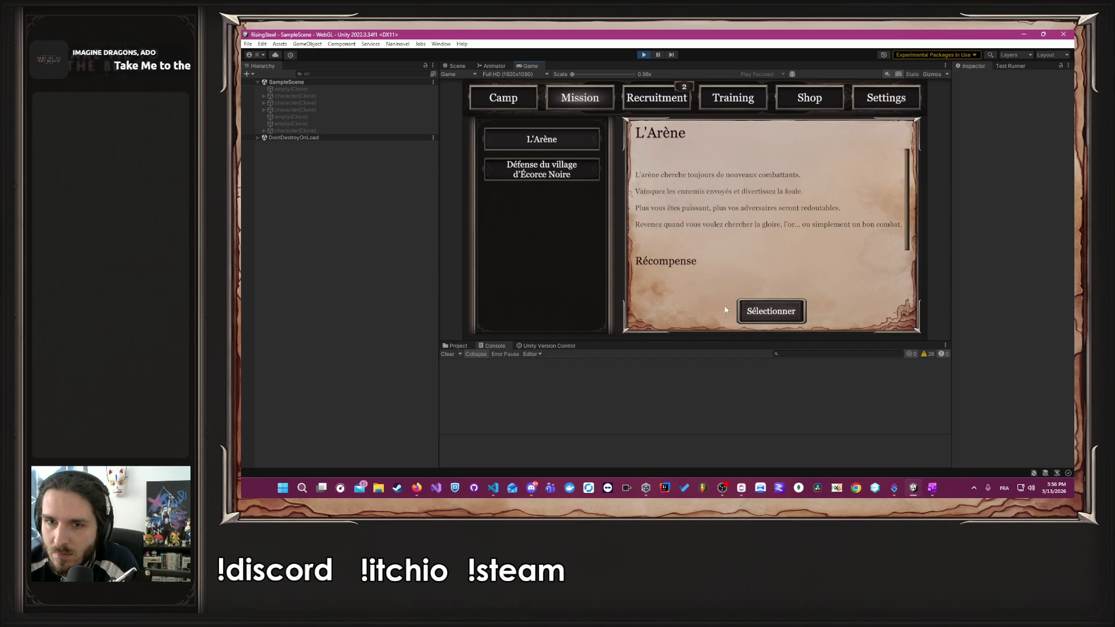
- Select the L'Arène mission and defeat Elara with three attacks
left_click(761, 312)
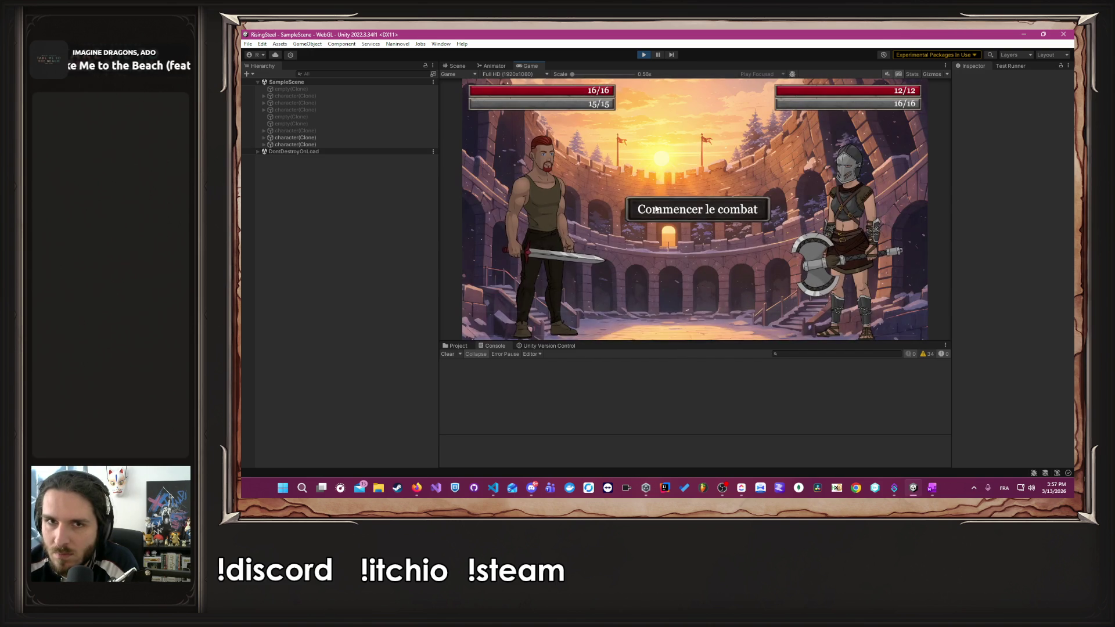
left_click(554, 234)
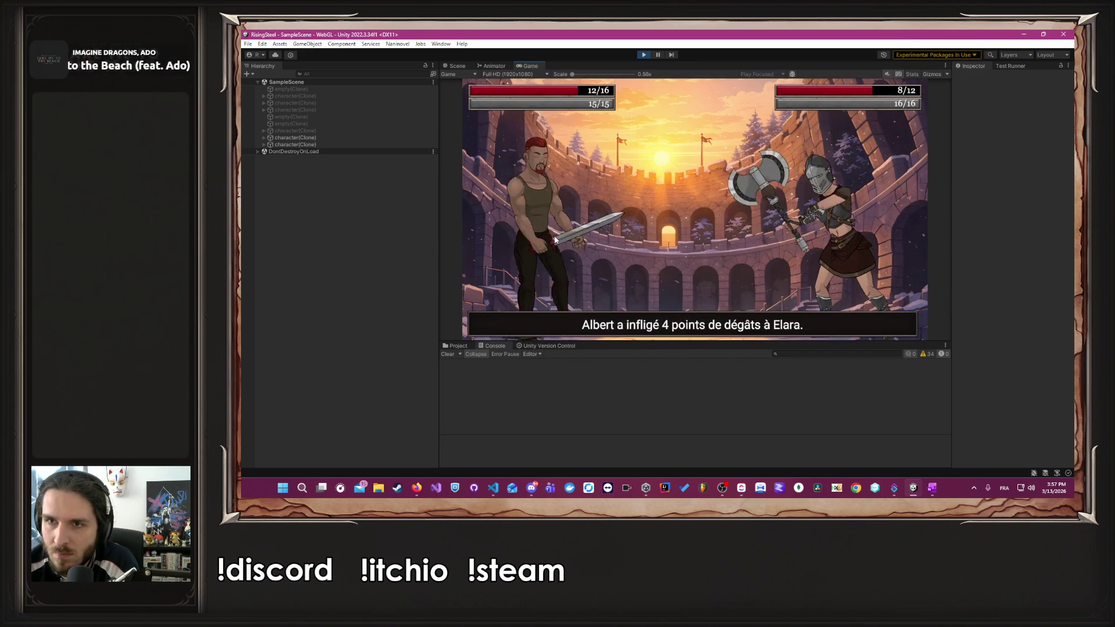
left_click(556, 228)
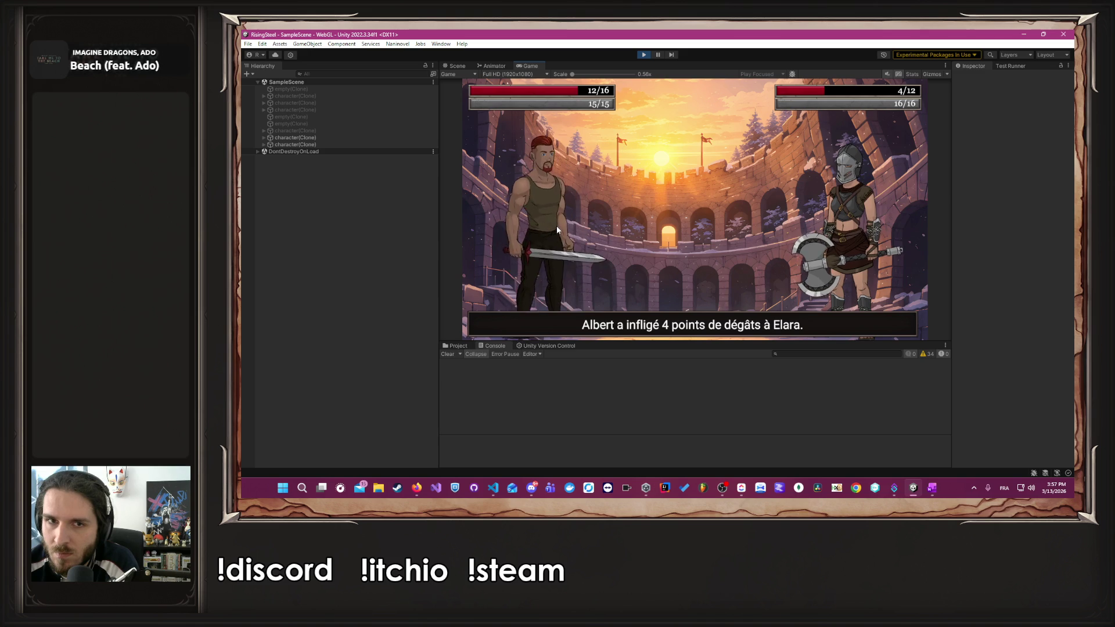
left_click(556, 228)
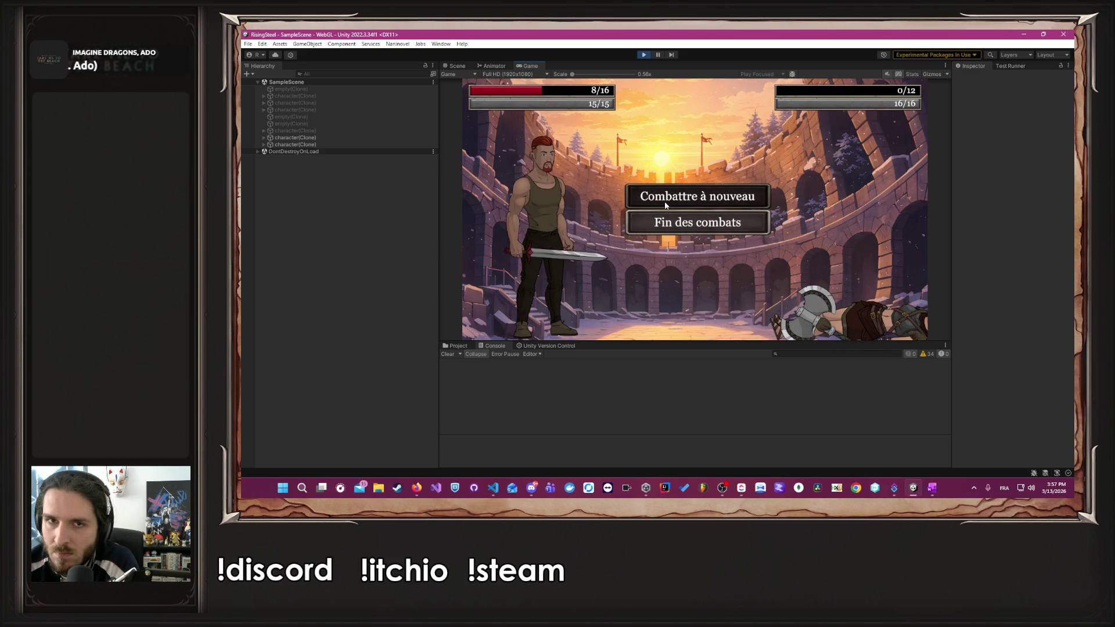
- Fight Eldrin, heal Albert with a Poulet mid-fight, win, and return to camp
left_click(665, 201)
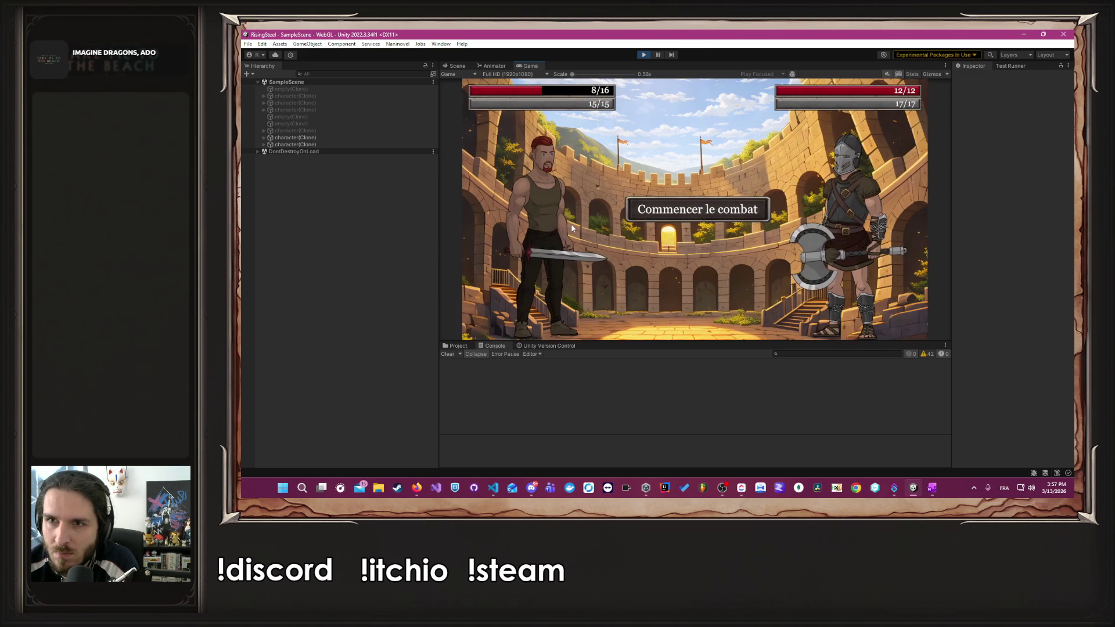
left_click(664, 210)
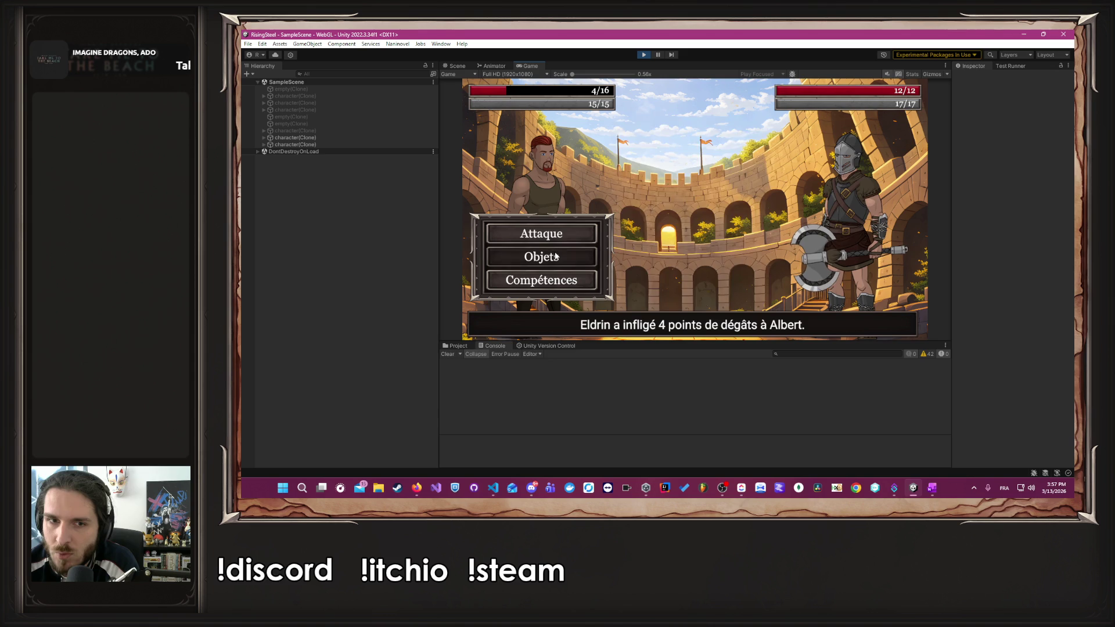
left_click(551, 258)
left_click(711, 210)
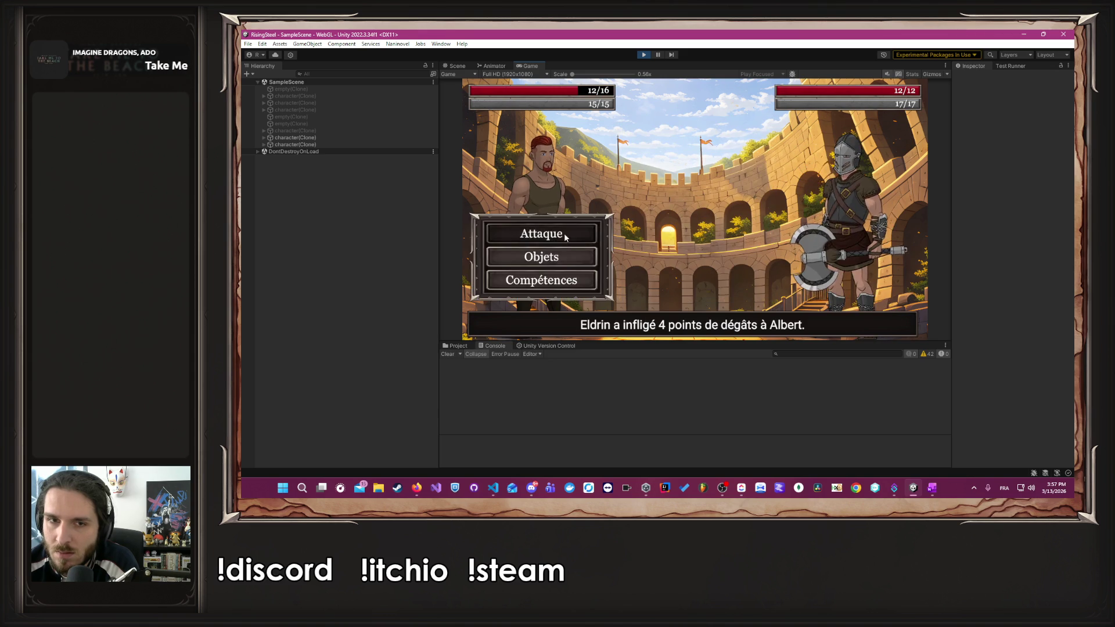
left_click(564, 235)
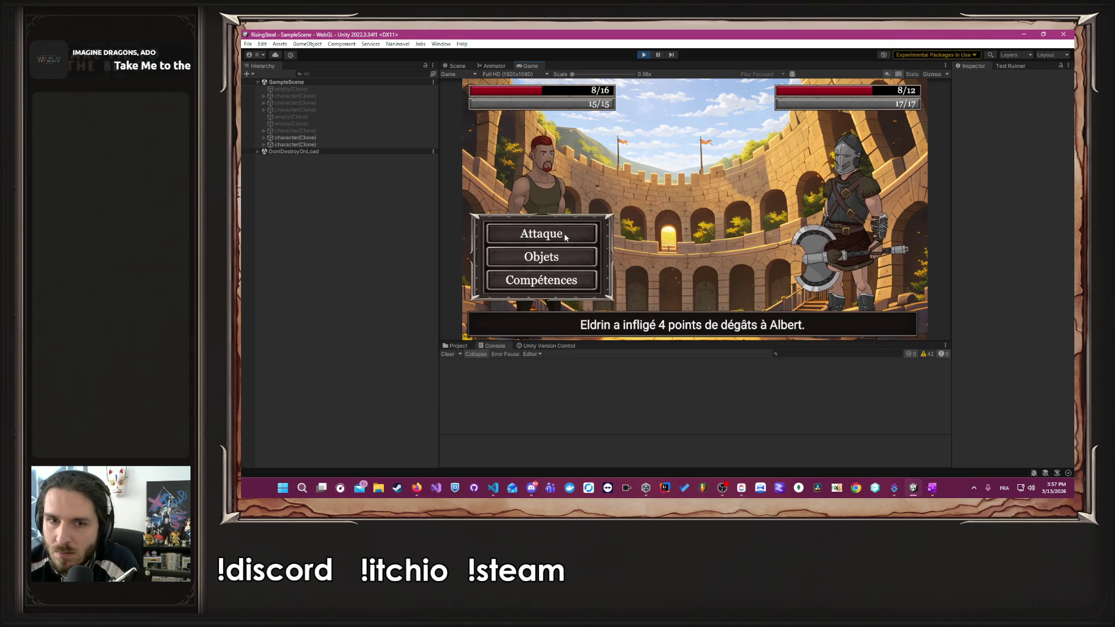
left_click(564, 233)
left_click(564, 237)
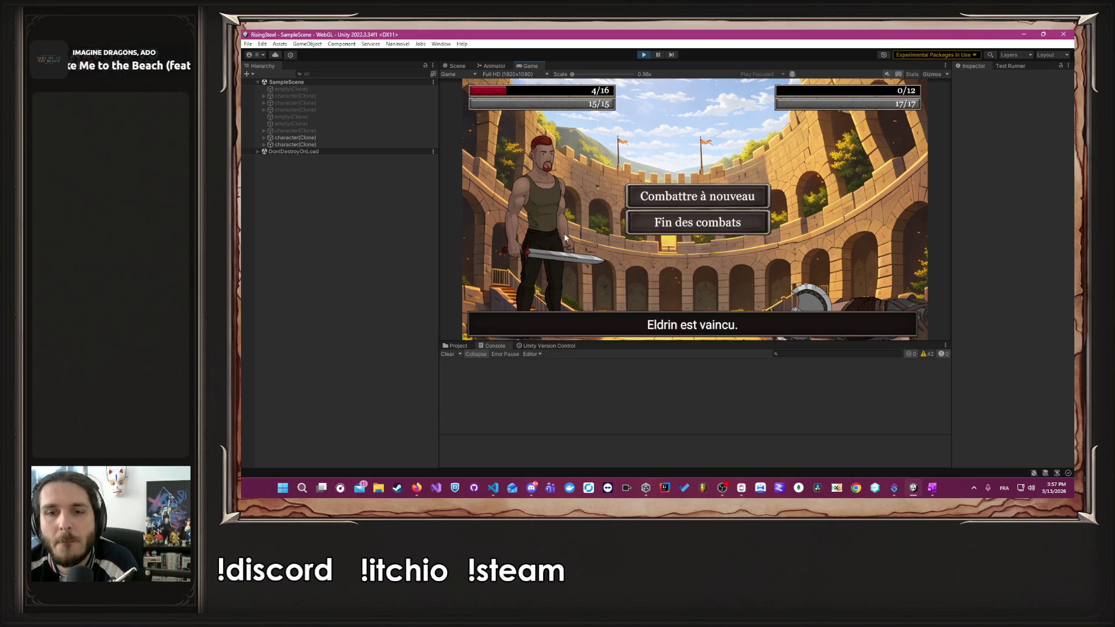
left_click(676, 226)
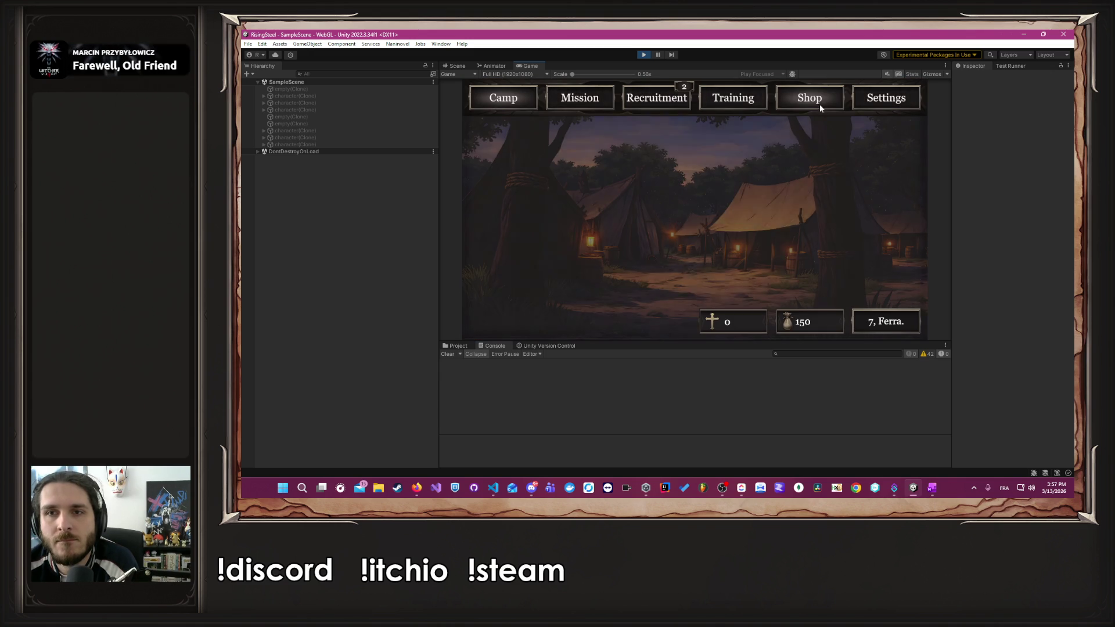
- Heal Albert with the Poulet and raise his Force to 5 in Training
left_click(817, 106)
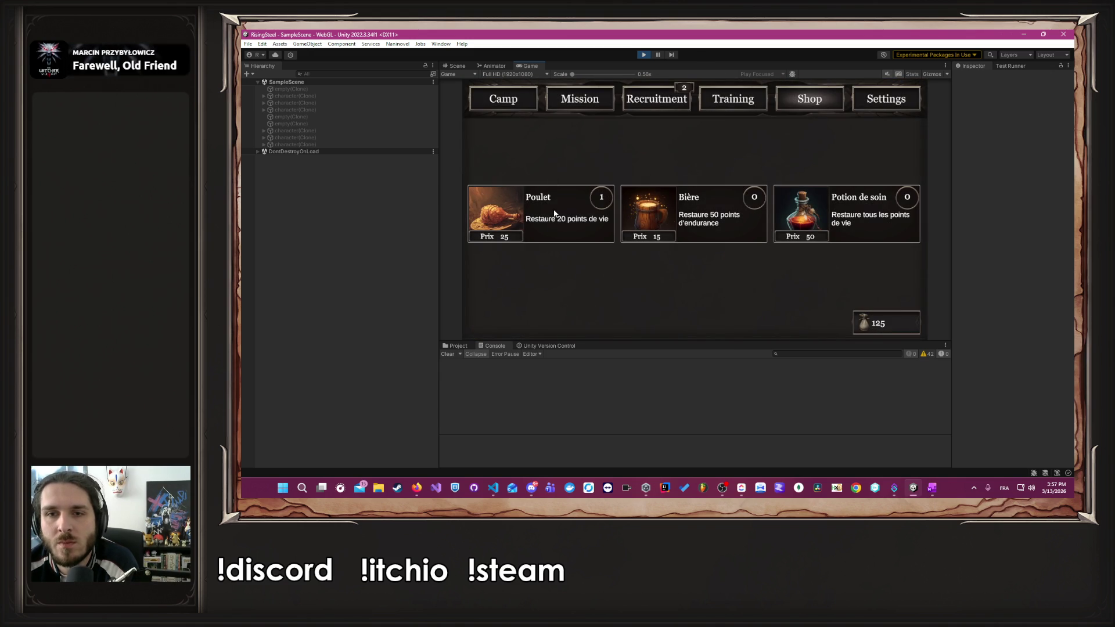
left_click(656, 102)
left_click(734, 102)
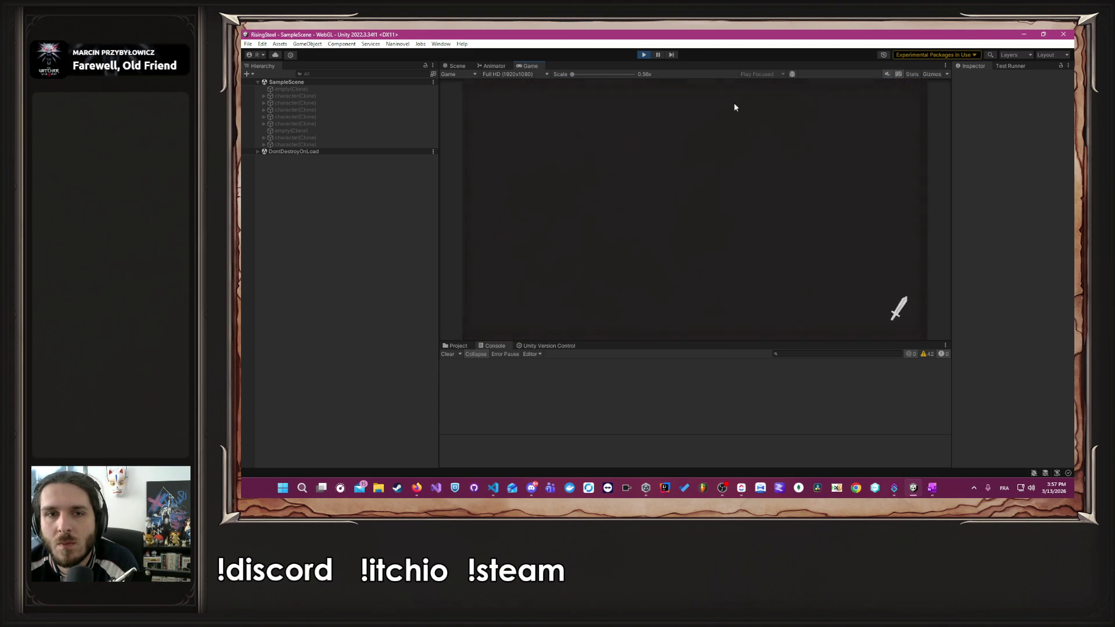
left_click(579, 201)
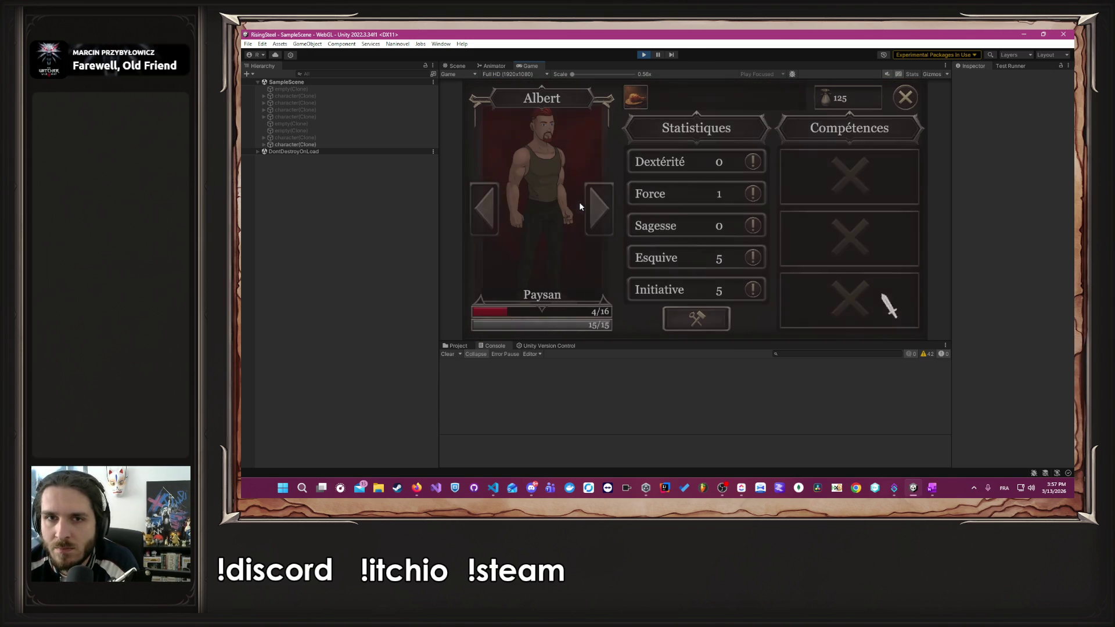
left_click(629, 108)
left_click(697, 319)
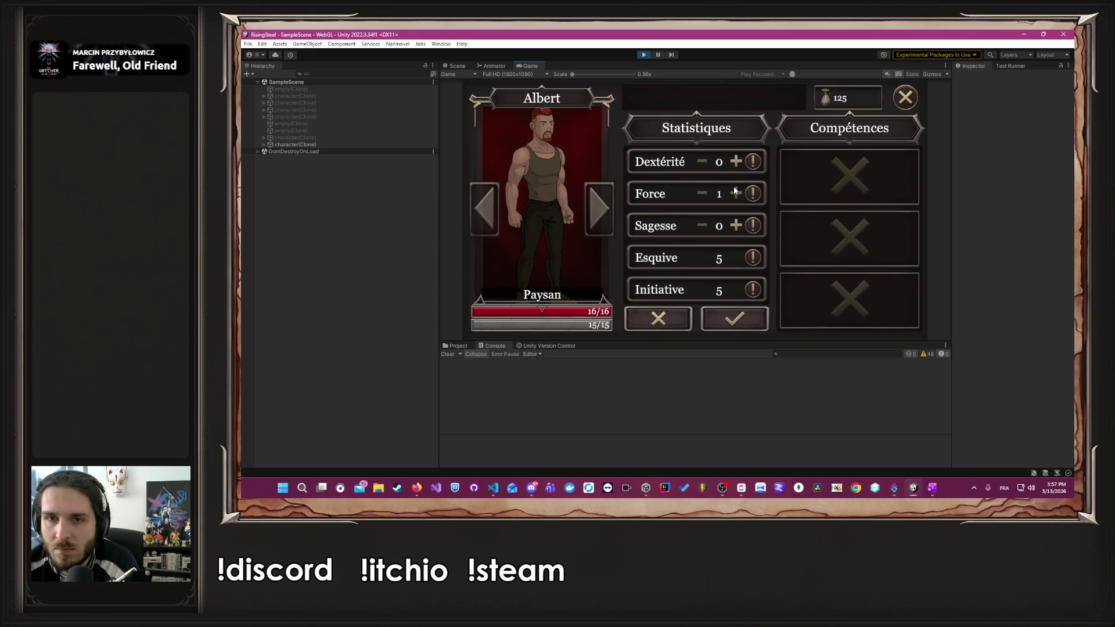
left_click(733, 197)
left_click(732, 197)
left_click(734, 195)
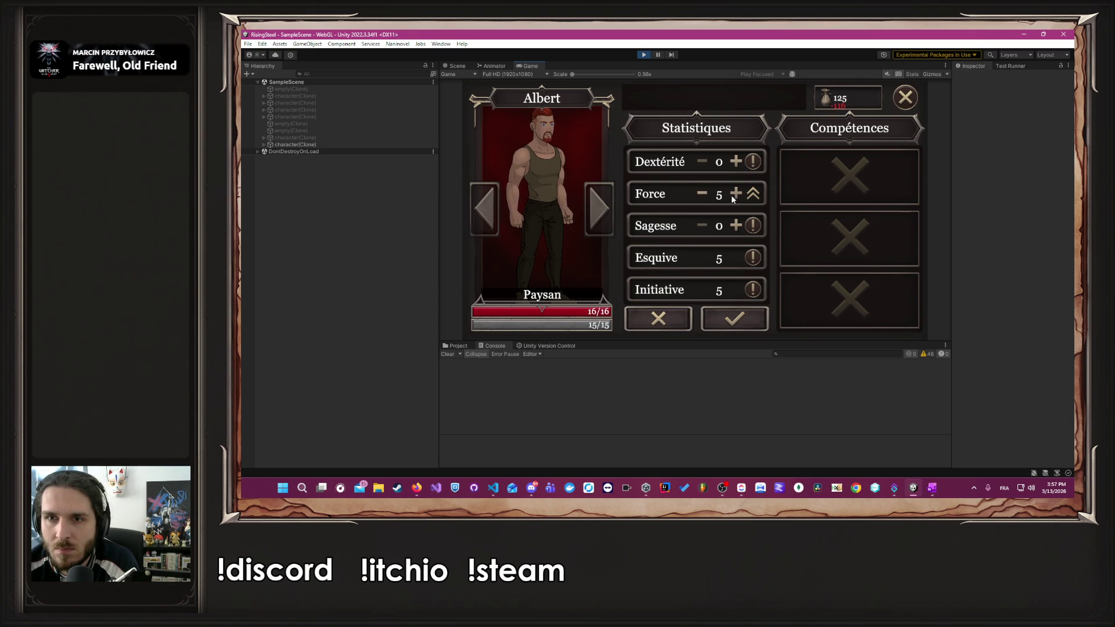
left_click(734, 318)
left_click(906, 97)
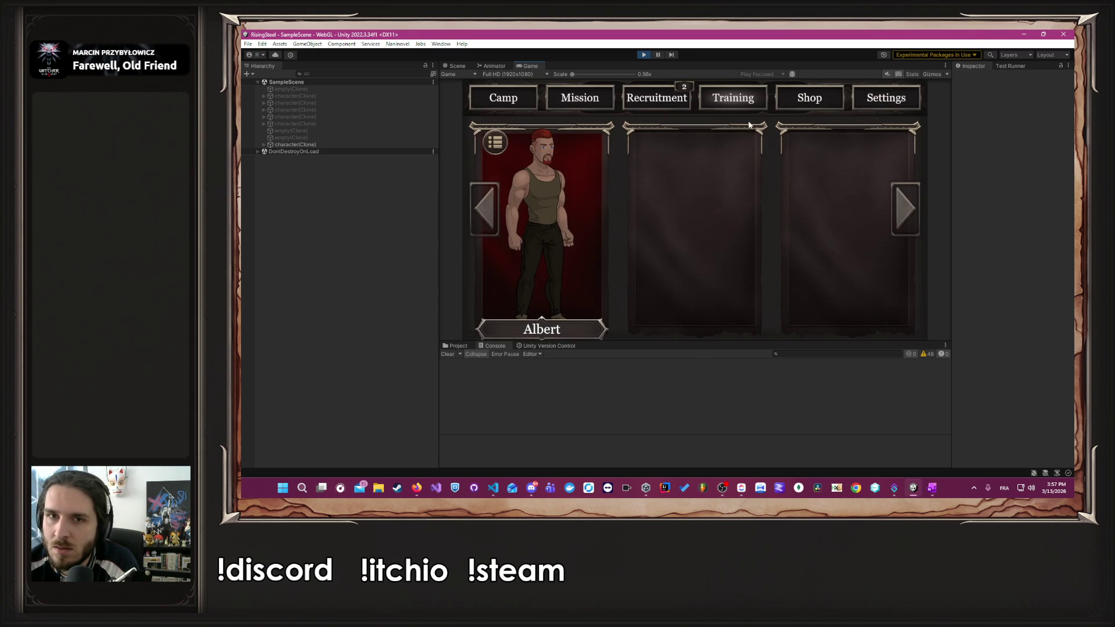
- Send Albert into L'Arène, win the fight in two attacks, and return to camp
left_click(580, 100)
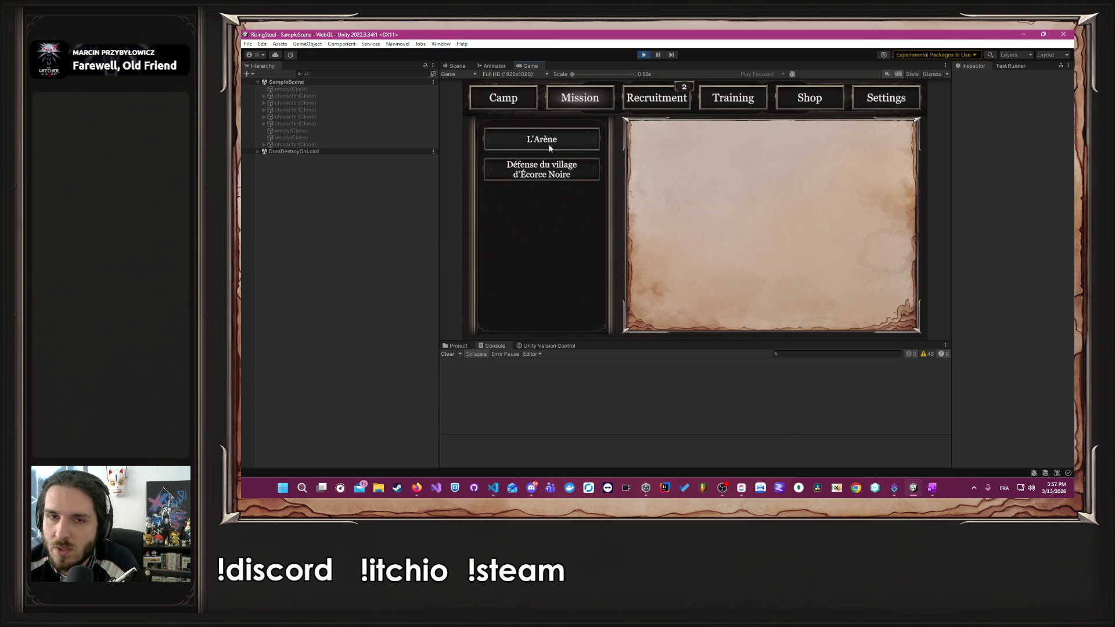
left_click(549, 145)
left_click(786, 310)
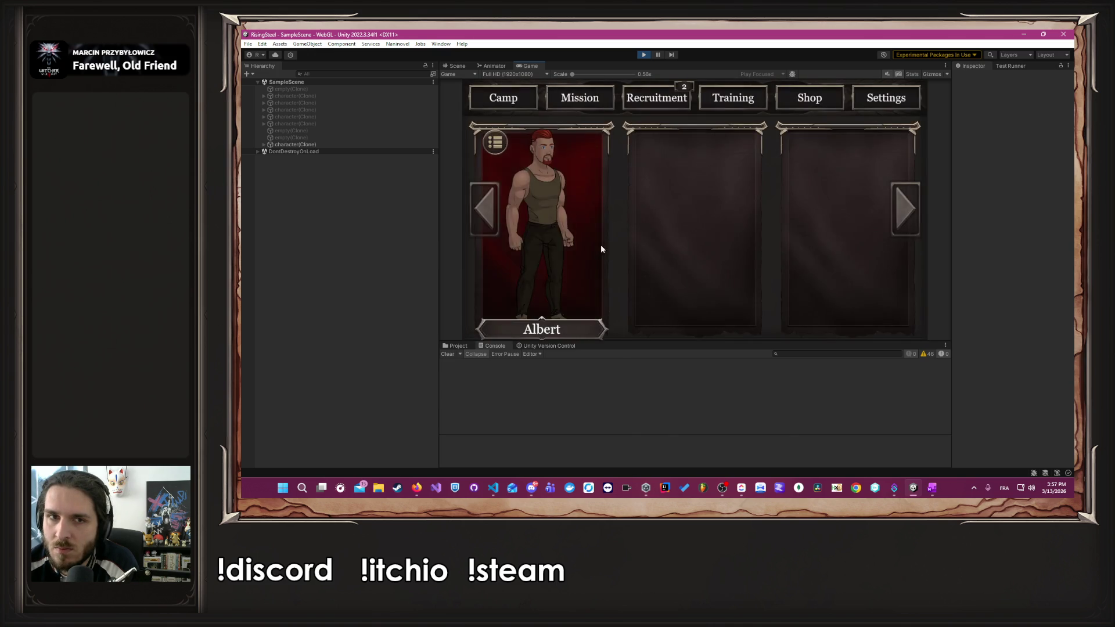
left_click(600, 249)
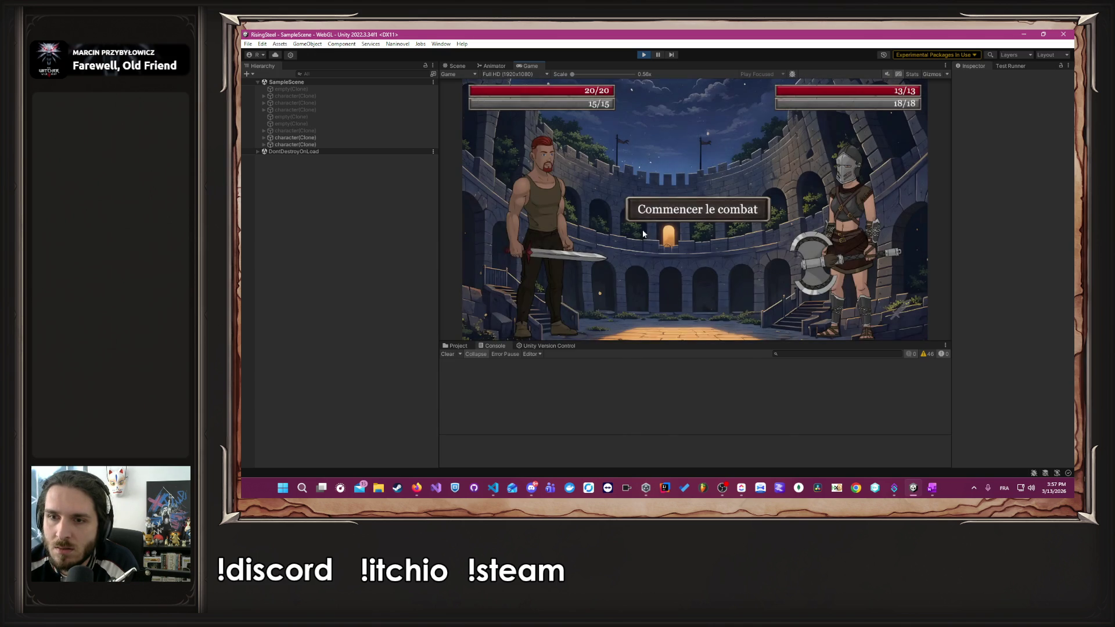
left_click(567, 242)
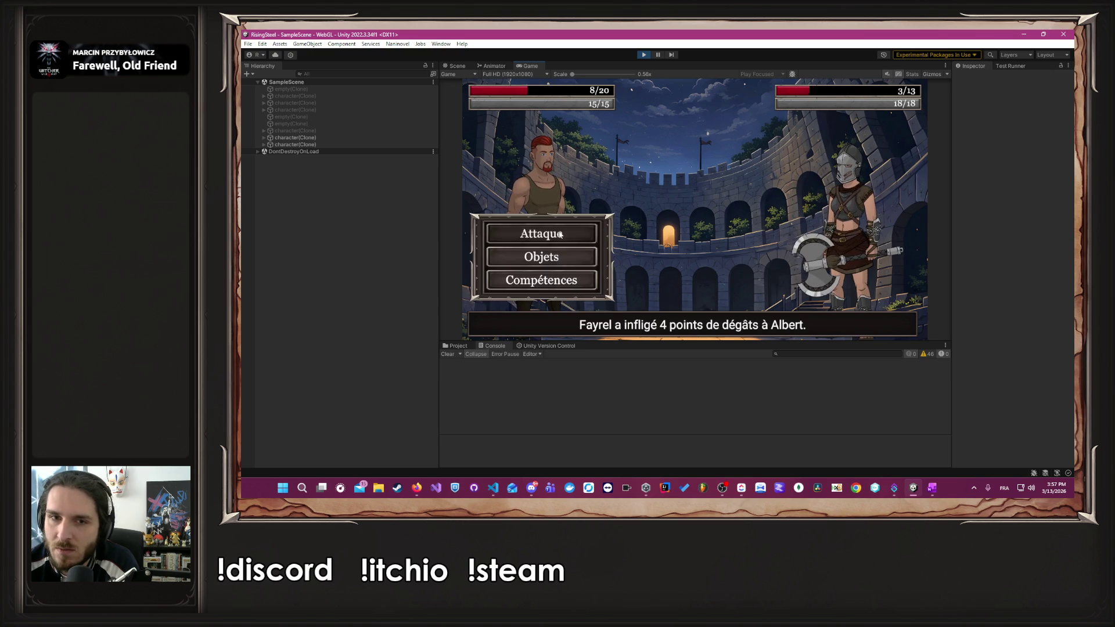
left_click(559, 233)
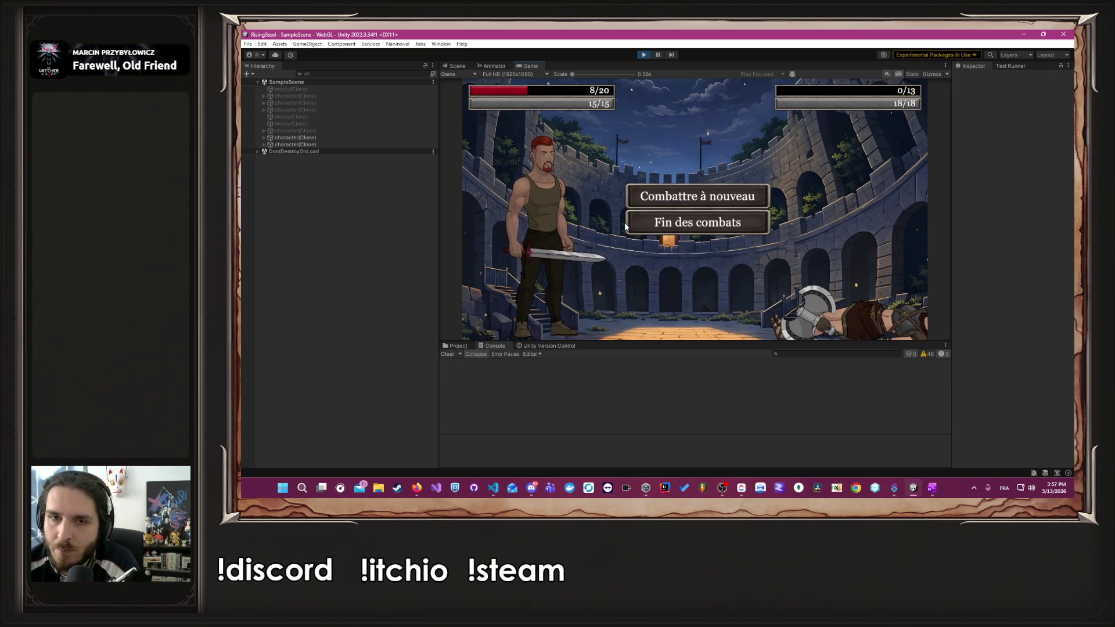
left_click(627, 222)
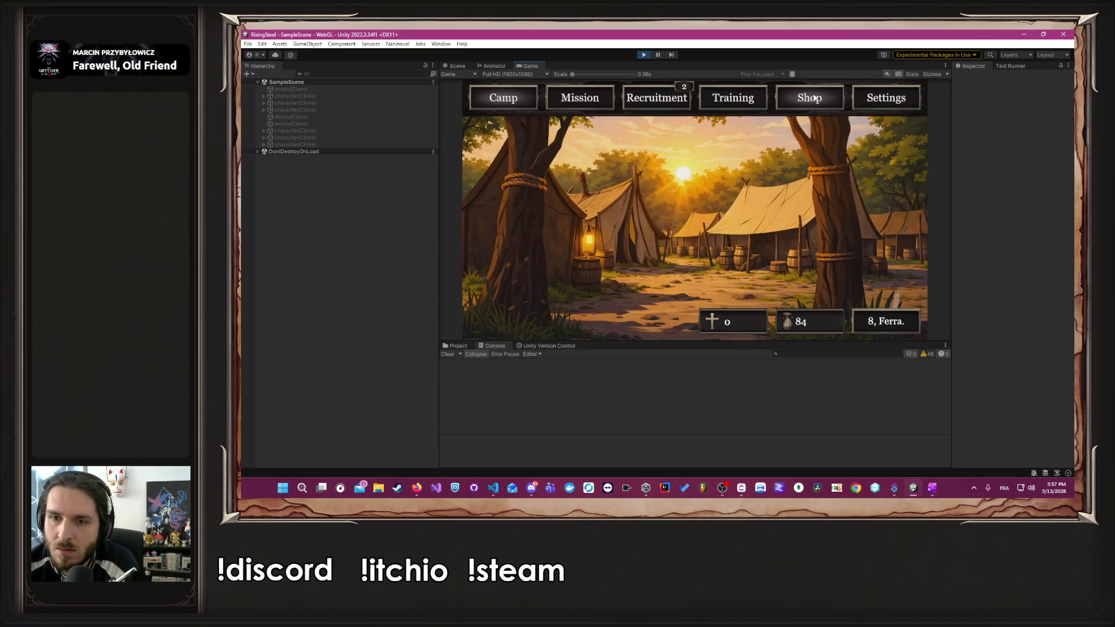
- Buy a Poulet for 25 gold, heal Albert, raise Force to 6, and reopen L'Arène
left_click(810, 98)
left_click(584, 203)
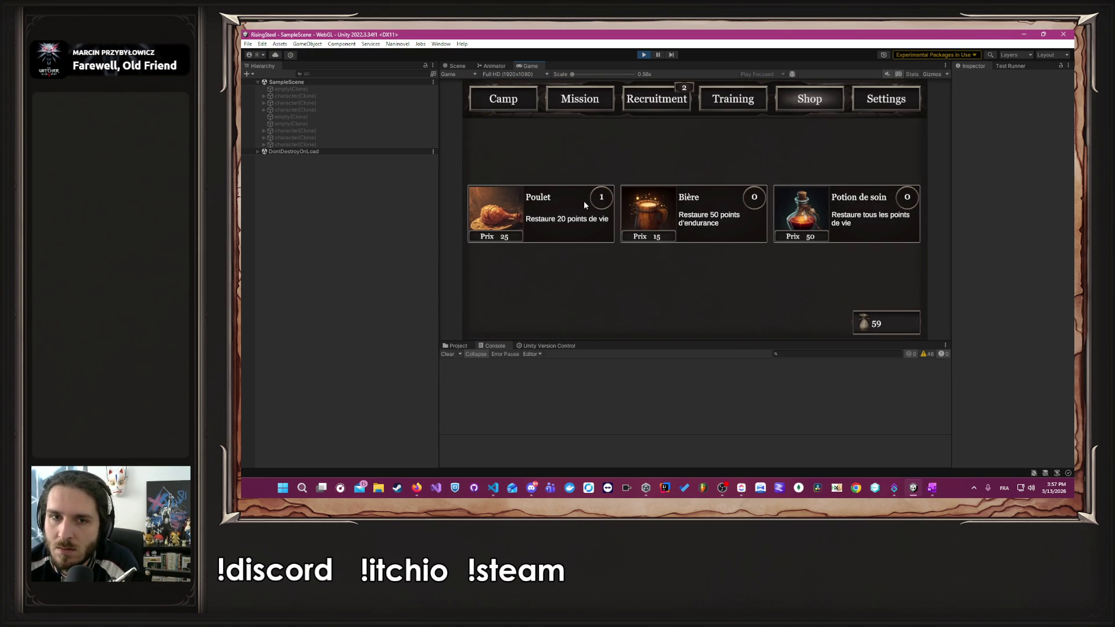
left_click(676, 96)
left_click(758, 92)
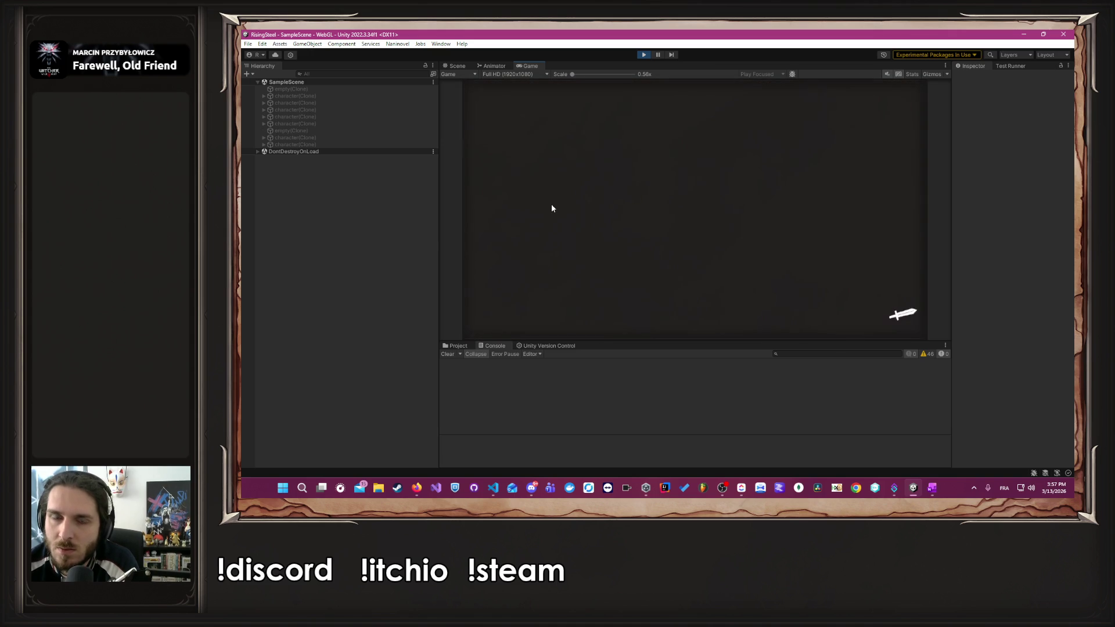
left_click(548, 212)
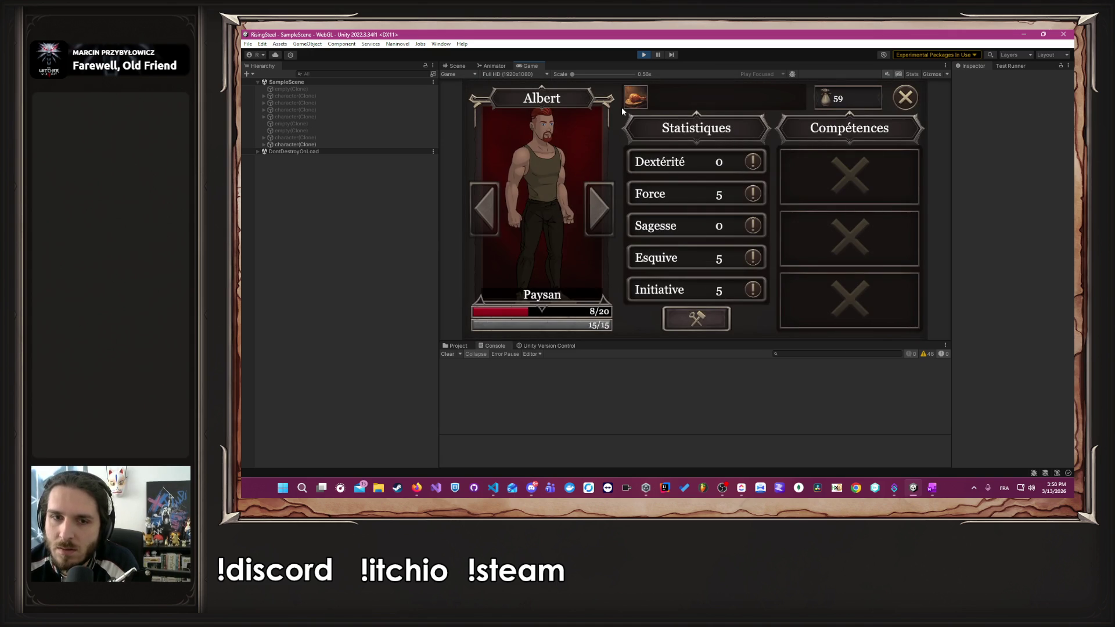
left_click(635, 97)
left_click(696, 318)
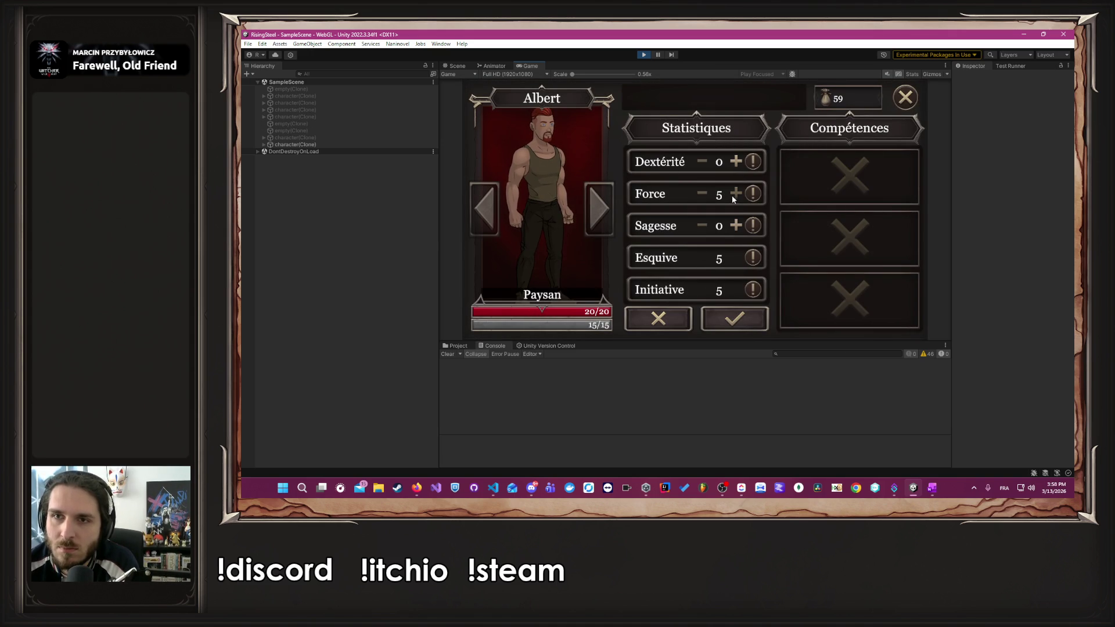
left_click(735, 193)
left_click(734, 318)
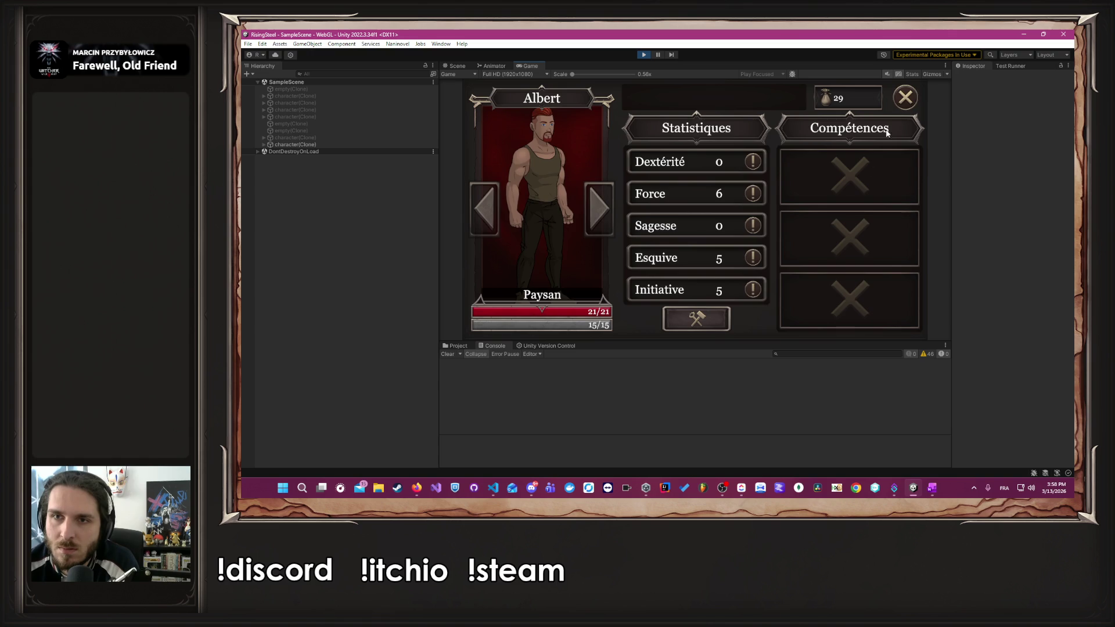
left_click(905, 97)
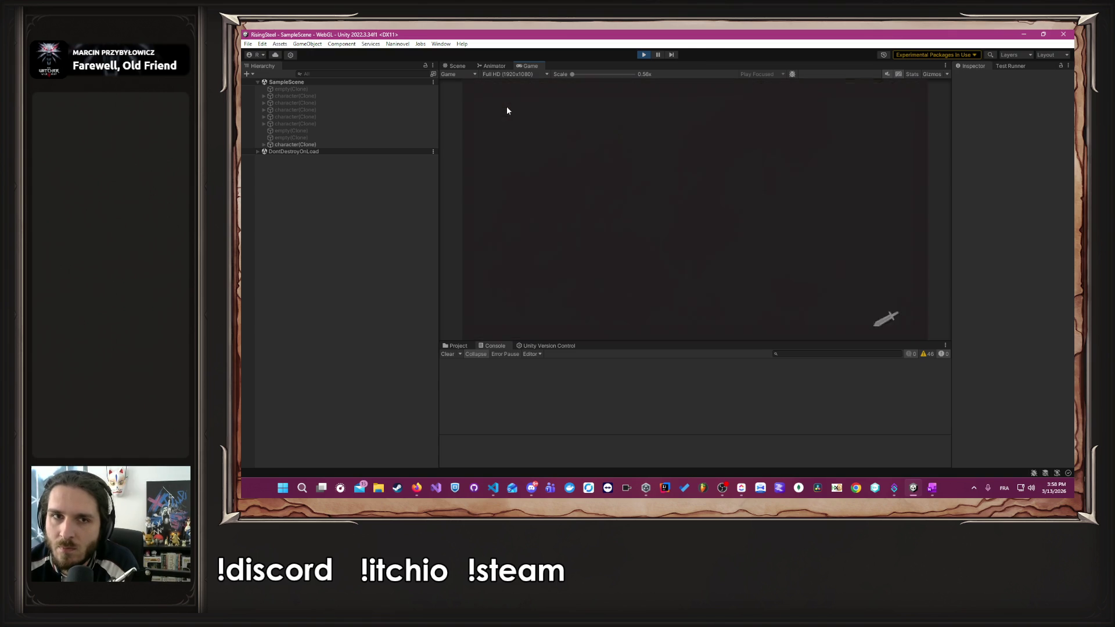
left_click(563, 174)
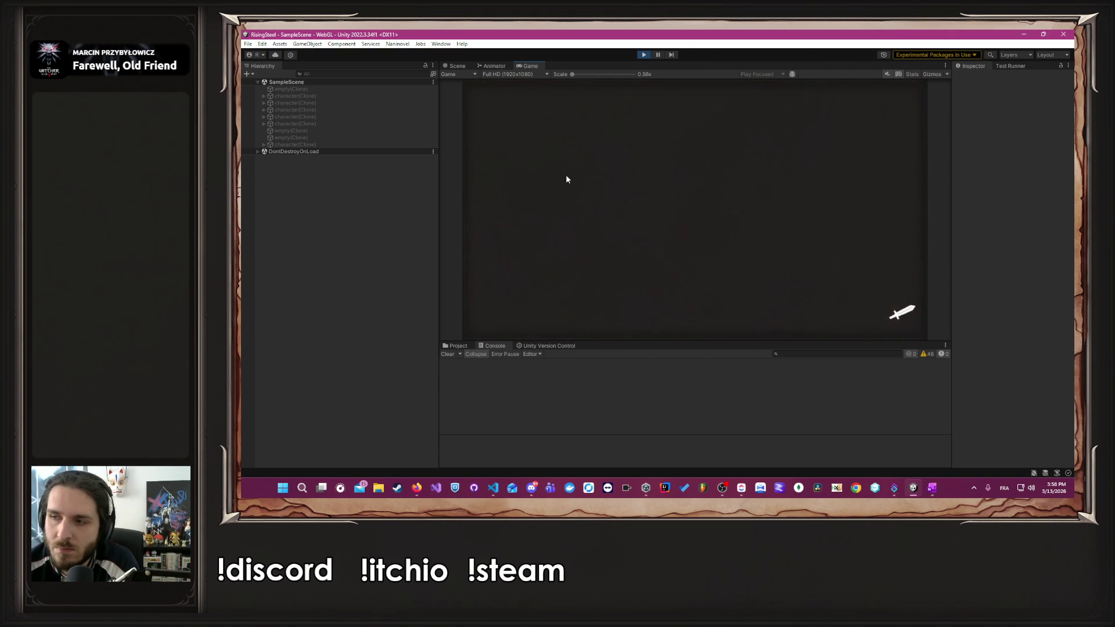
left_click(541, 140)
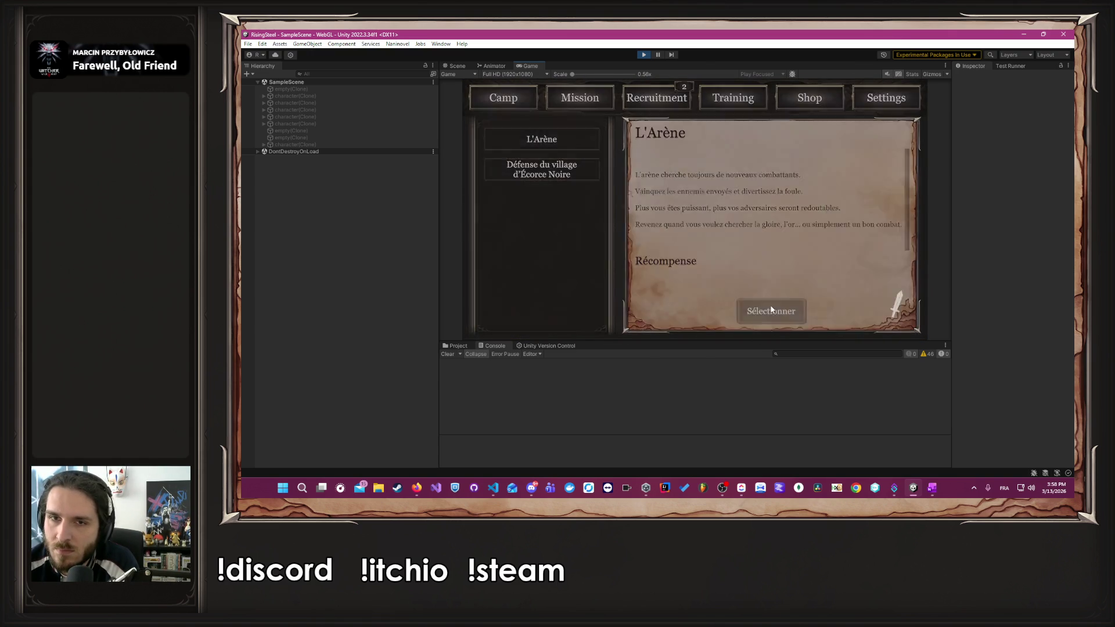
- Send Albert into L'Arène, defeat Rhovan in three attacks, and return to camp
left_click(771, 311)
left_click(560, 222)
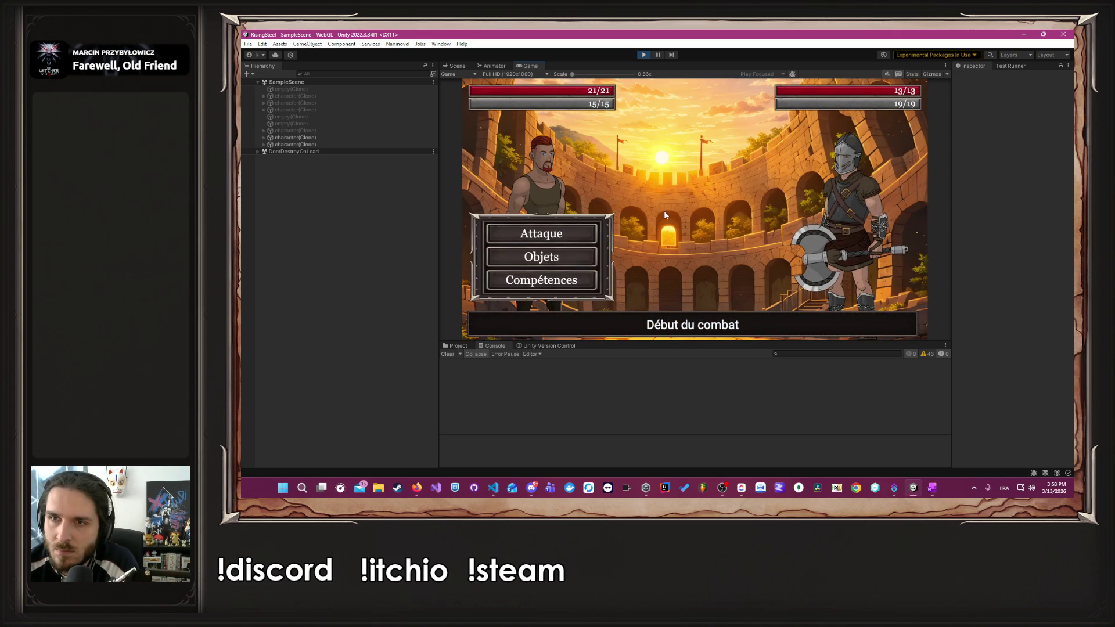
left_click(588, 236)
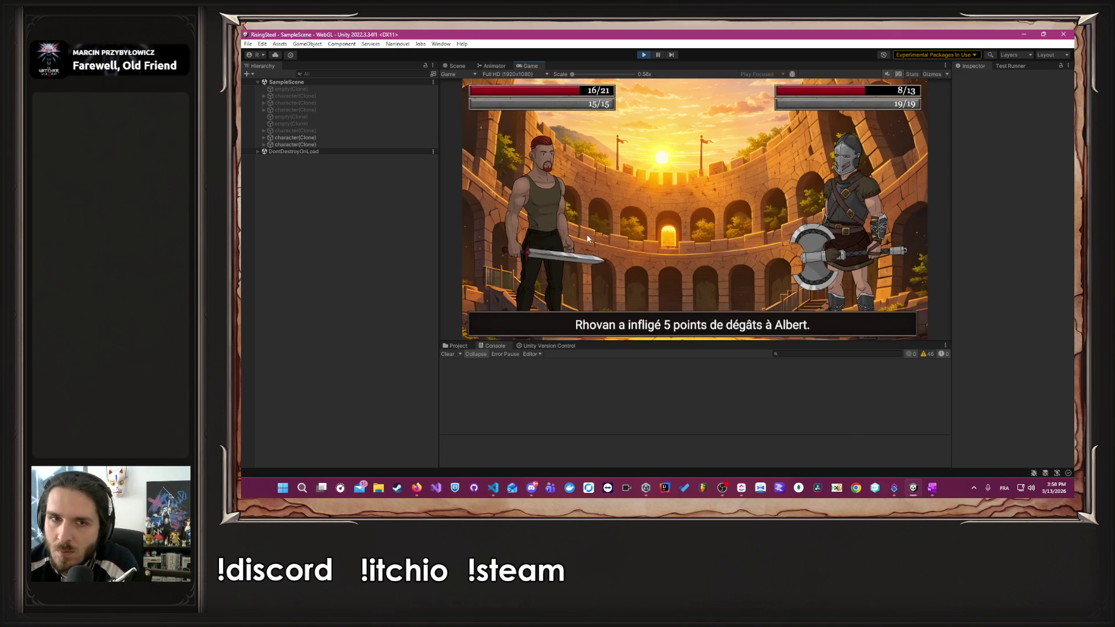
left_click(584, 231)
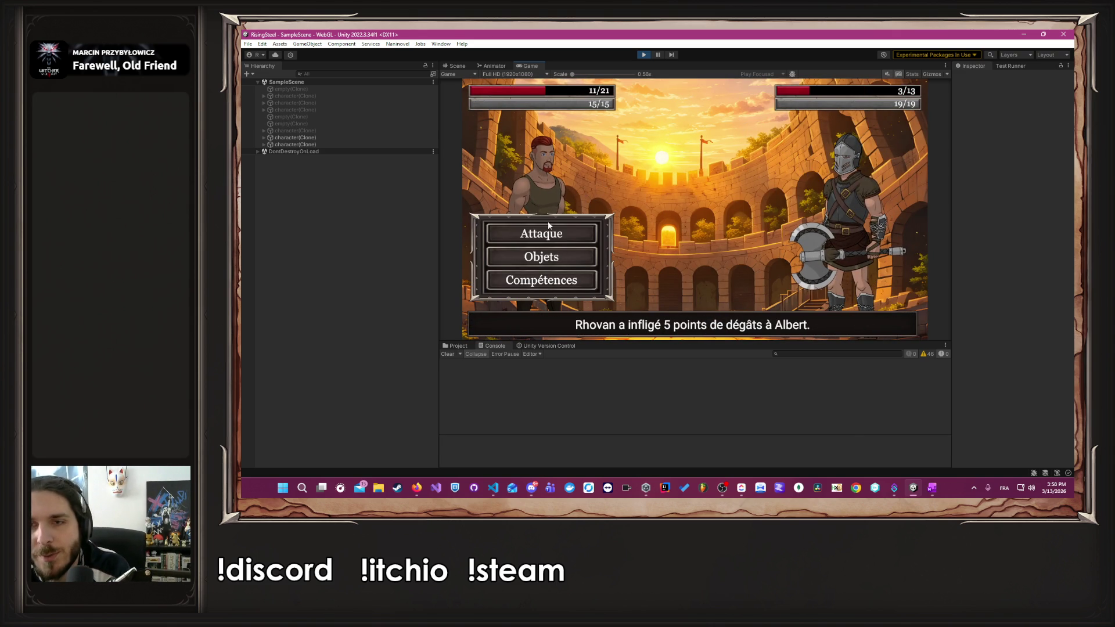
left_click(548, 227)
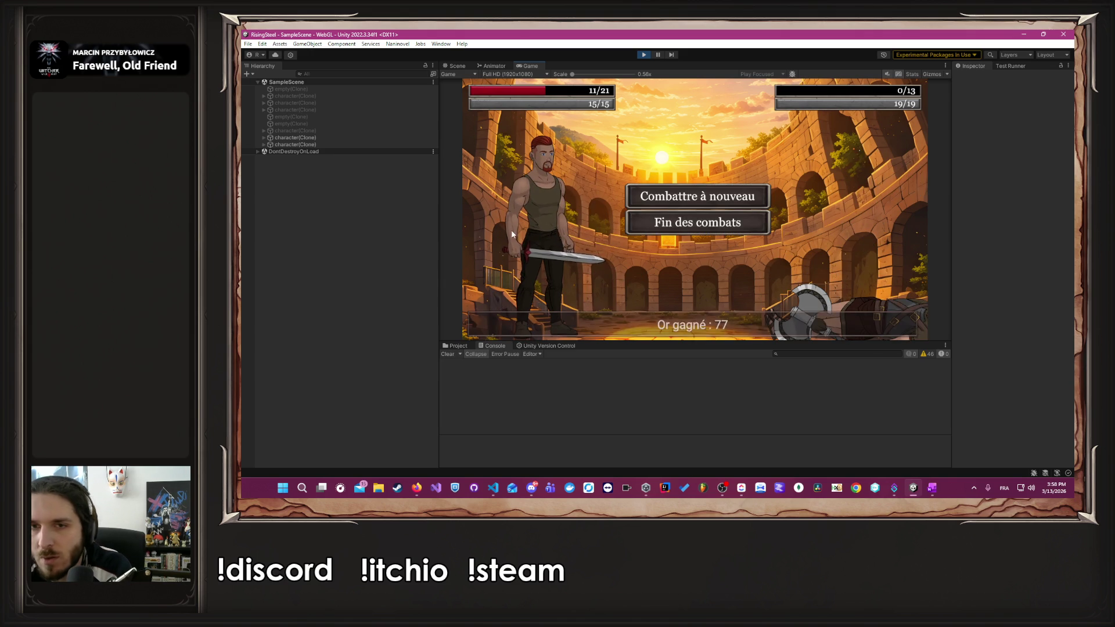
left_click(643, 221)
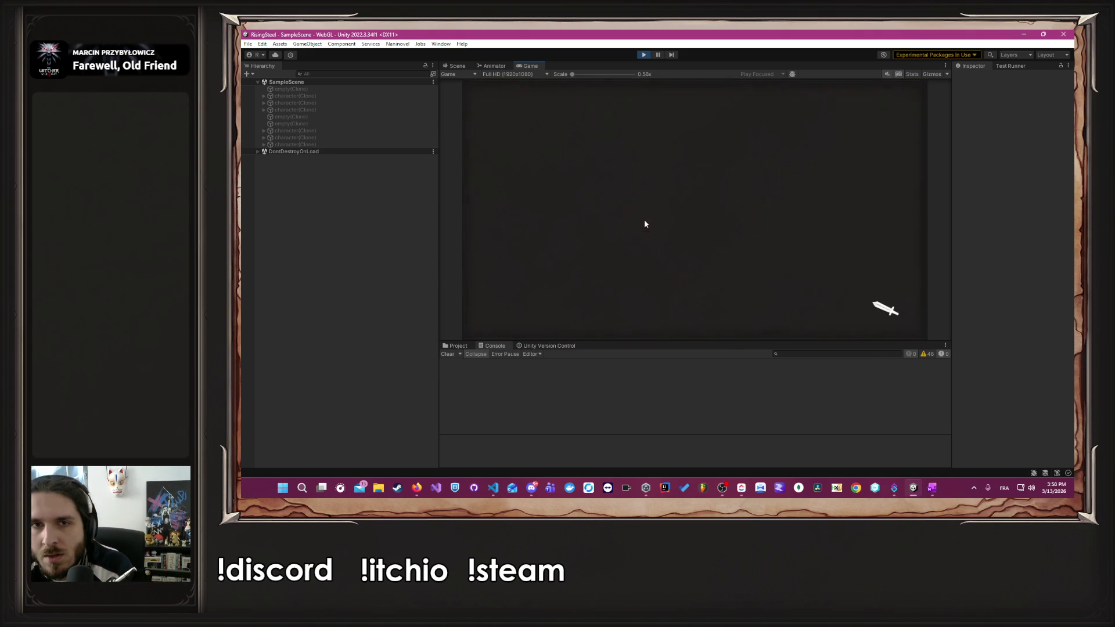
- Buy a 25-gold Poulet, heal Albert with it, and raise his Force to 7
left_click(803, 97)
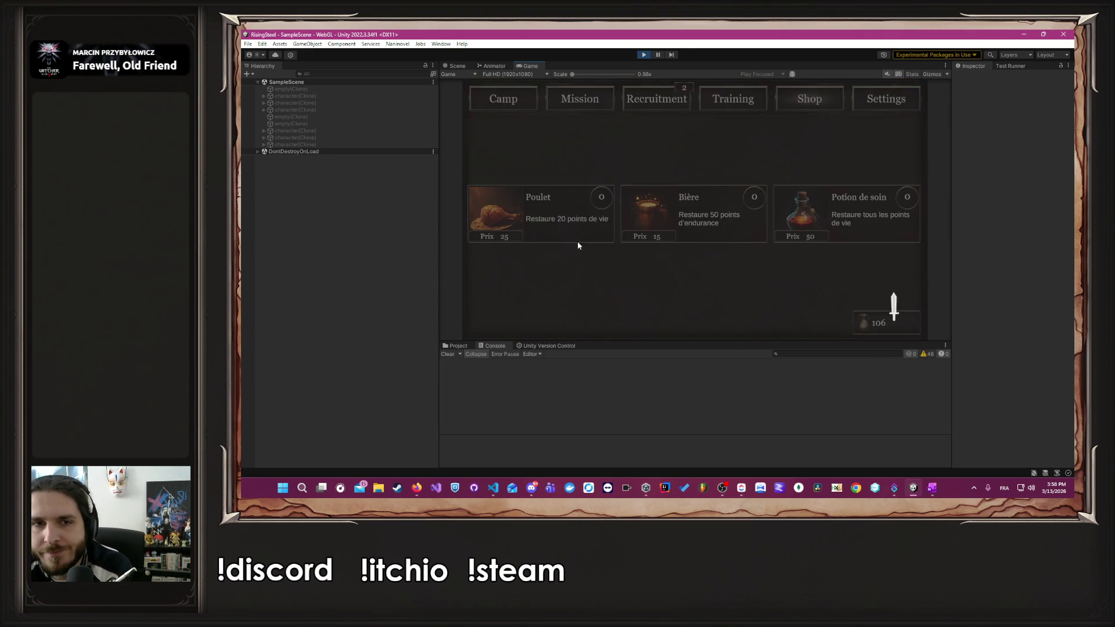
left_click(549, 201)
left_click(736, 110)
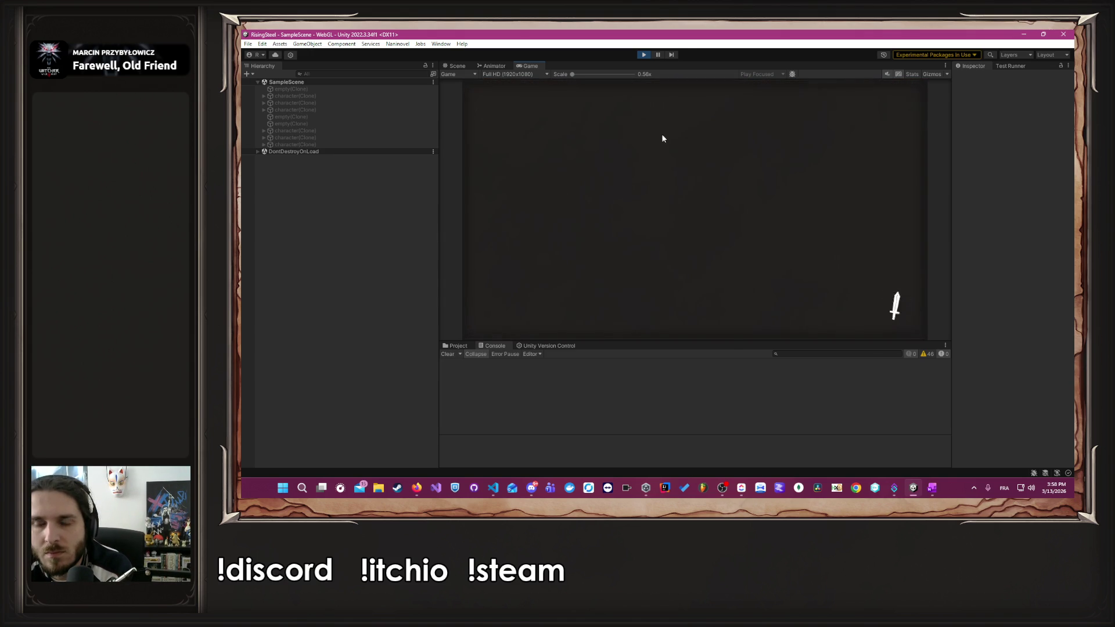
left_click(550, 200)
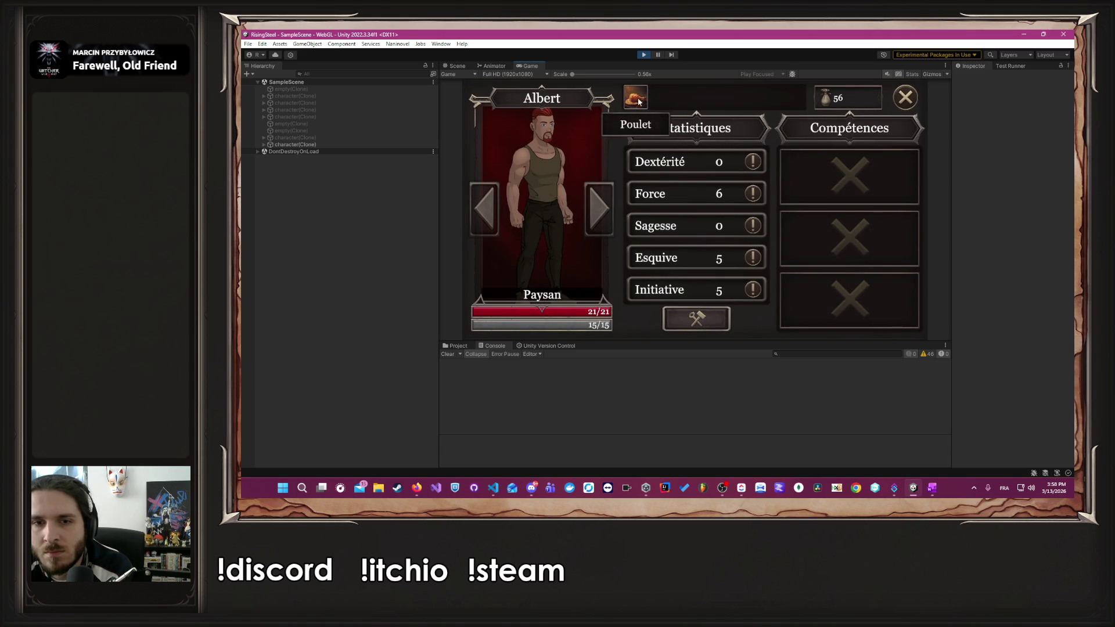
left_click(696, 319)
left_click(735, 194)
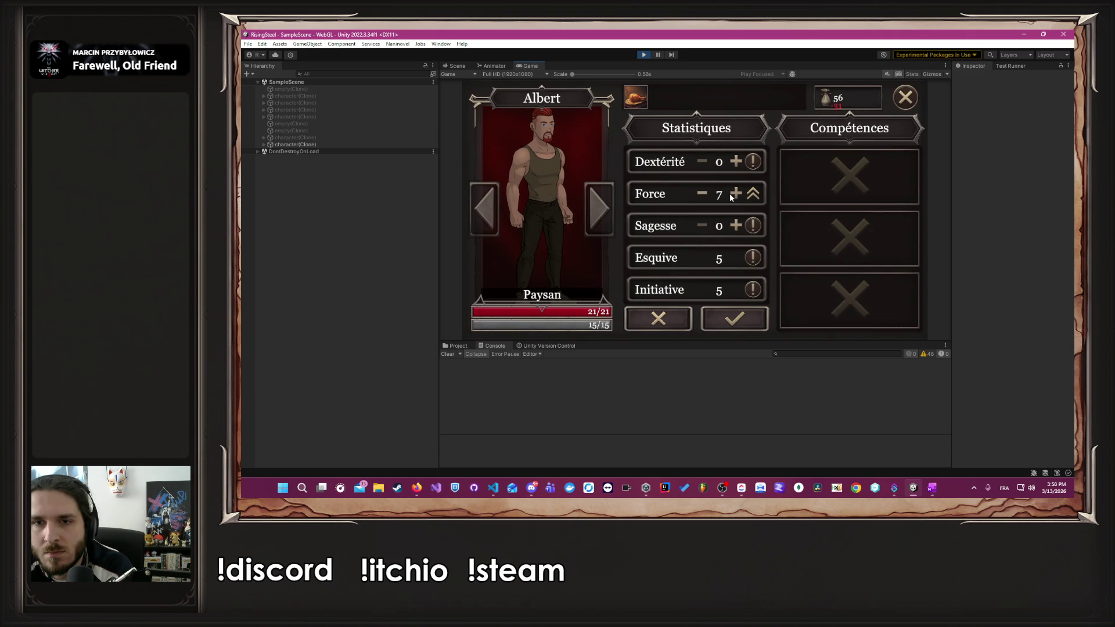
left_click(735, 318)
left_click(905, 97)
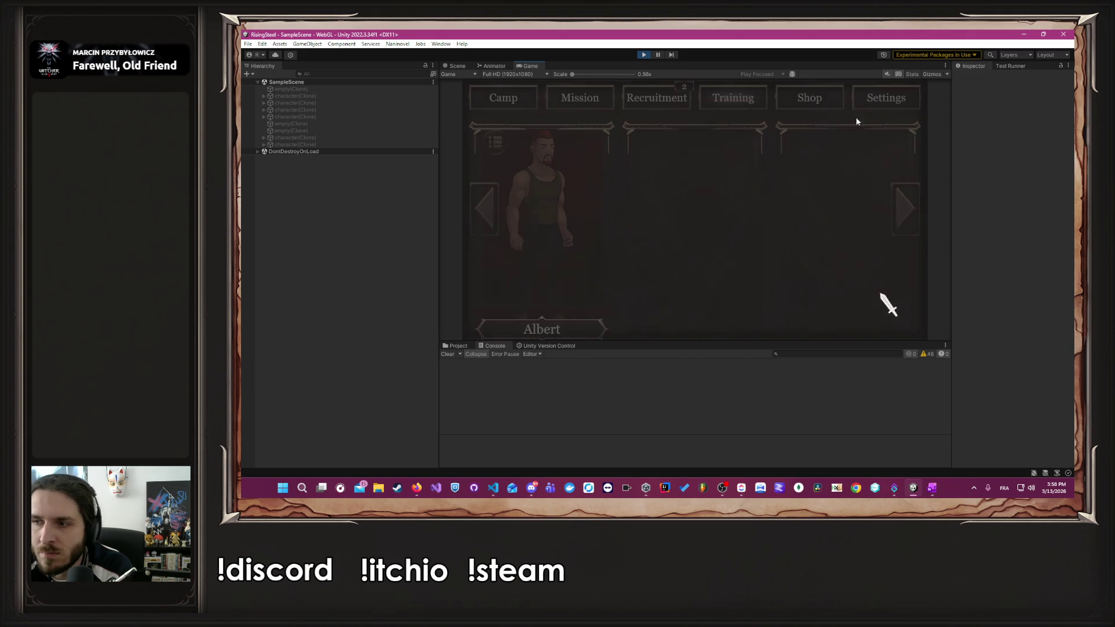
- Accept L'Arène again from the mission list and send Albert into the next fight
left_click(583, 98)
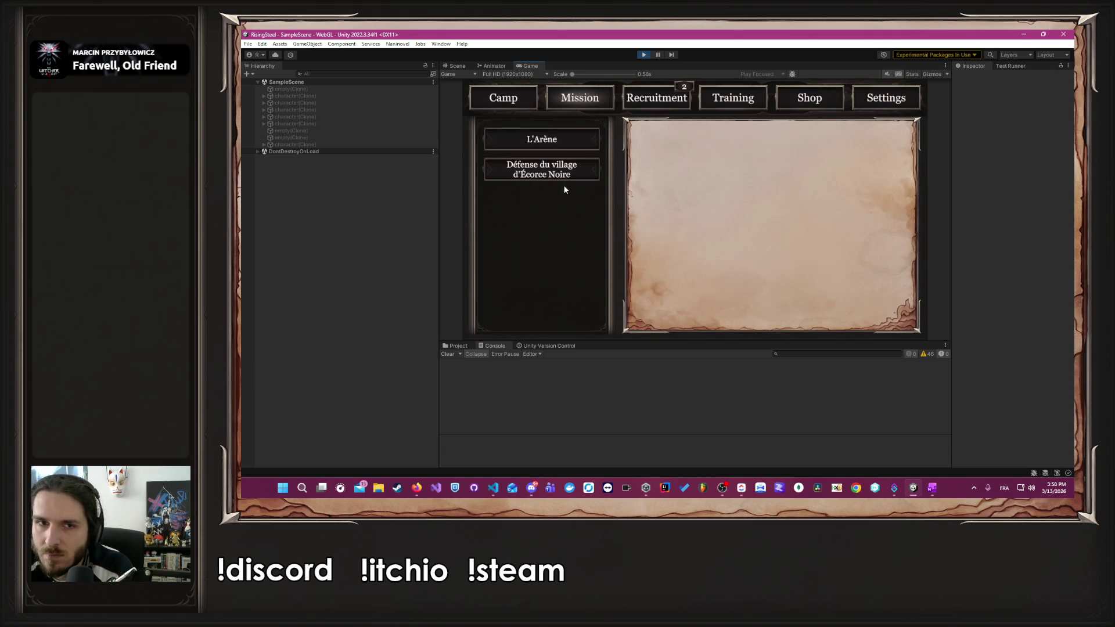
left_click(568, 142)
left_click(767, 308)
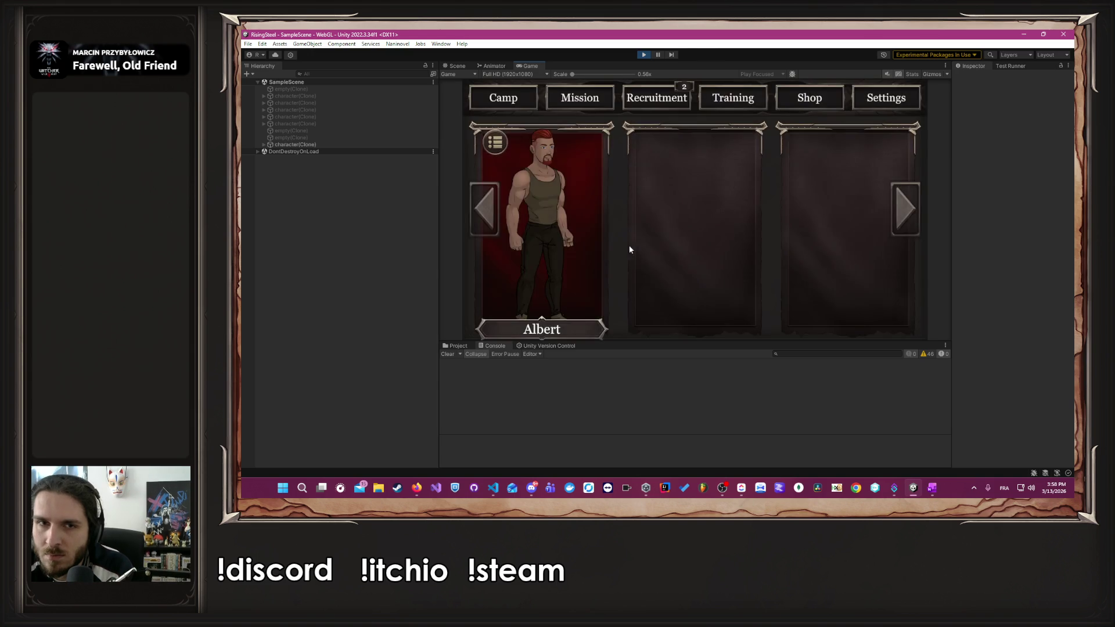
left_click(565, 223)
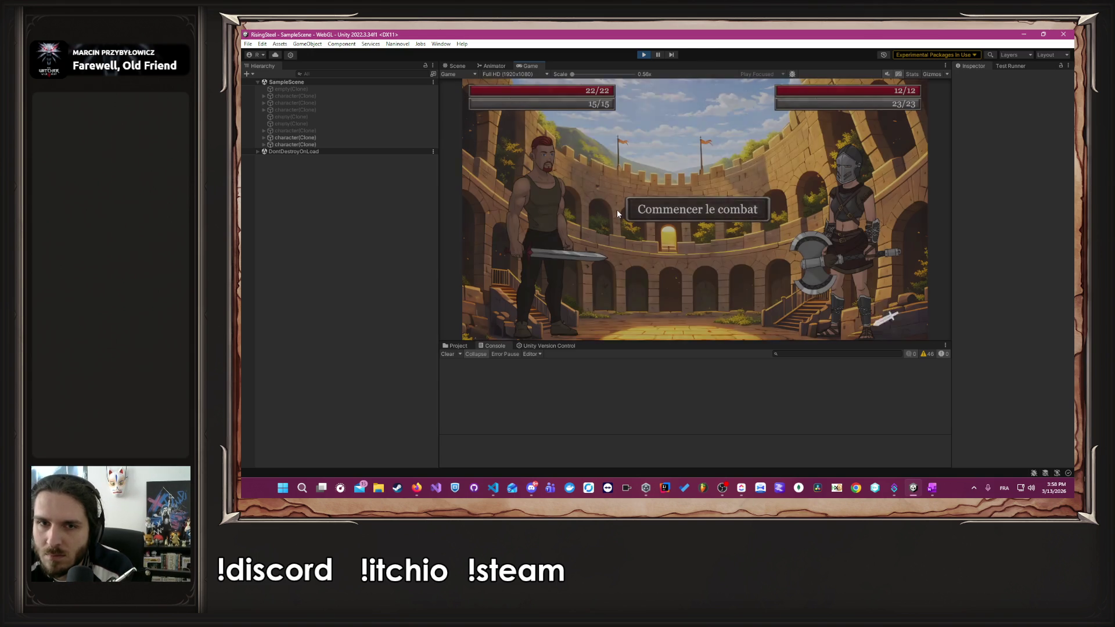
- Start the arena battle and defeat Rowena with four attacks
left_click(637, 213)
left_click(568, 233)
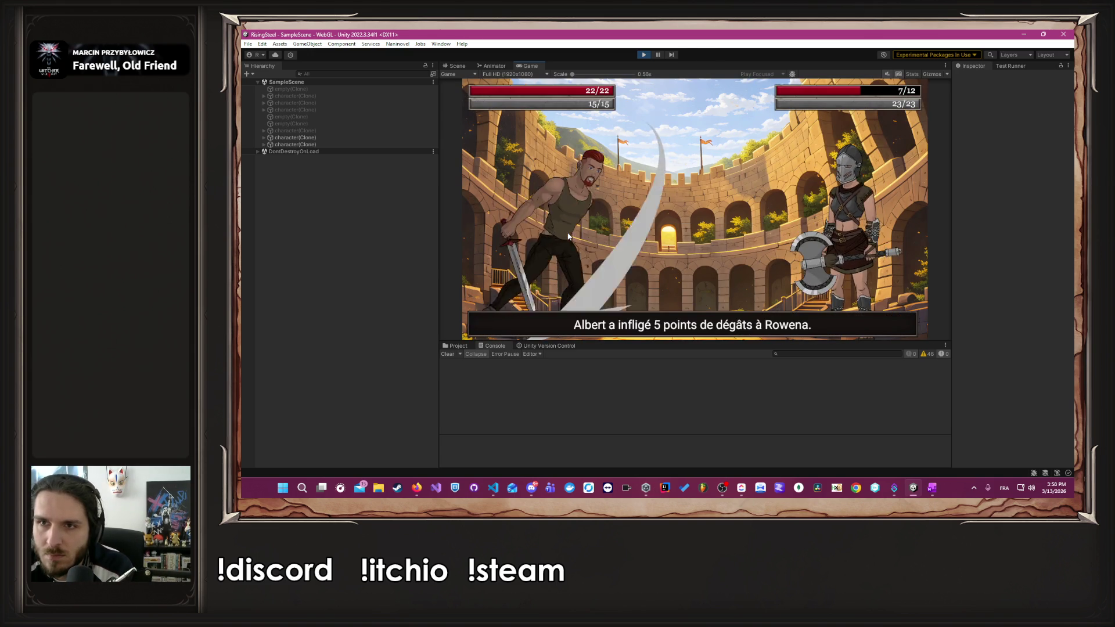
left_click(568, 234)
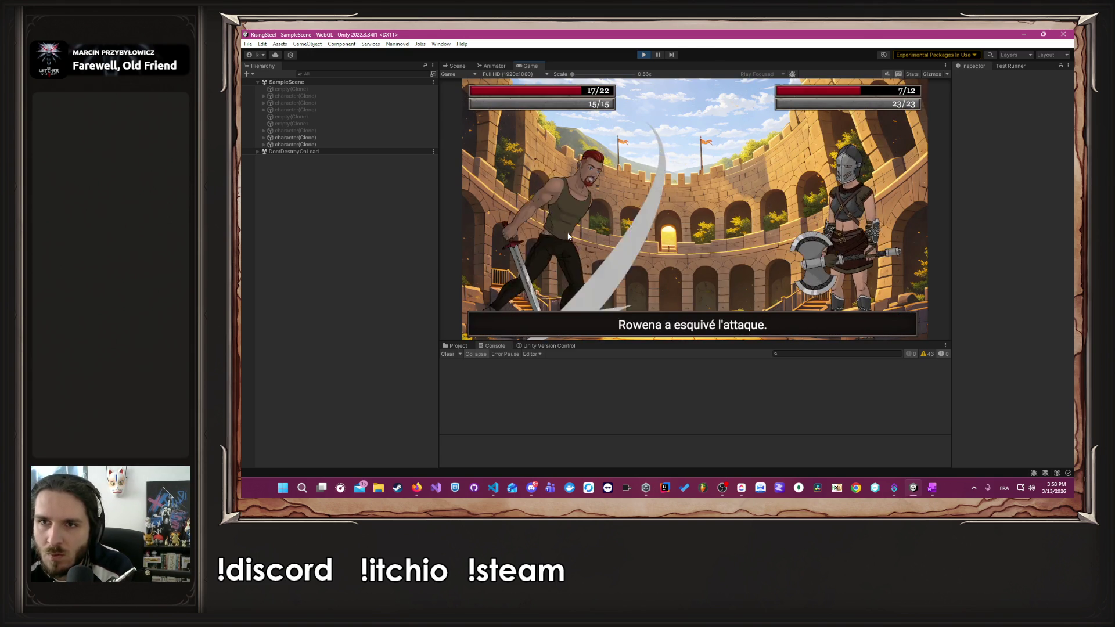
left_click(569, 234)
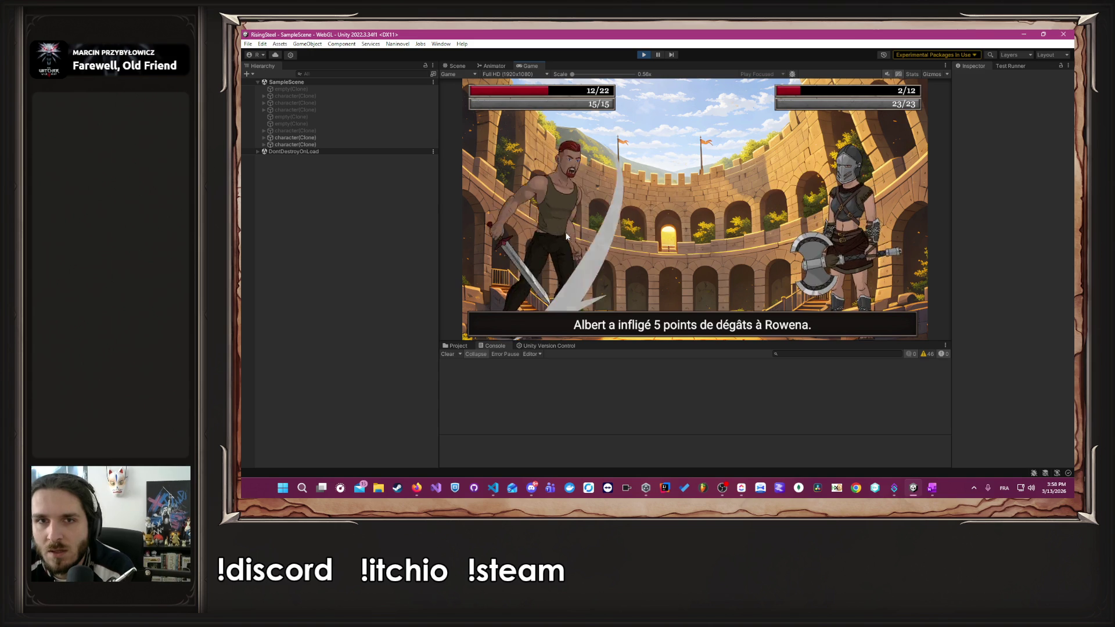
left_click(566, 236)
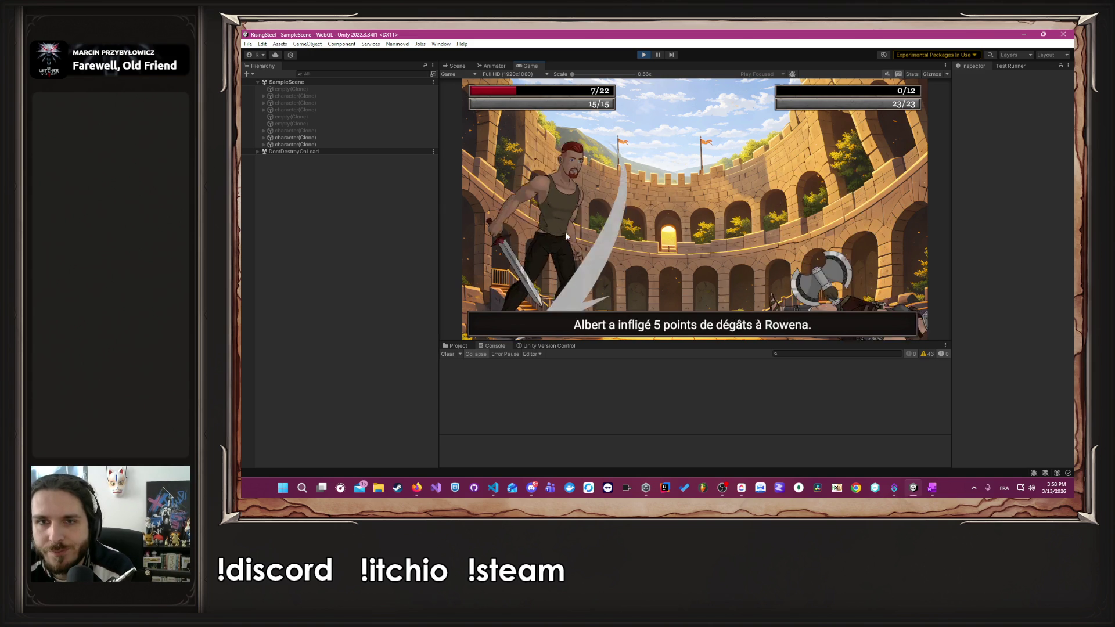
- Fight Tormund, eat a Poulet mid-fight, win with four attacks, and return to camp
left_click(670, 201)
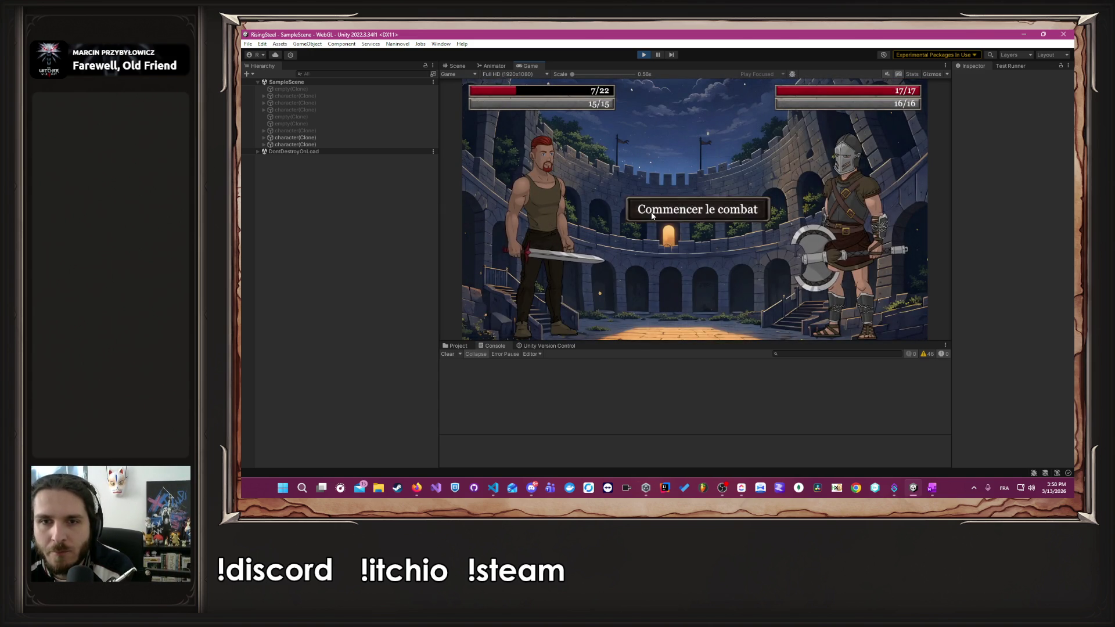
left_click(570, 260)
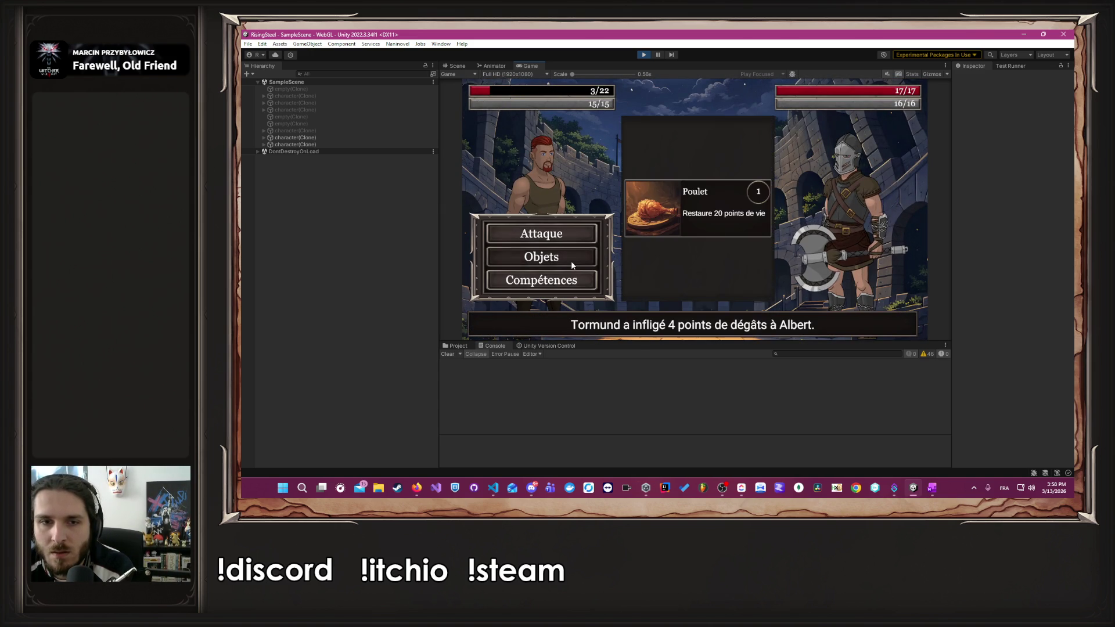
left_click(643, 203)
left_click(569, 231)
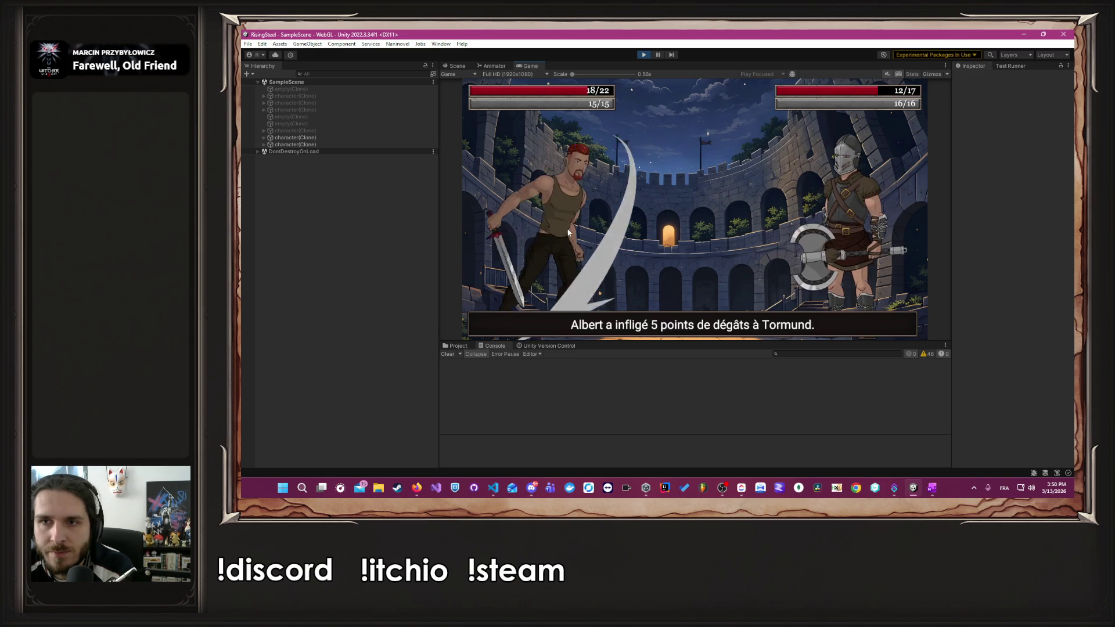
left_click(569, 232)
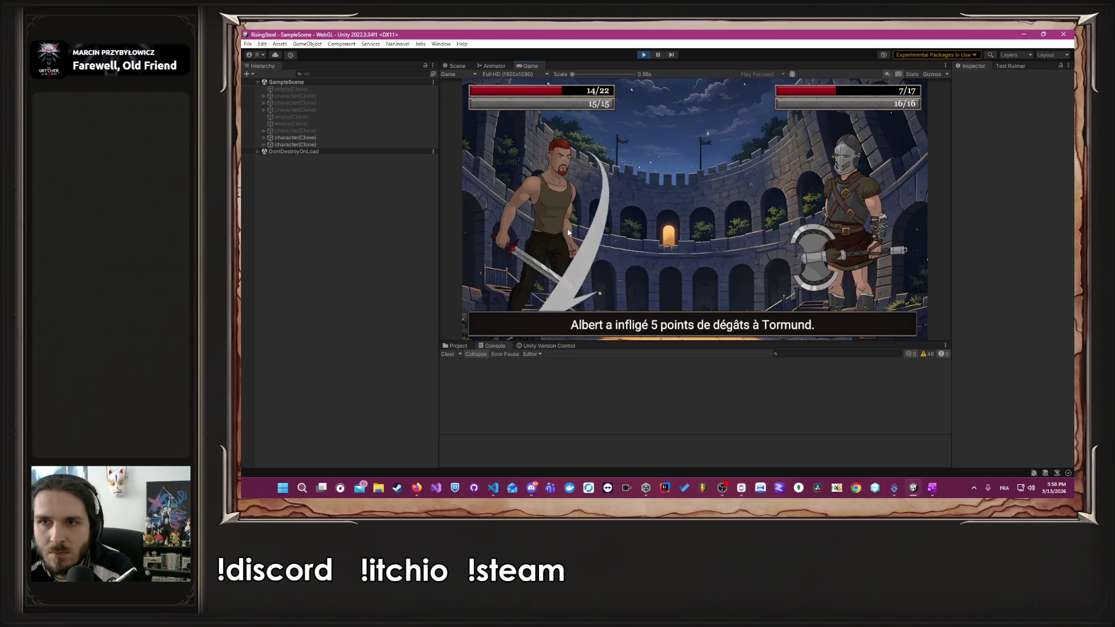
left_click(568, 231)
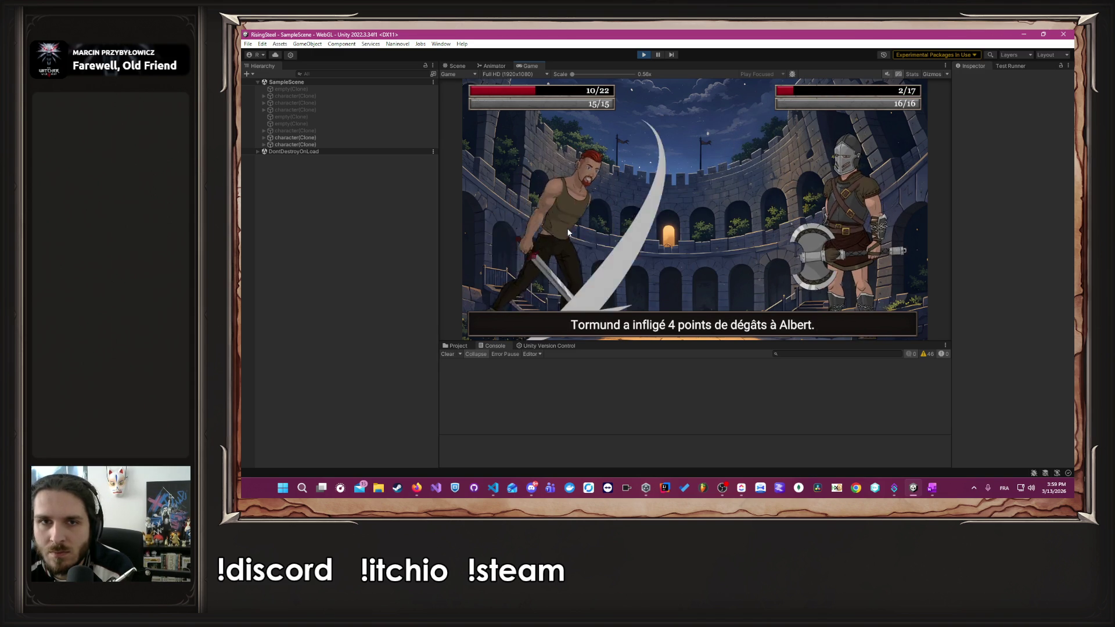
left_click(580, 237)
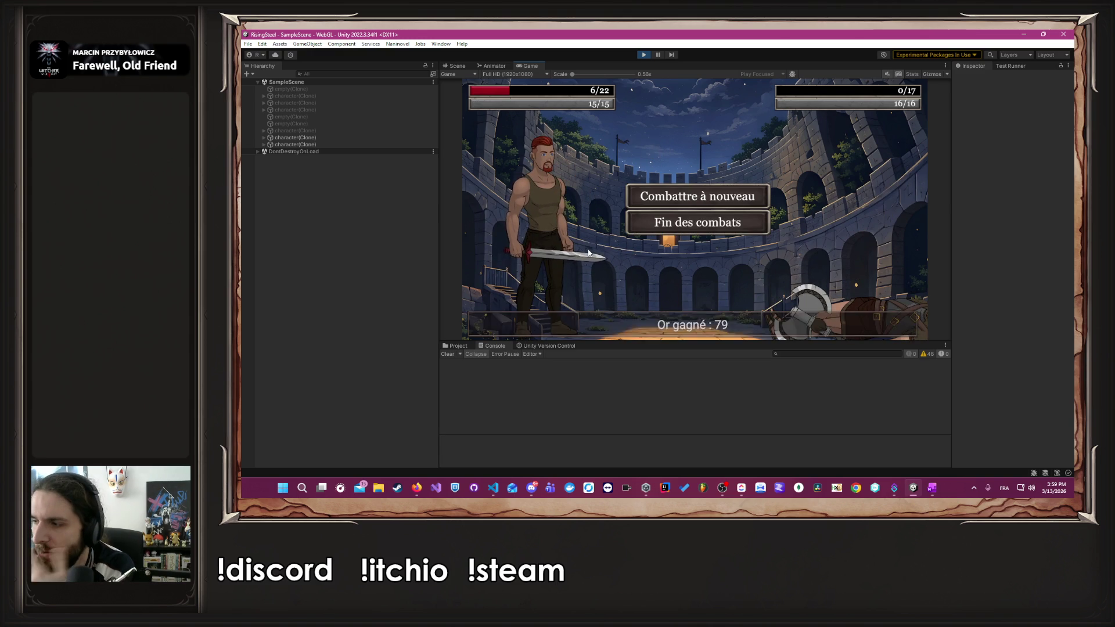
left_click(691, 224)
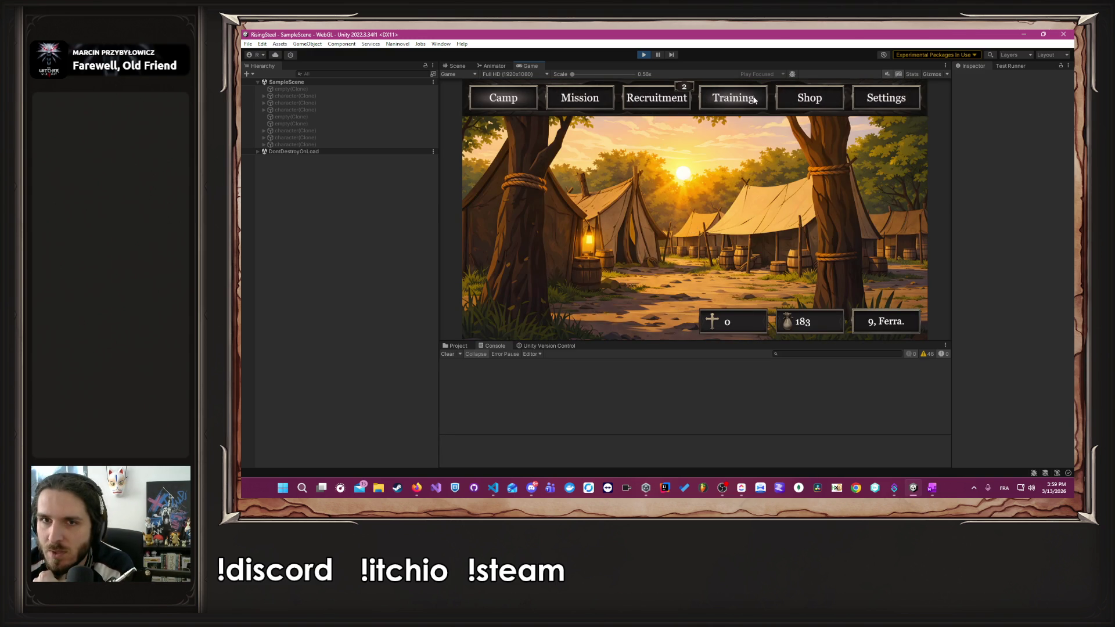
- Raise Albert's Force to 10 on his Training sheet, paying down to 54 gold with 25/25 health
left_click(741, 97)
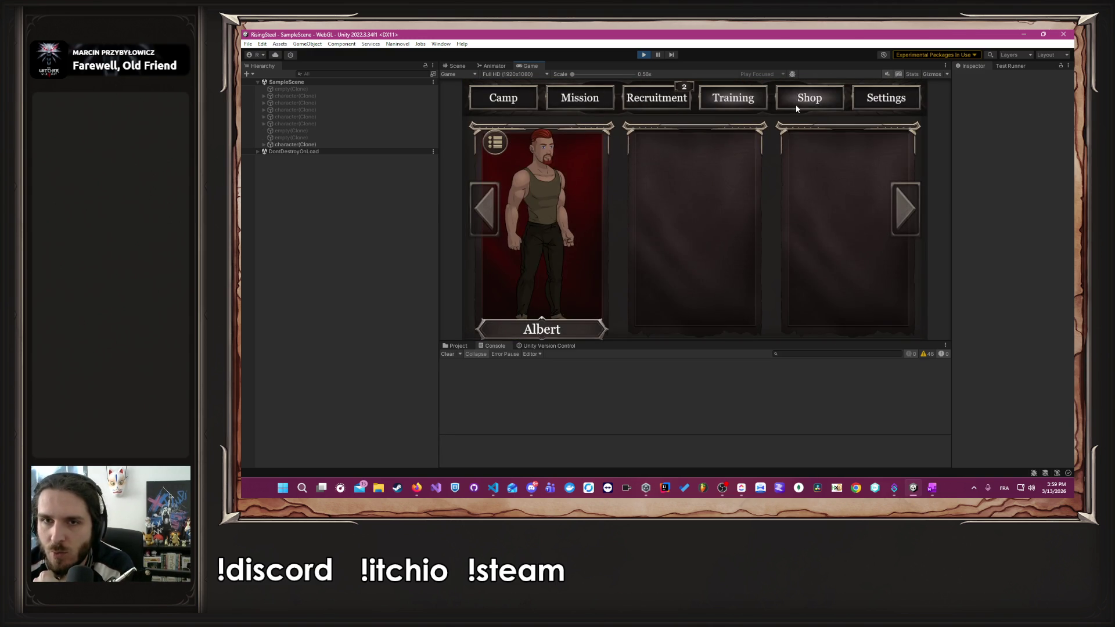
left_click(796, 104)
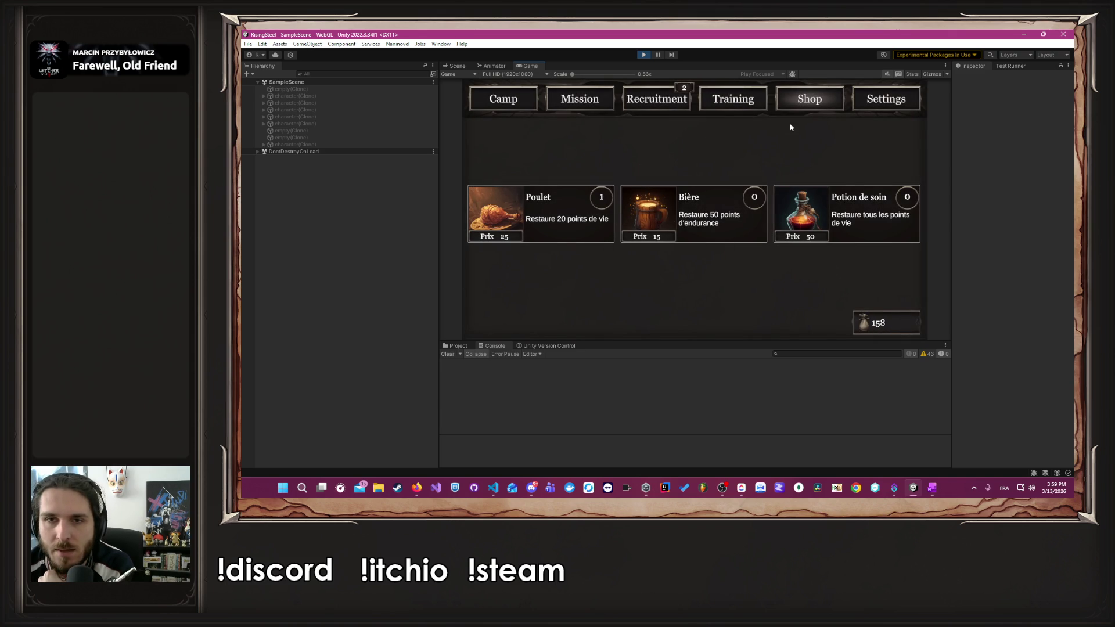
left_click(722, 110)
left_click(587, 151)
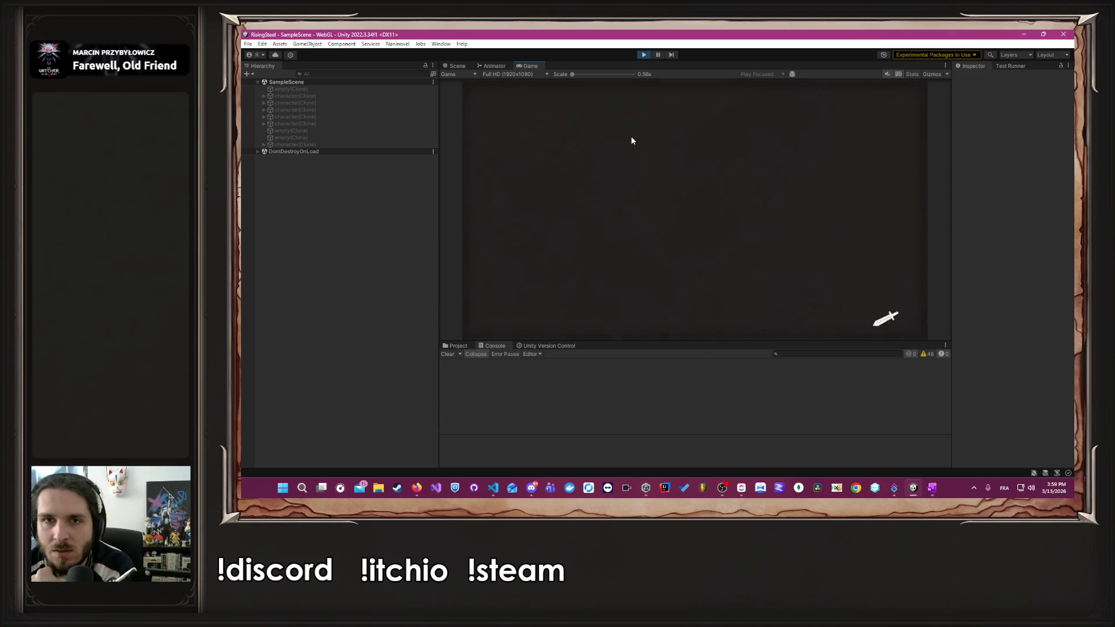
left_click(906, 97)
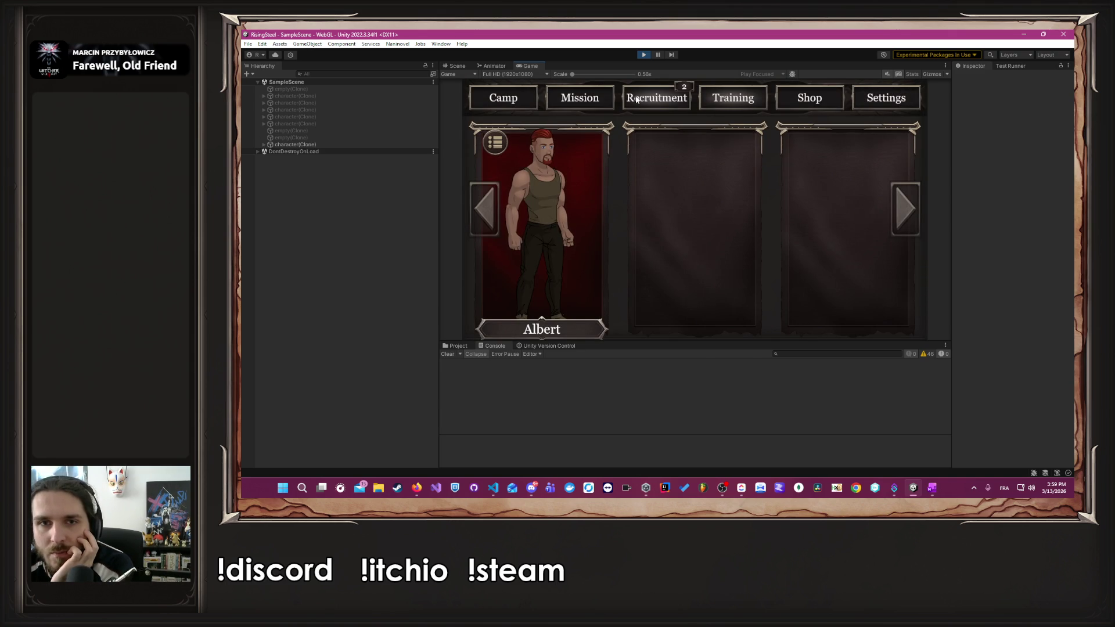
left_click(606, 161)
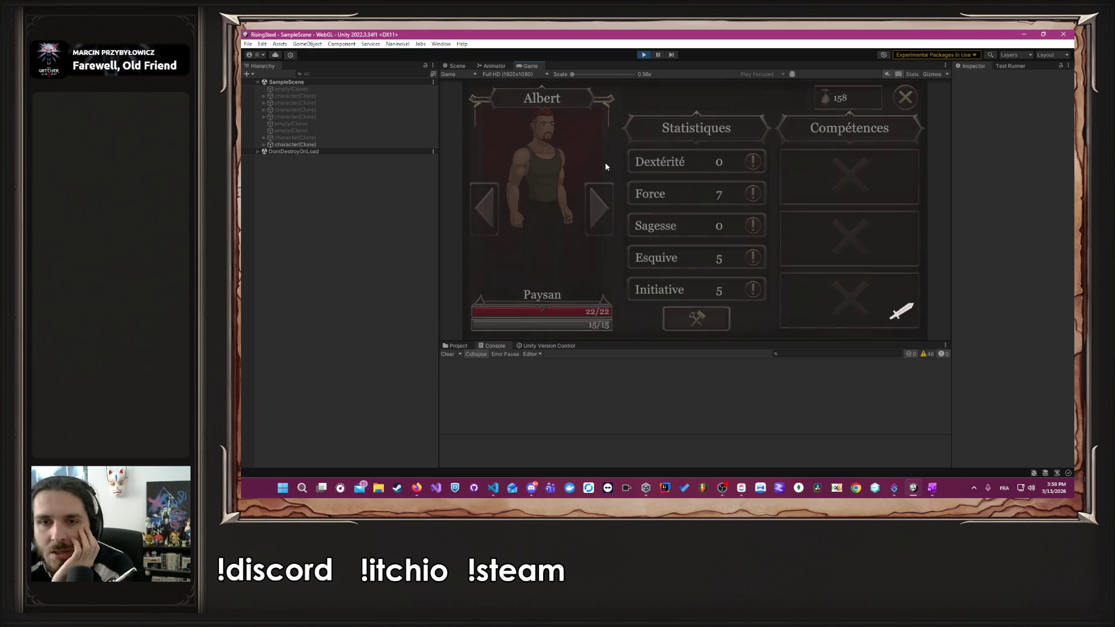
left_click(697, 319)
left_click(736, 193)
left_click(736, 194)
left_click(736, 194)
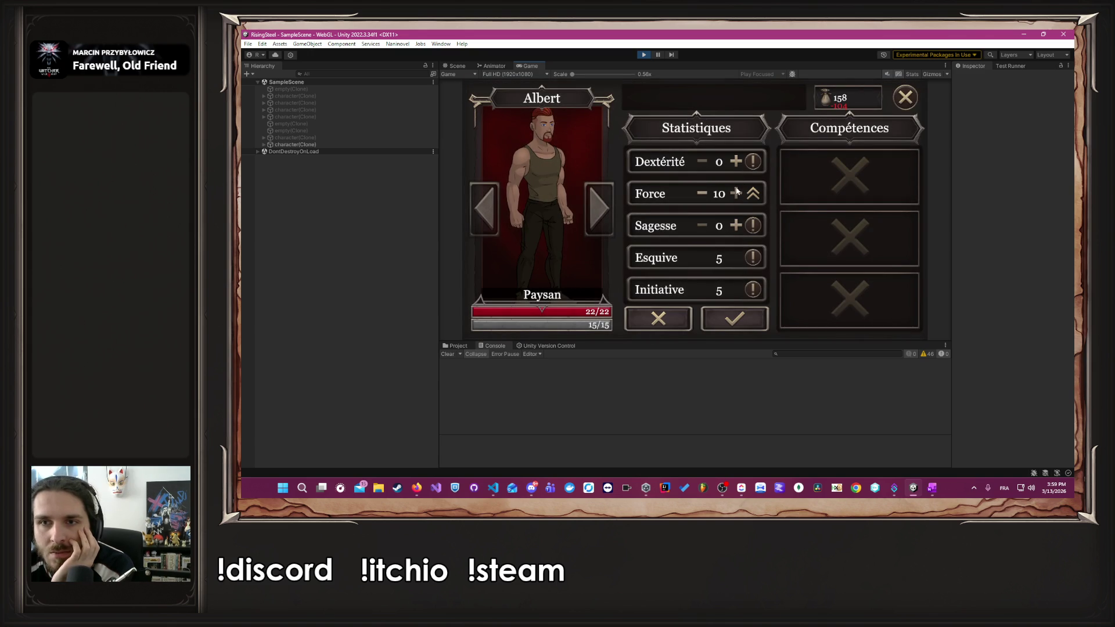
left_click(734, 318)
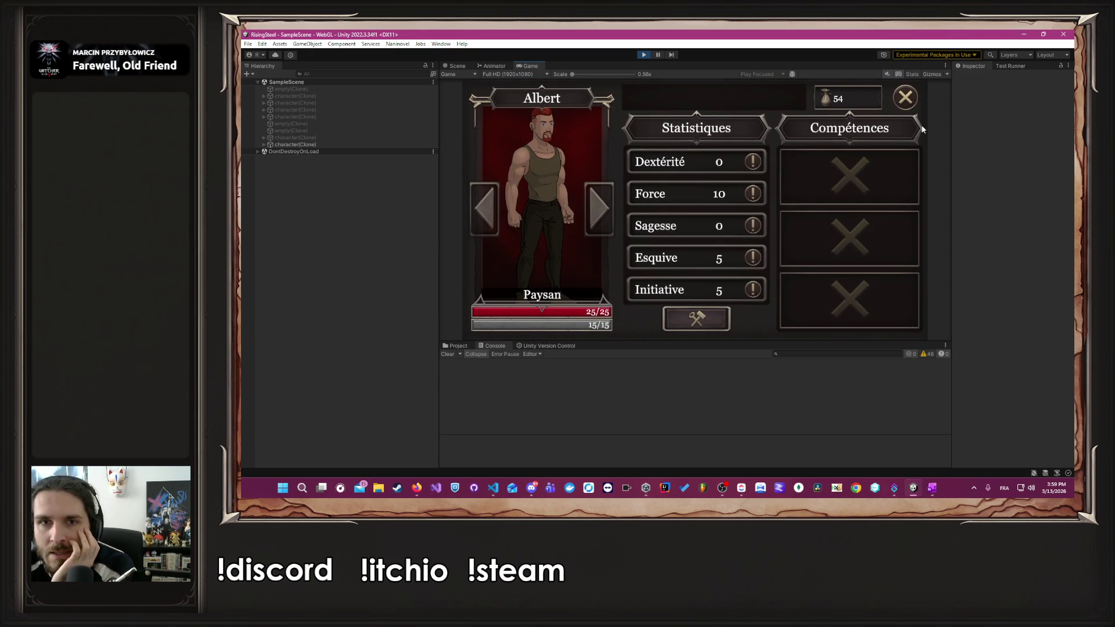
left_click(905, 98)
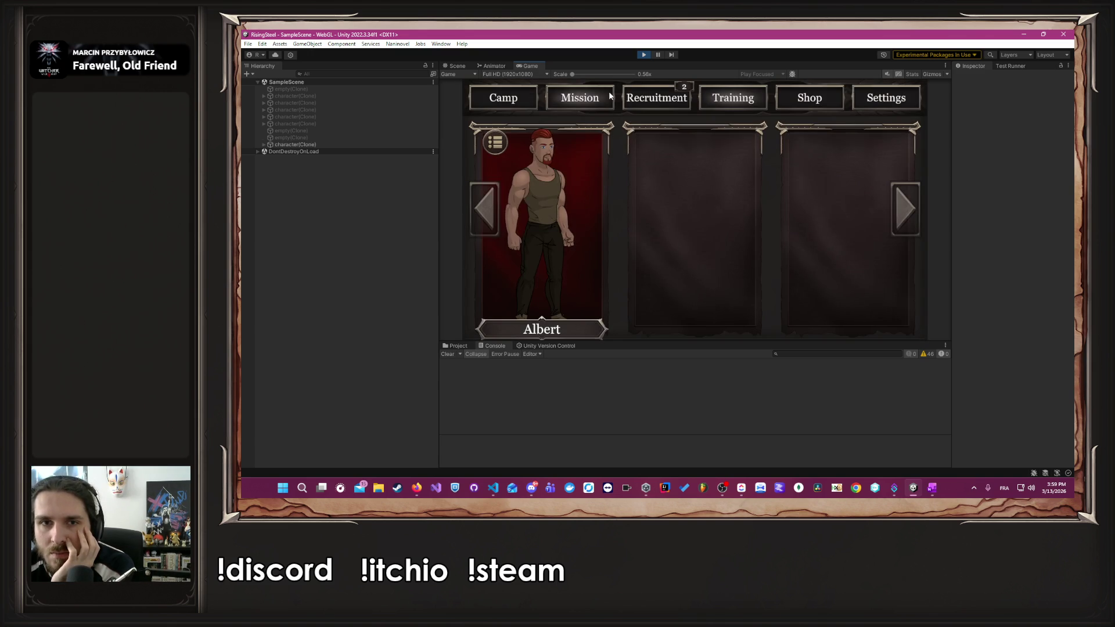
- Send Albert on the Défense du village d'Écorce Noire mission and begin the battle
left_click(608, 94)
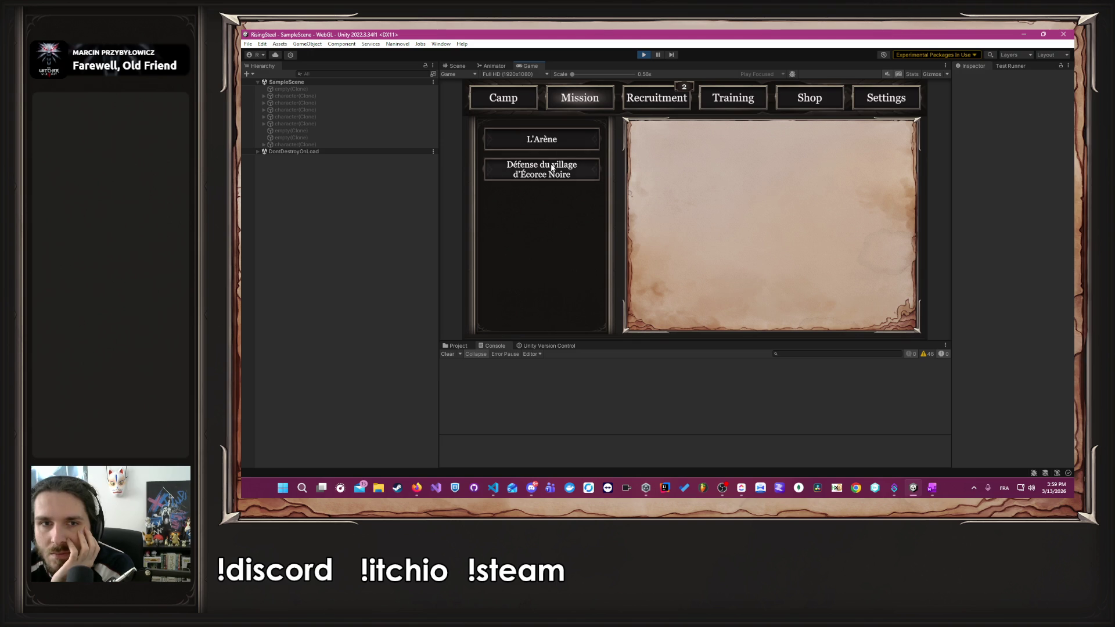
left_click(552, 168)
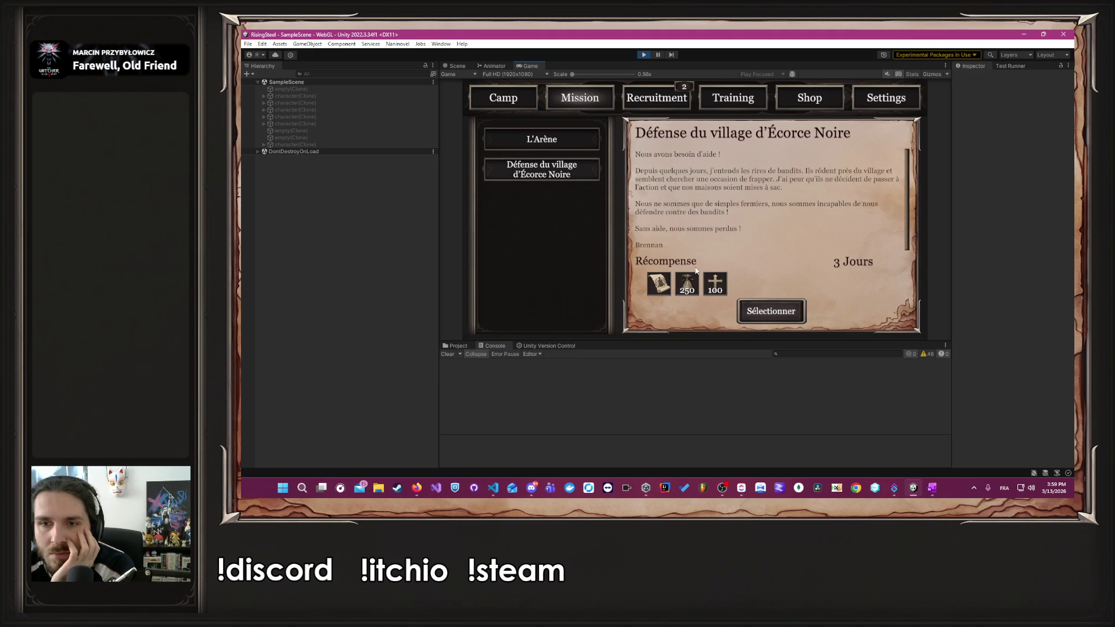
left_click(770, 311)
left_click(600, 248)
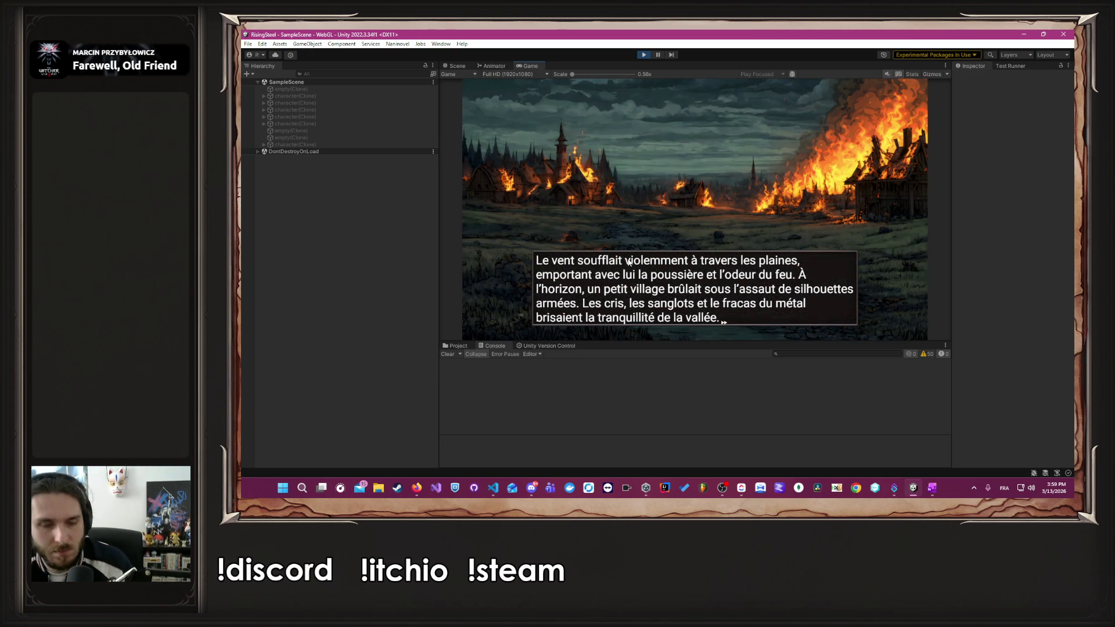
left_click(628, 261)
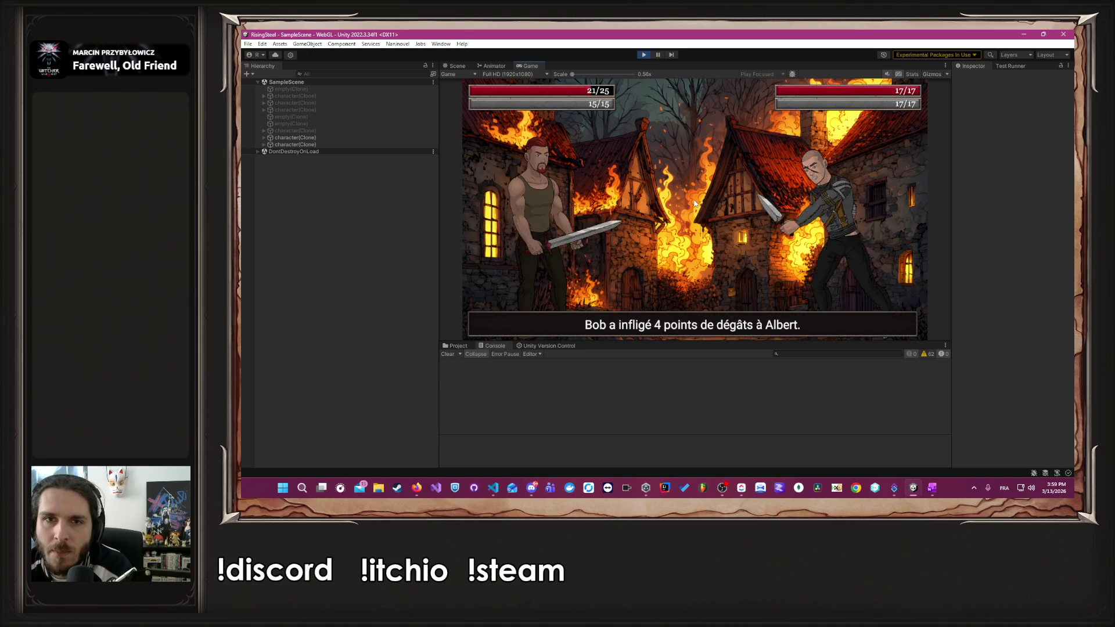
- Defeat Bob, get through the dialogue, then attack Robin until the battle ends
left_click(564, 226)
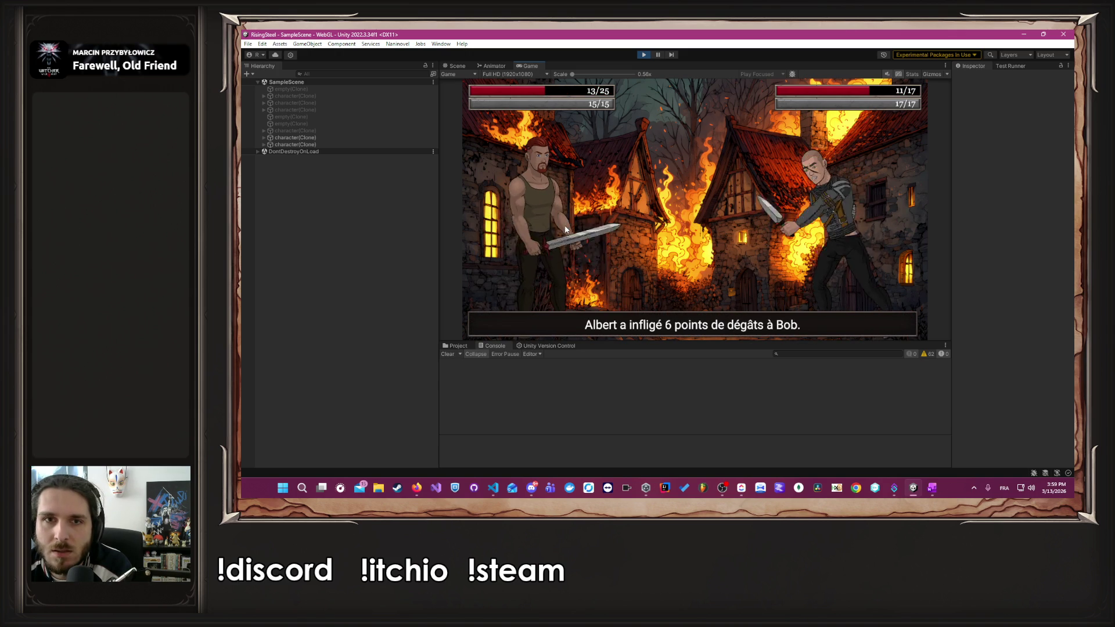
left_click(564, 228)
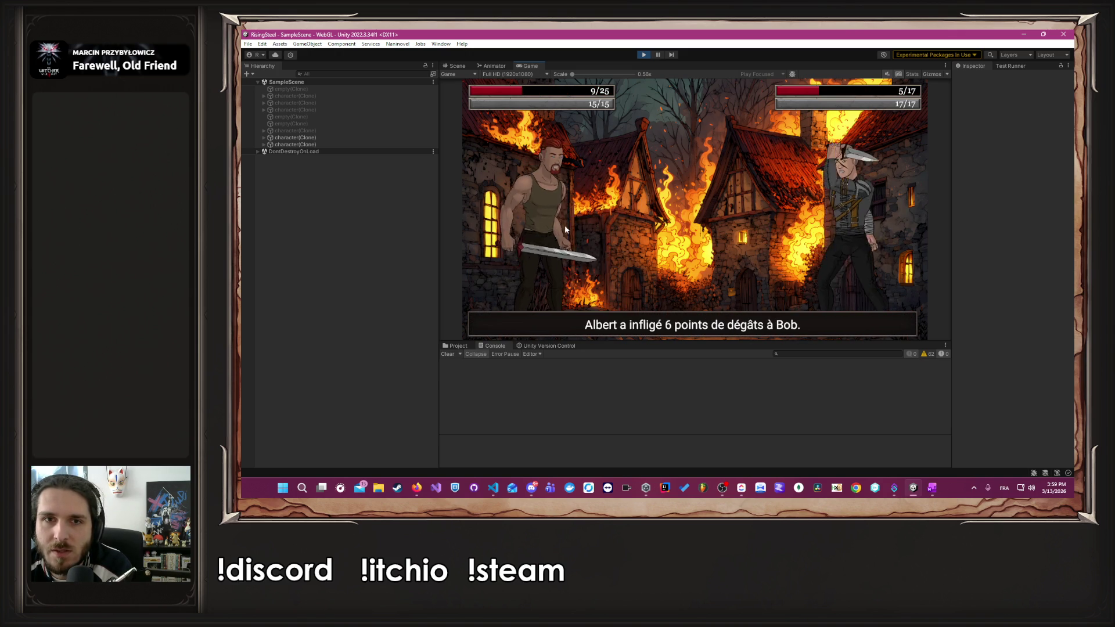
left_click(565, 229)
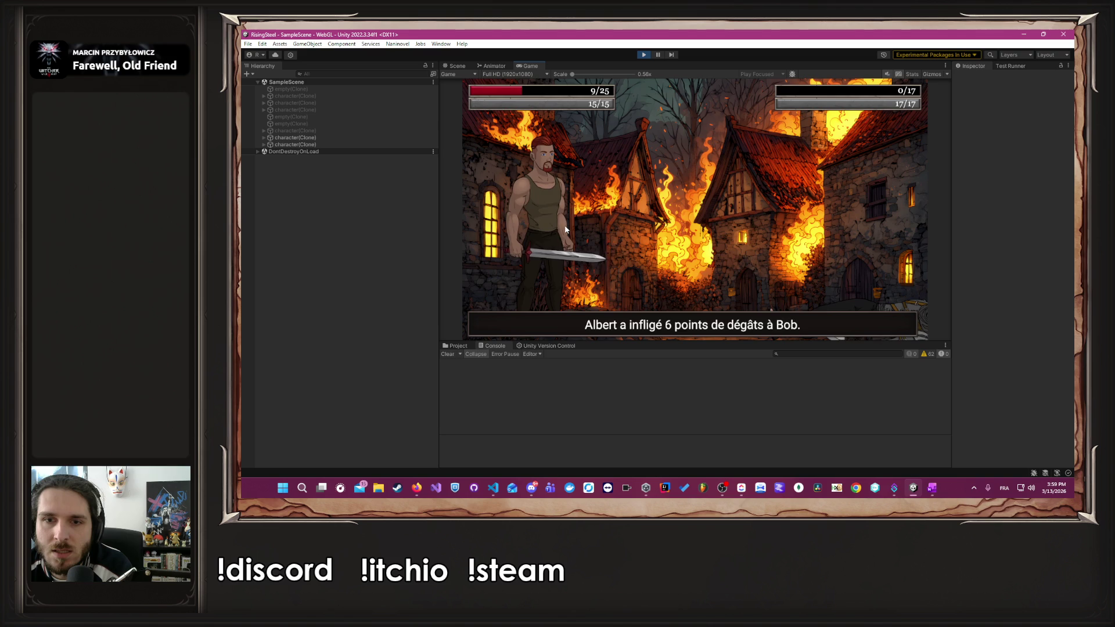
left_click(564, 228)
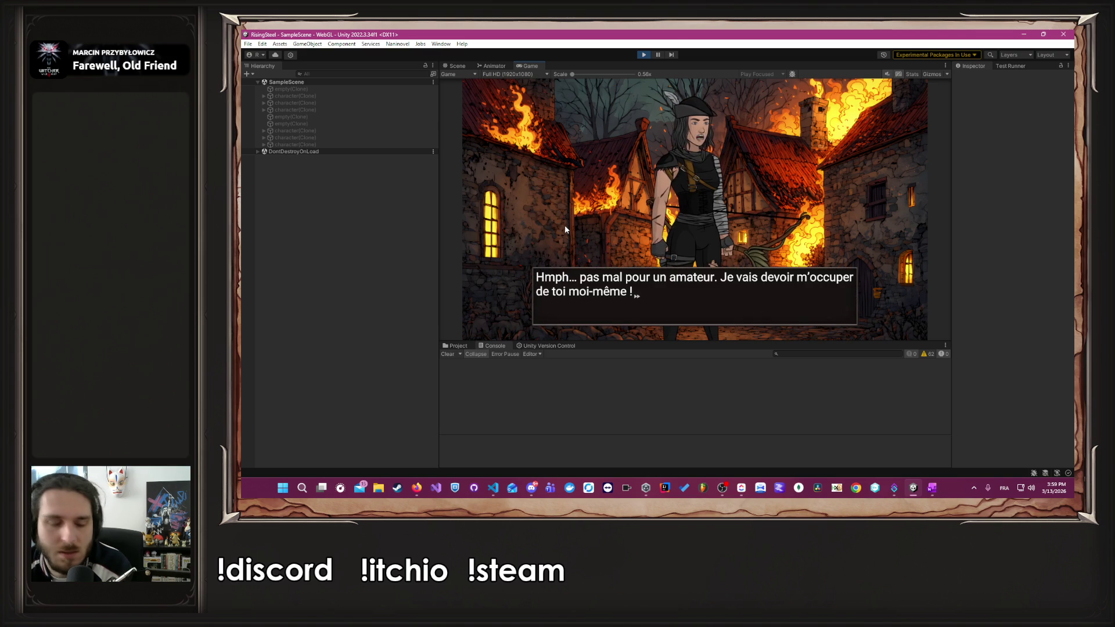
left_click(564, 229)
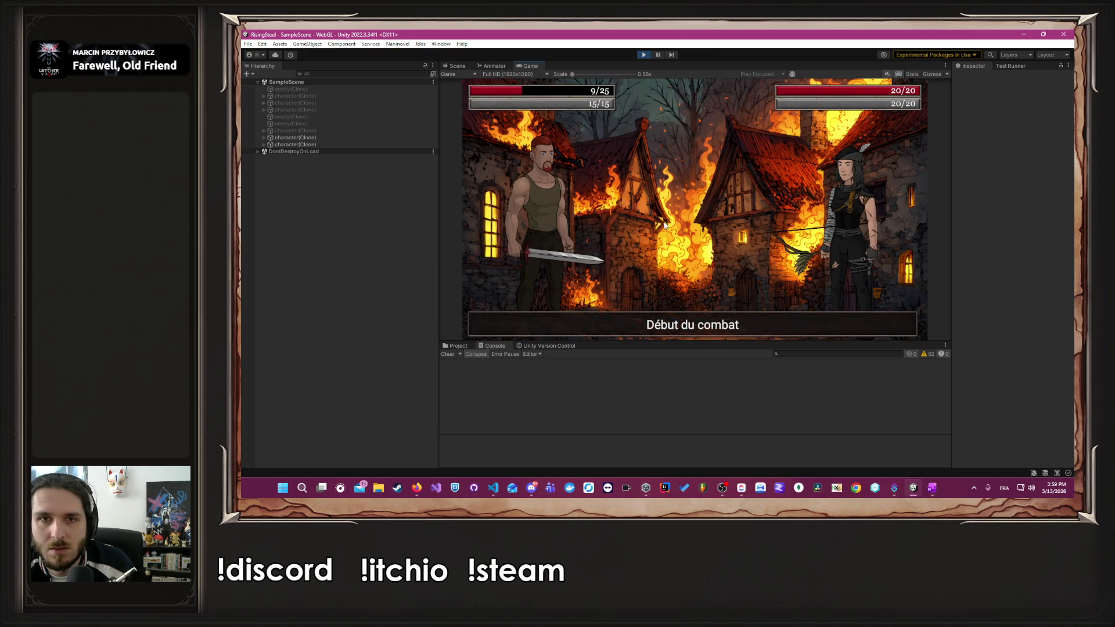
left_click(576, 228)
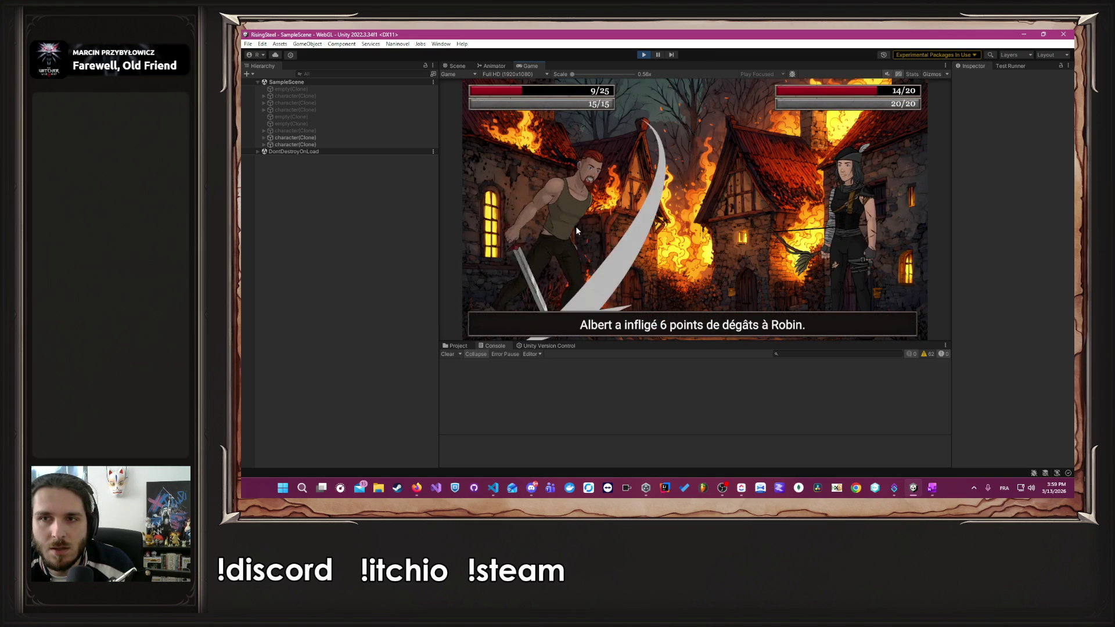
left_click(576, 230)
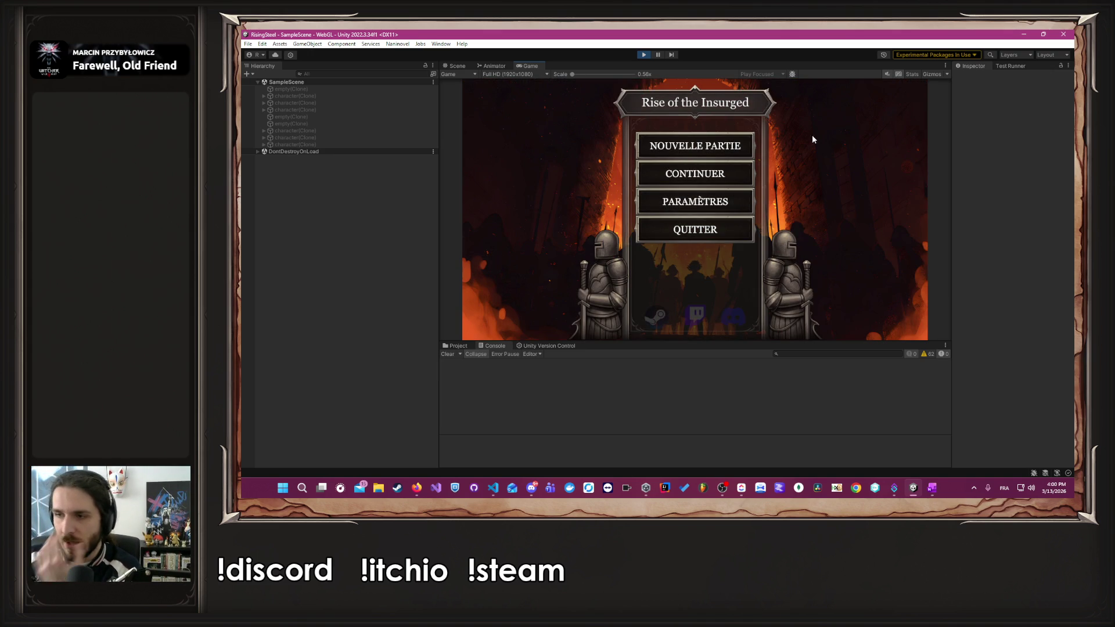
- Stop Play mode and show the Project window at the mission02-Arena folder holding Arena-0
left_click(644, 55)
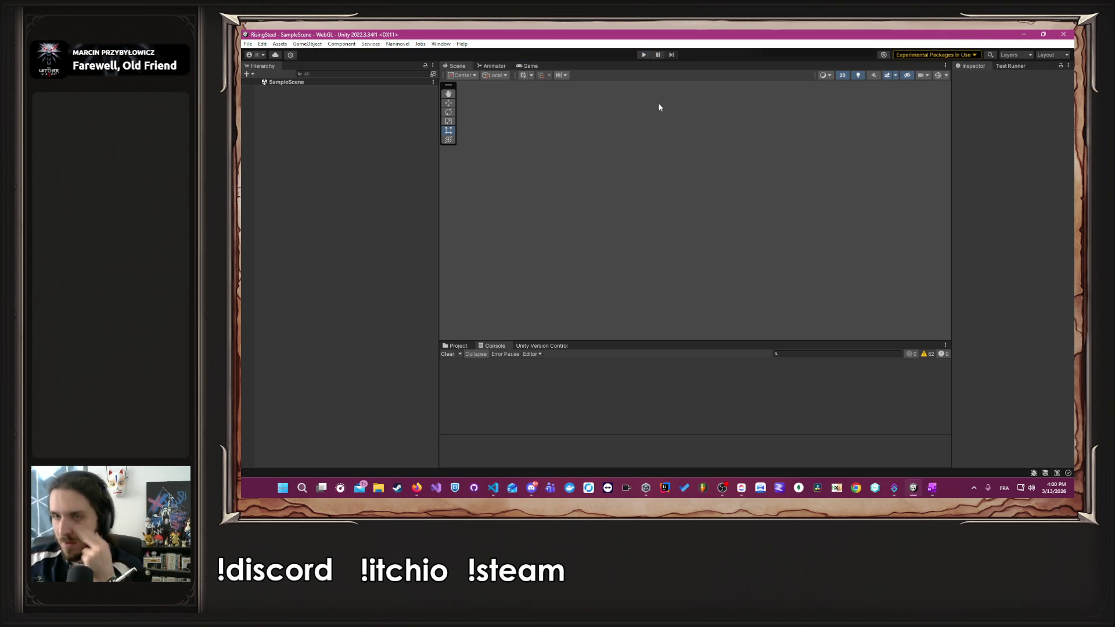
key("alt+Tab")
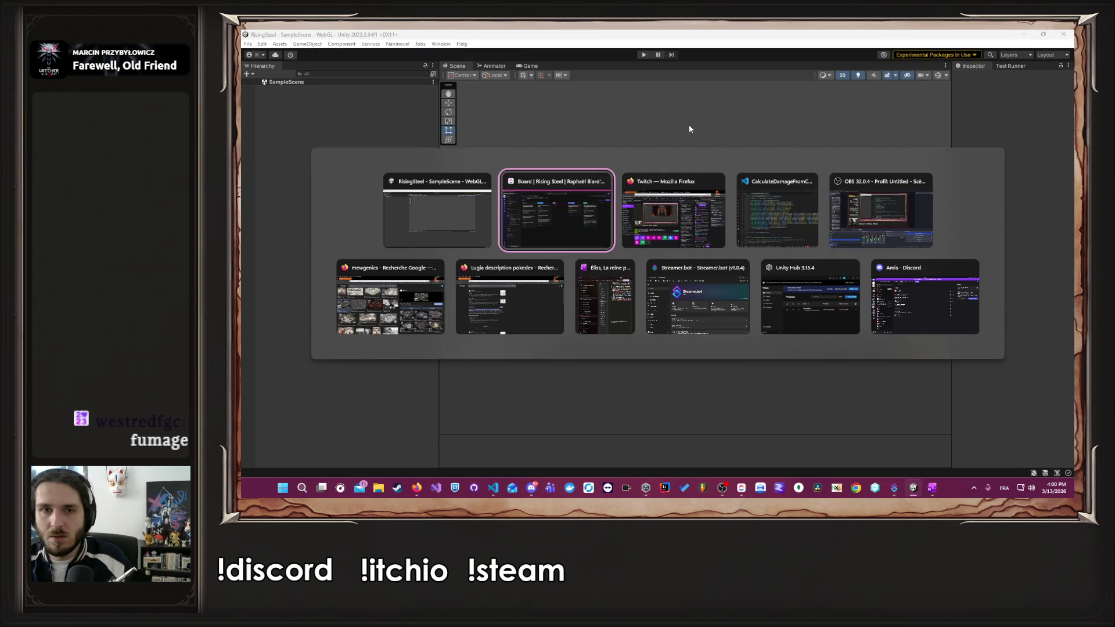
key("alt+Tab")
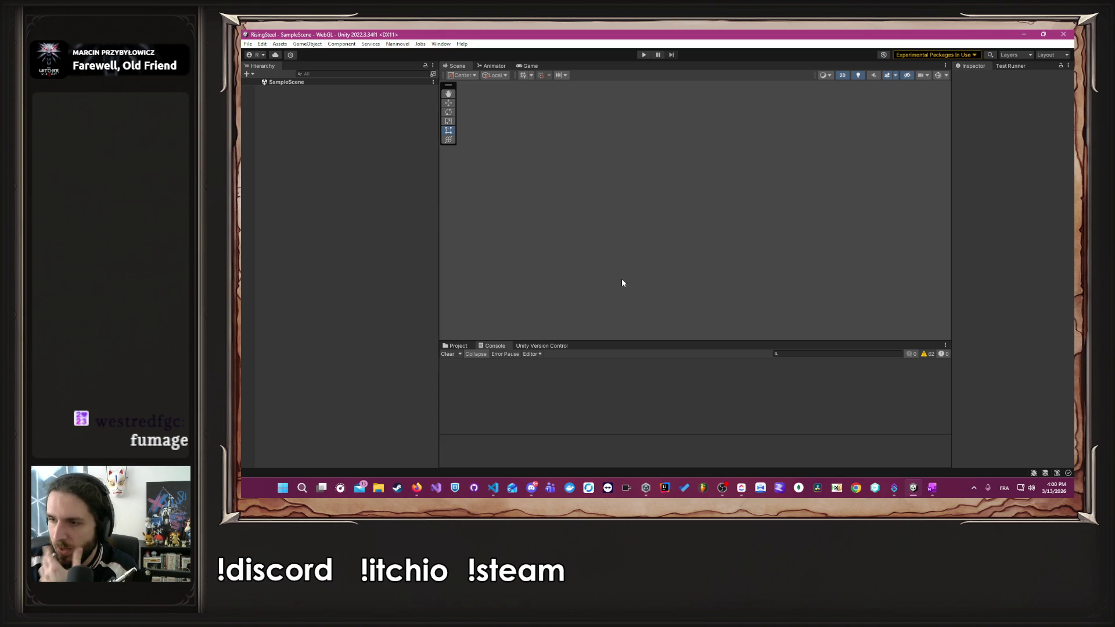
left_click(457, 346)
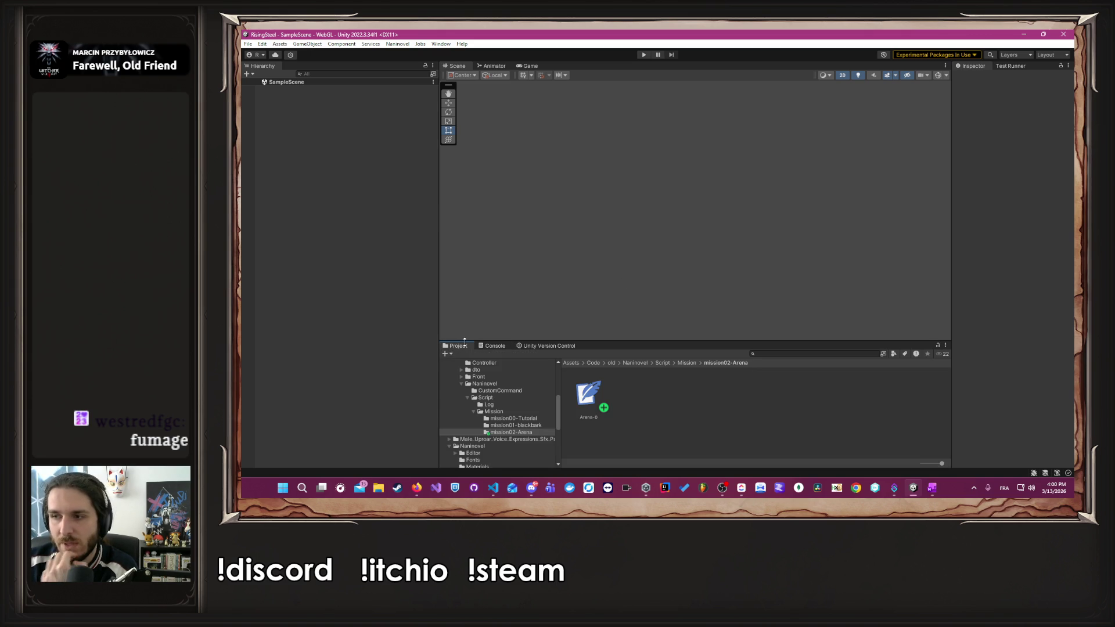
left_click(929, 490)
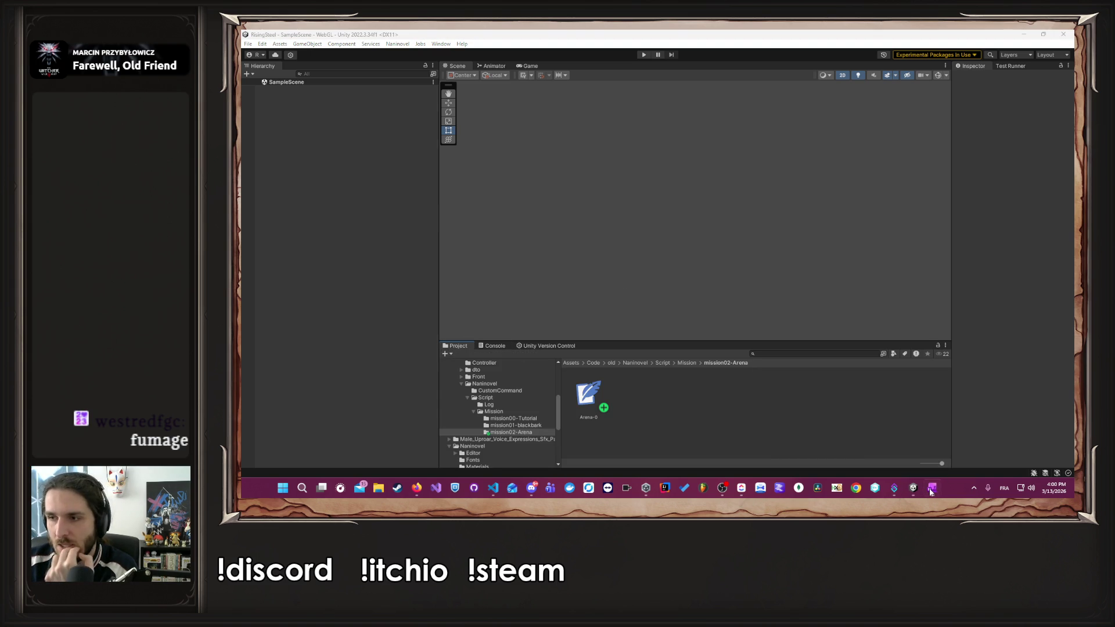
left_click(932, 490)
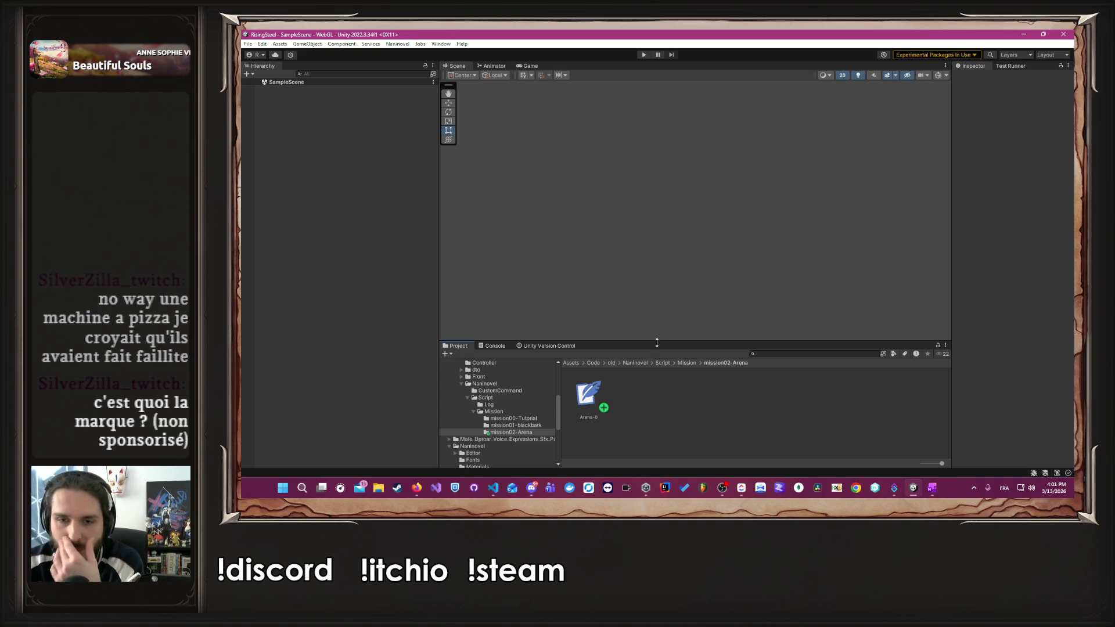
- Enlarge the Project panel and browse the Code > Module tree to the Mission module
left_click_drag(656, 342, 660, 270)
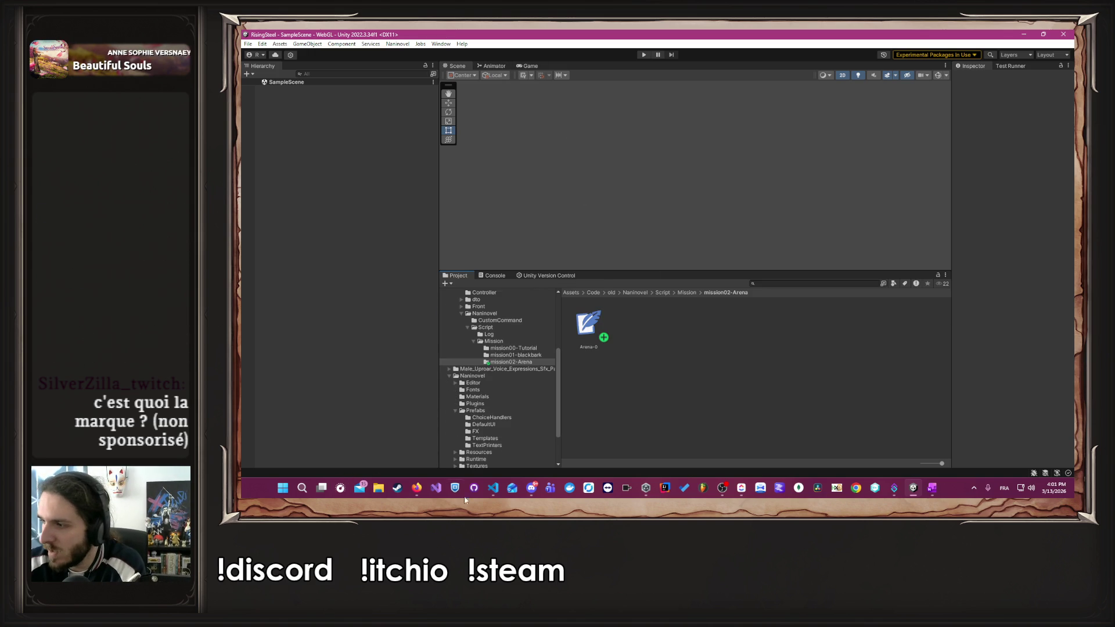
scroll(469, 383, "up", 5)
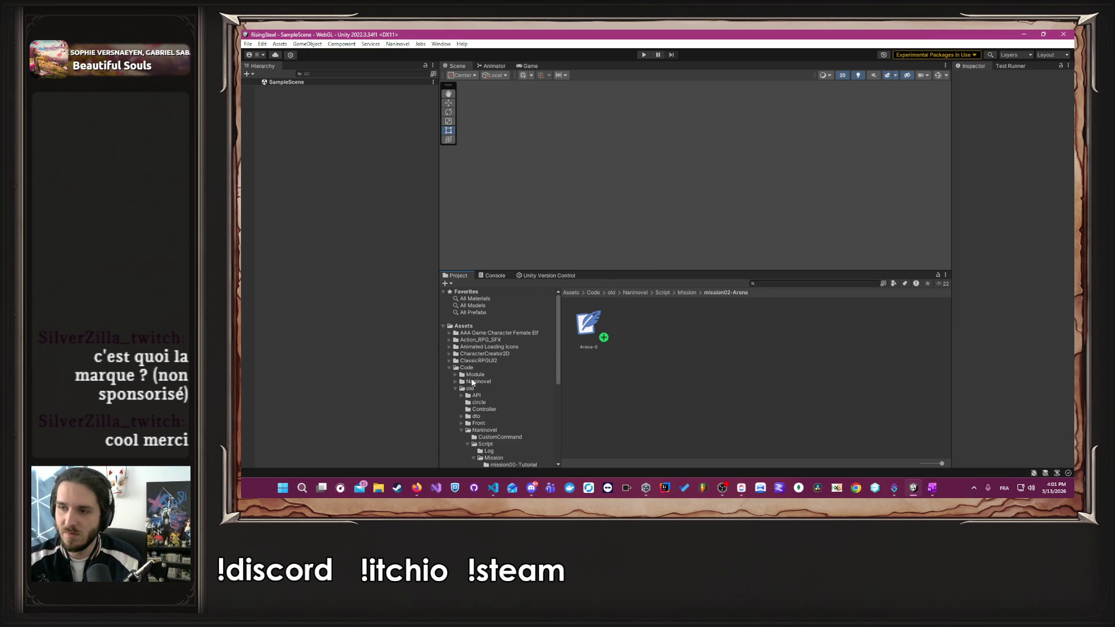
left_click(455, 389)
left_click(455, 375)
scroll(456, 377, "down", 3)
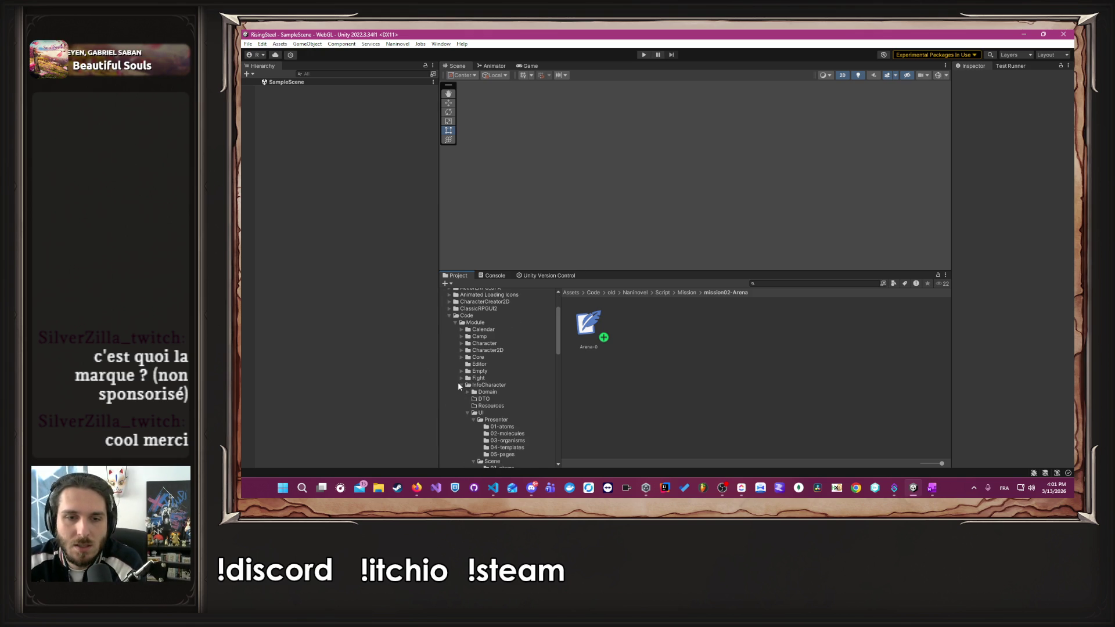
left_click(458, 406)
left_click(459, 411)
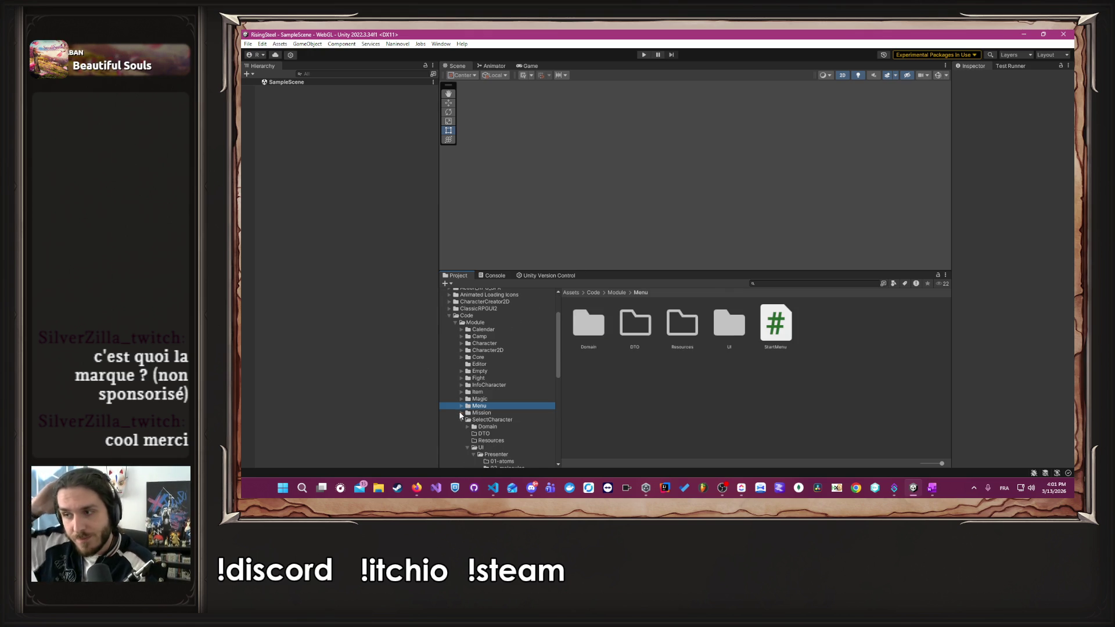
left_click(461, 419)
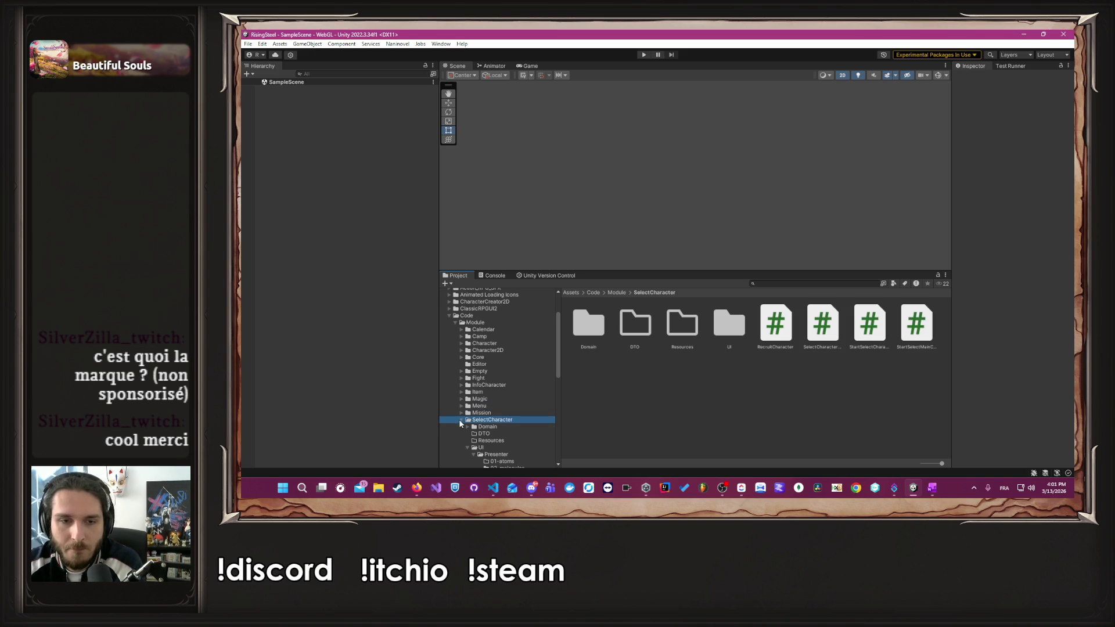
left_click(461, 420)
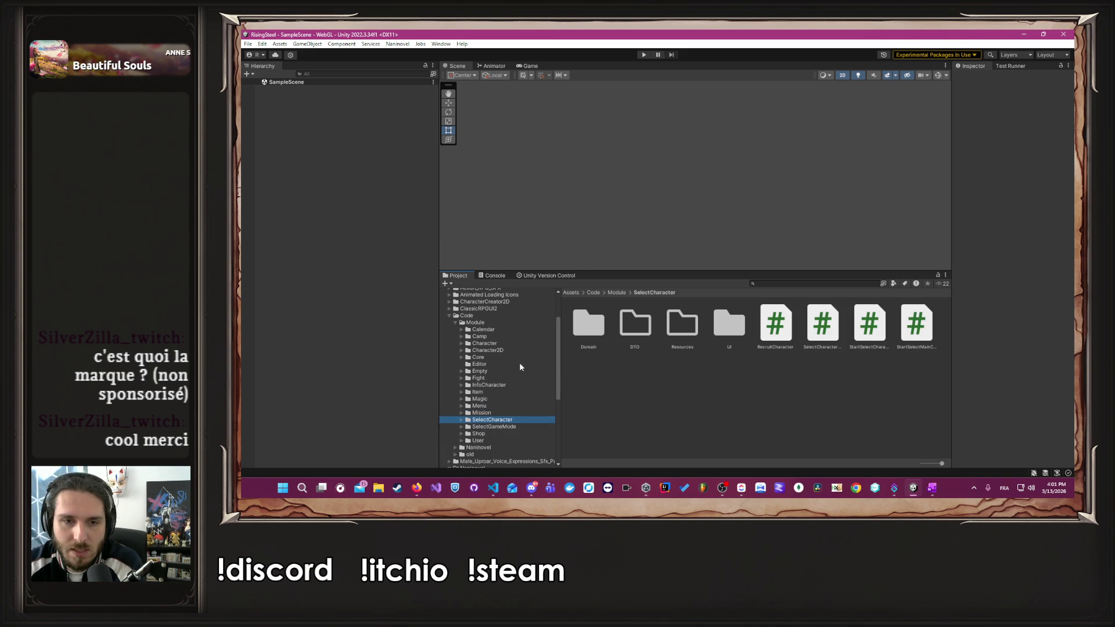
left_click(481, 412)
- Go into Mission > UI > Scene > 05-pages and open the Mission prefab
left_click(743, 329)
double_click(745, 330)
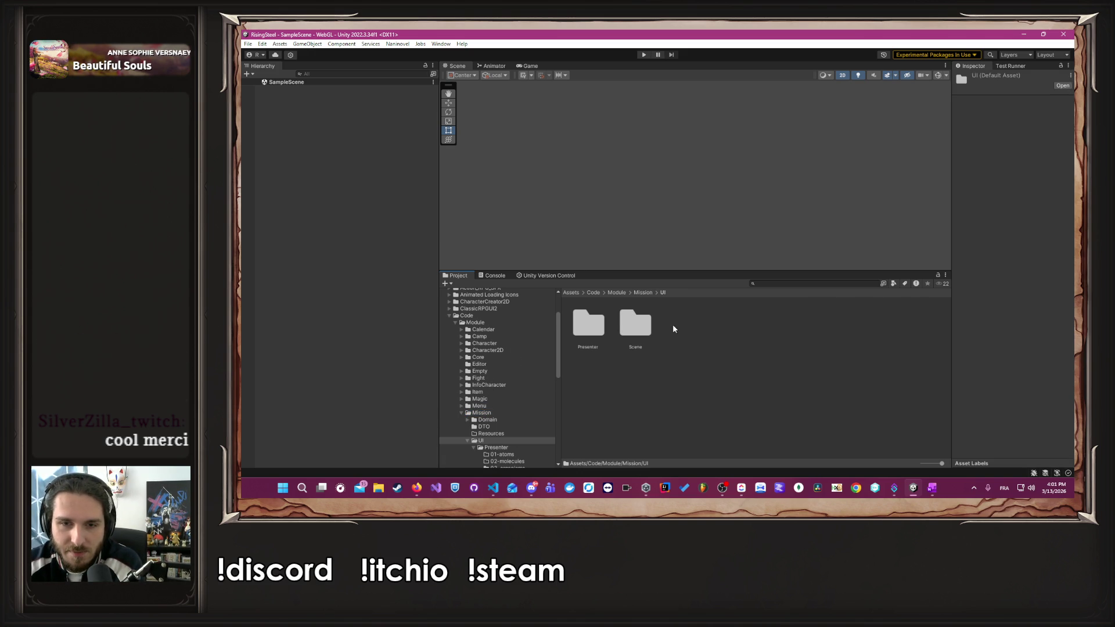
double_click(635, 323)
double_click(776, 336)
double_click(588, 325)
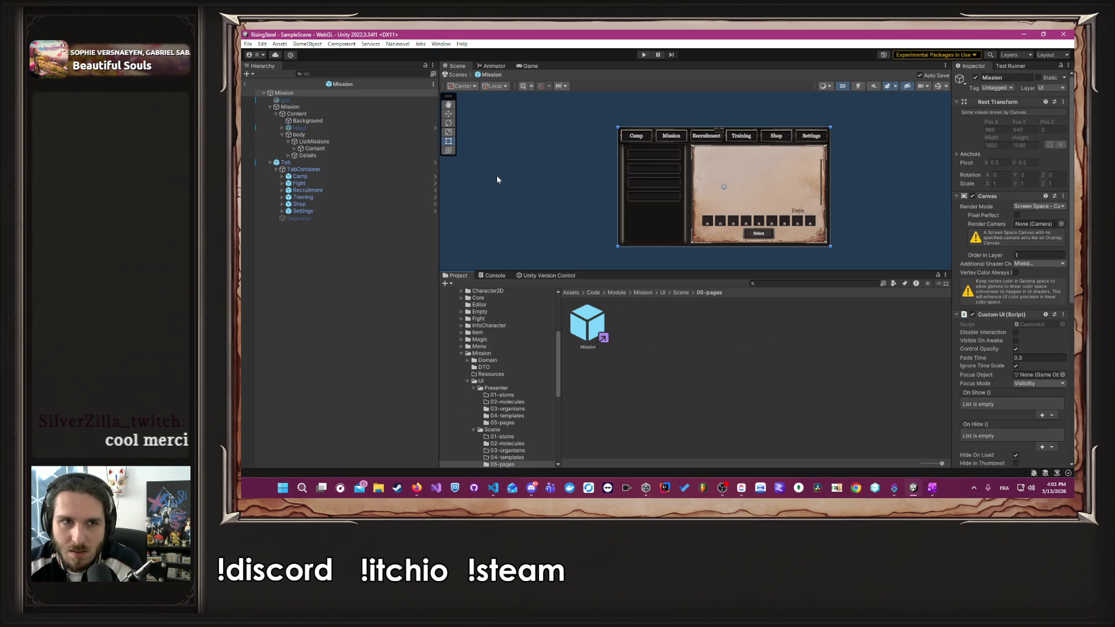
- Walk the Hierarchy through Mission, Content, body, ListMissions to Details, checking its Number Of Days references
scroll(837, 207, "up", 2)
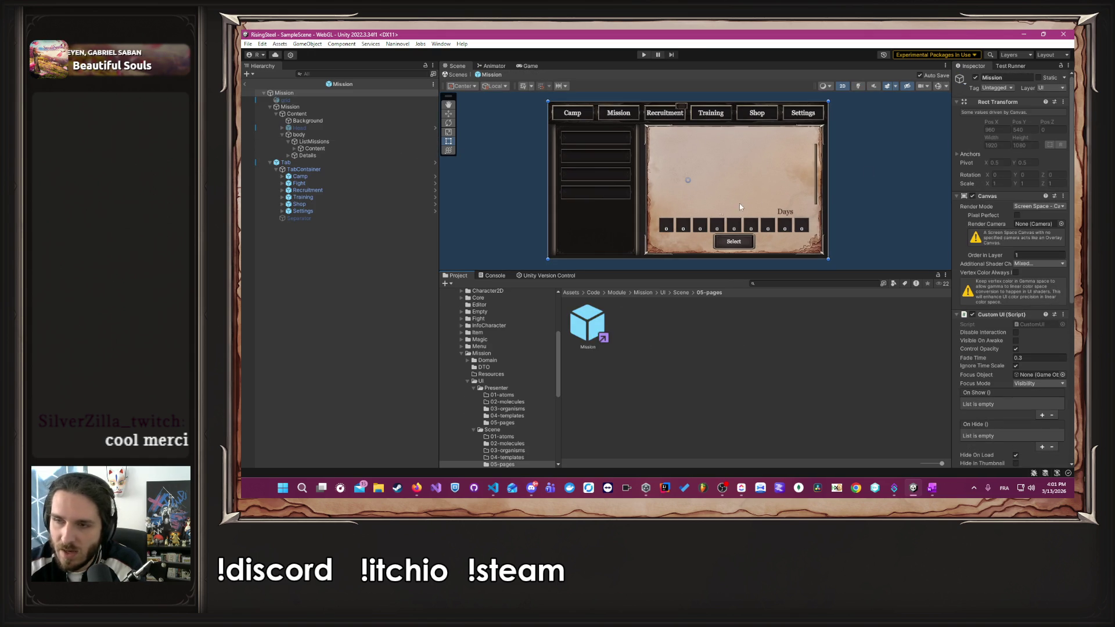
left_click(343, 105)
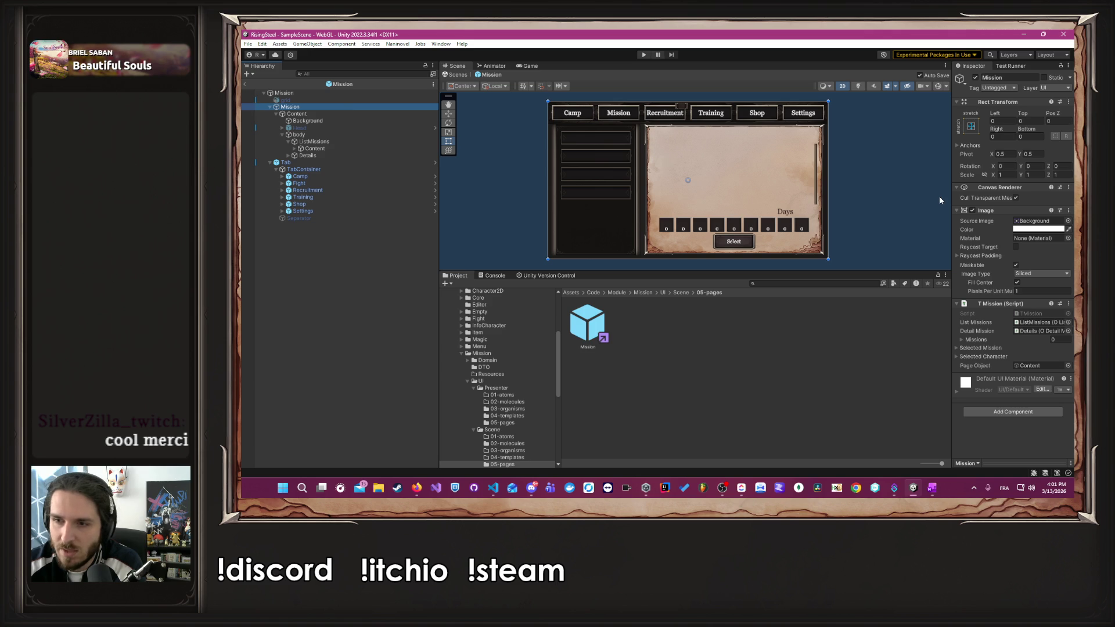
left_click(326, 115)
left_click(339, 134)
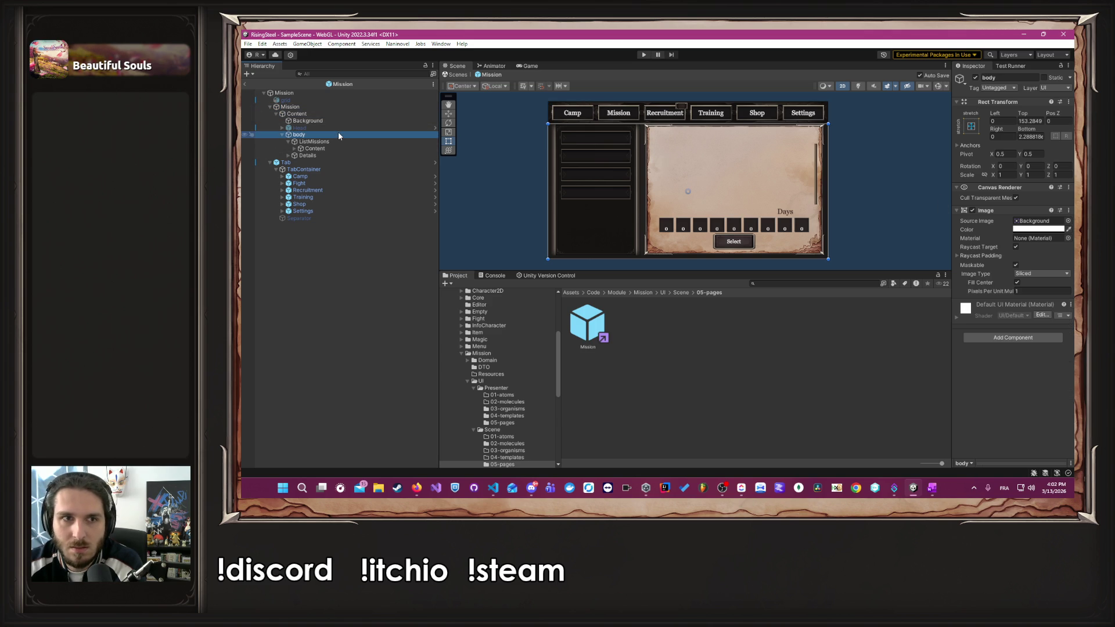
left_click(343, 143)
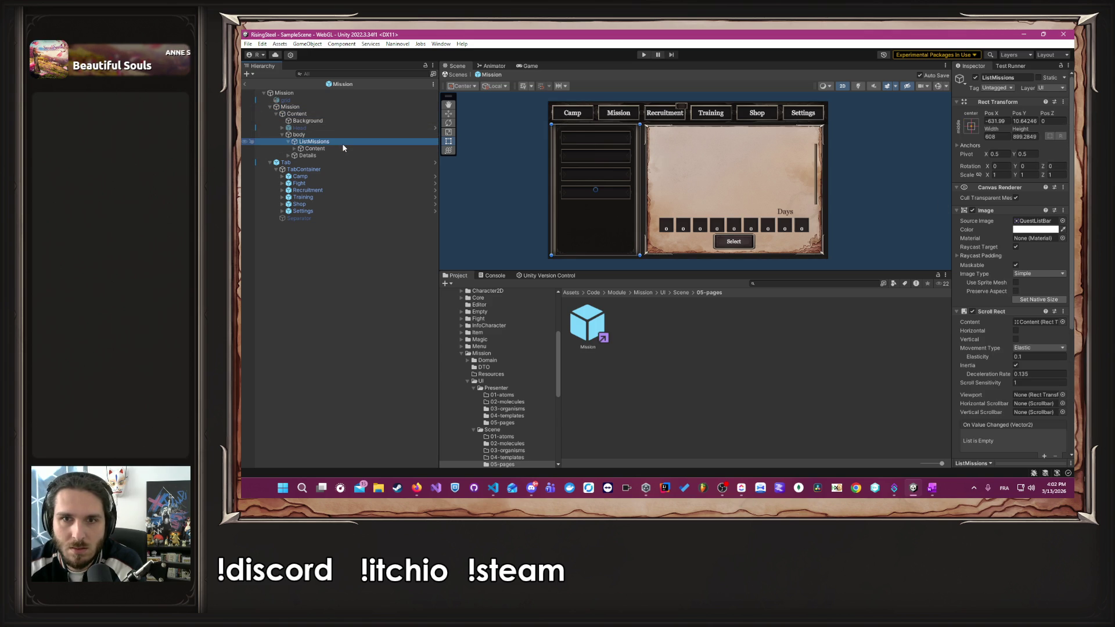
left_click(336, 156)
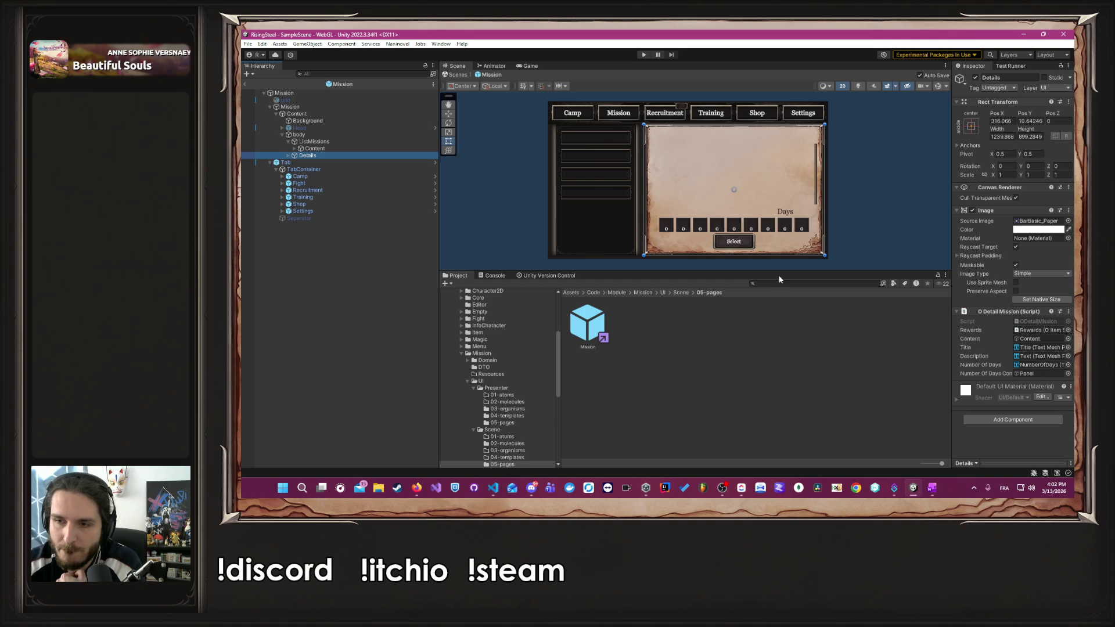
left_click(1041, 367)
left_click(1051, 373)
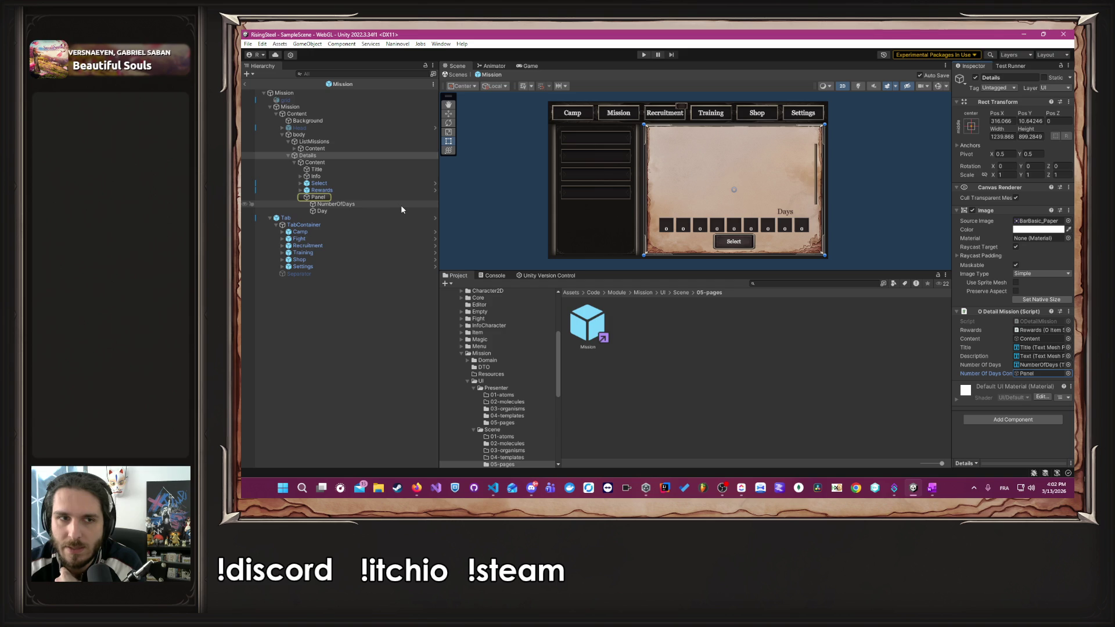
- Select Info and Rewards, then locate and preview the OItemStacks script from Rewards' Item Stacks field
left_click(373, 176)
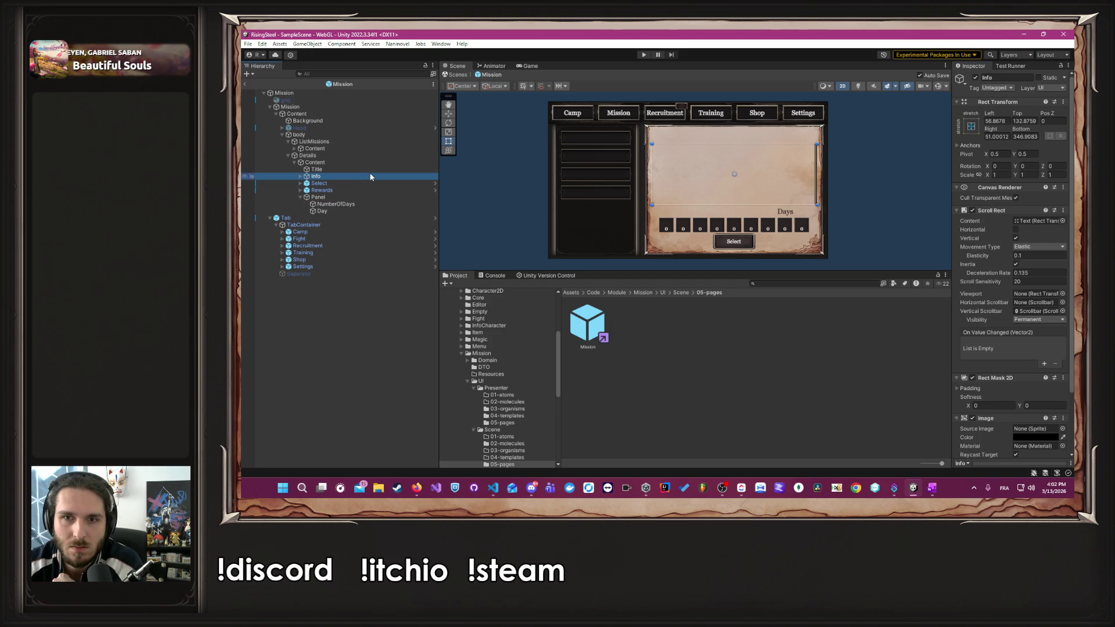
left_click(342, 189)
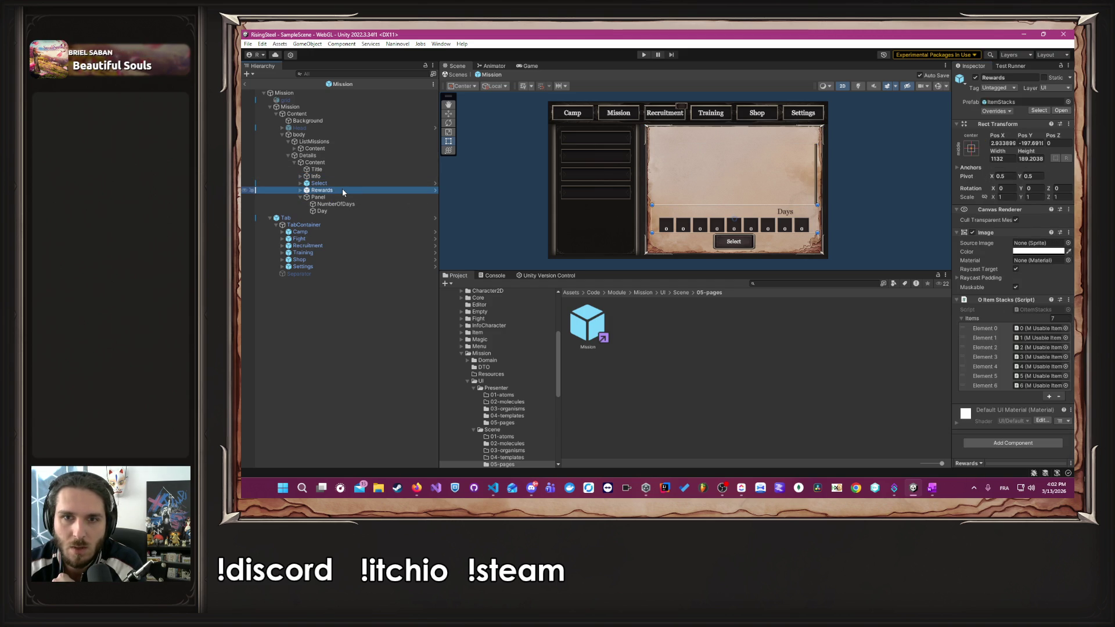
key("Right")
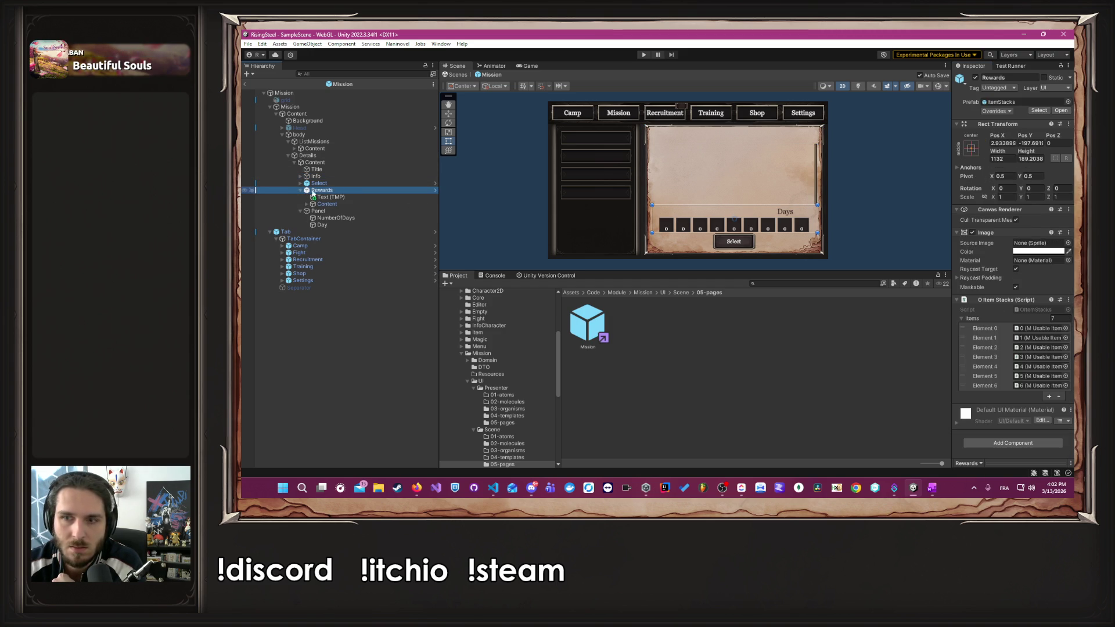
left_click(1027, 310)
left_click(635, 324)
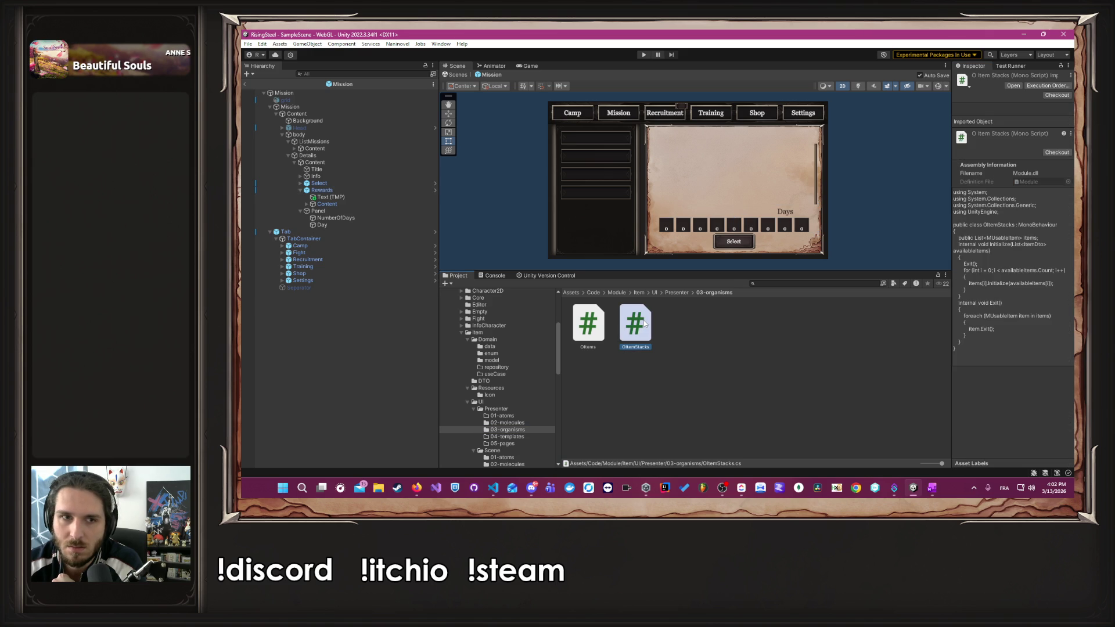